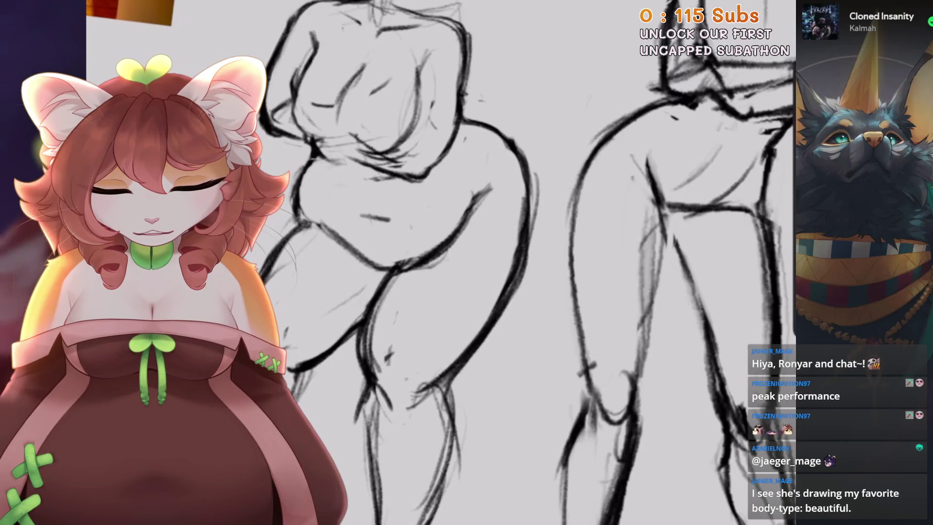
Zoom to the legs, draw a line along the left figure's leg, then undo it
{"action": "scroll", "coordinate": [533, 218], "scroll_direction": "up", "scroll_amount": 2}
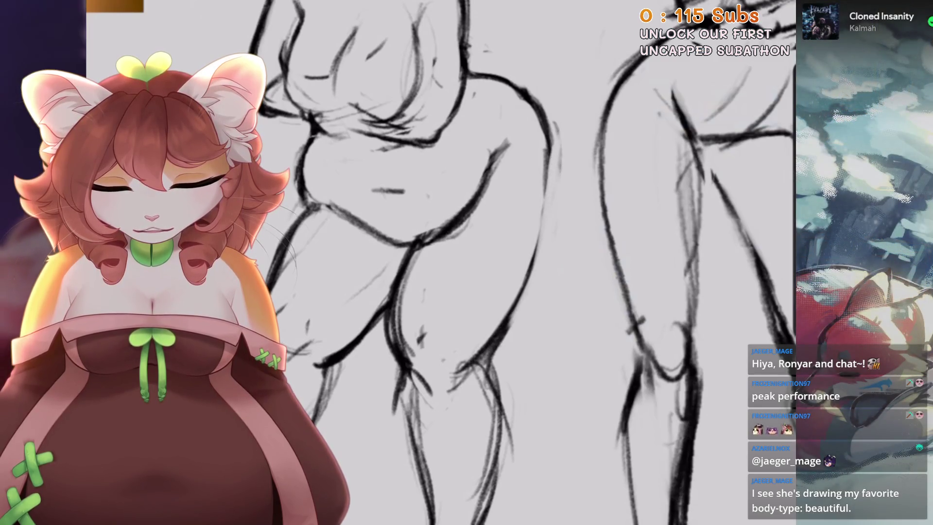
{"action": "scroll", "coordinate": [535, 262], "scroll_direction": "down", "scroll_amount": 1}
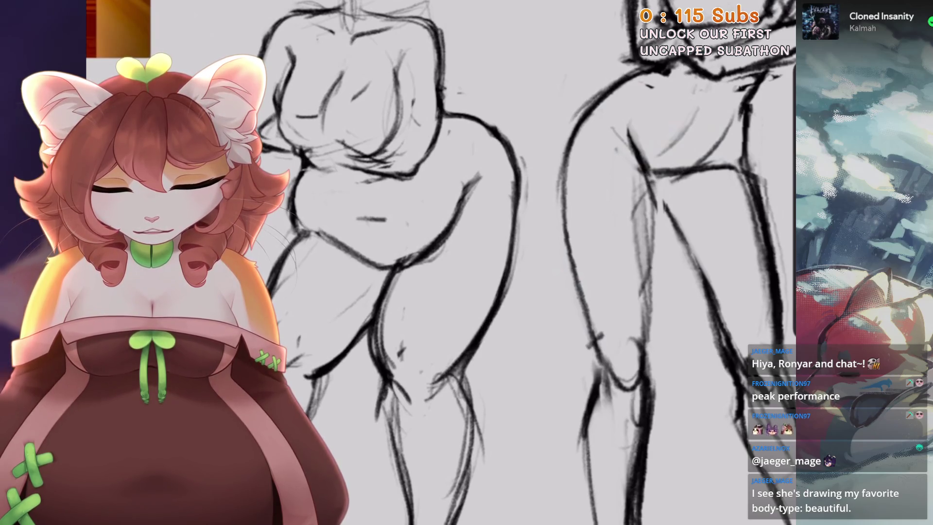
{"action": "scroll", "coordinate": [534, 262], "scroll_direction": "down", "scroll_amount": 1}
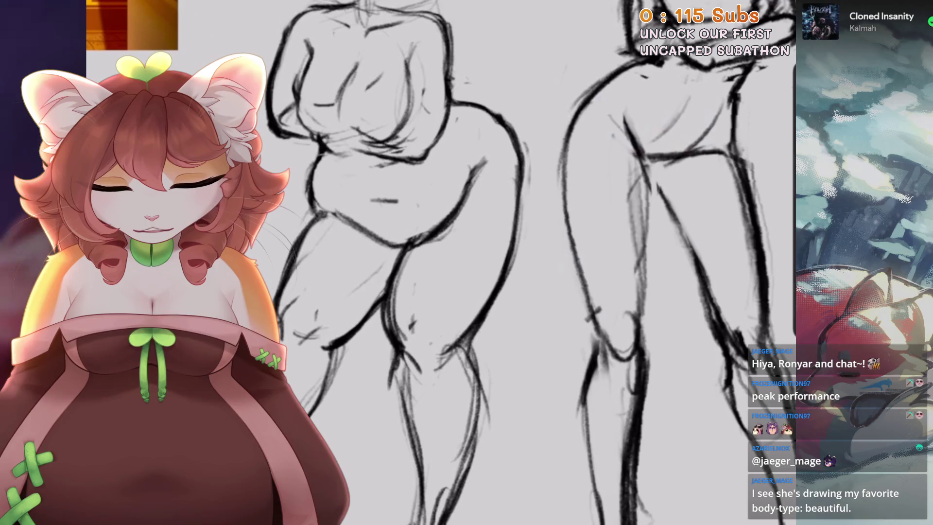
{"action": "scroll", "coordinate": [534, 263], "scroll_direction": "up", "scroll_amount": 2}
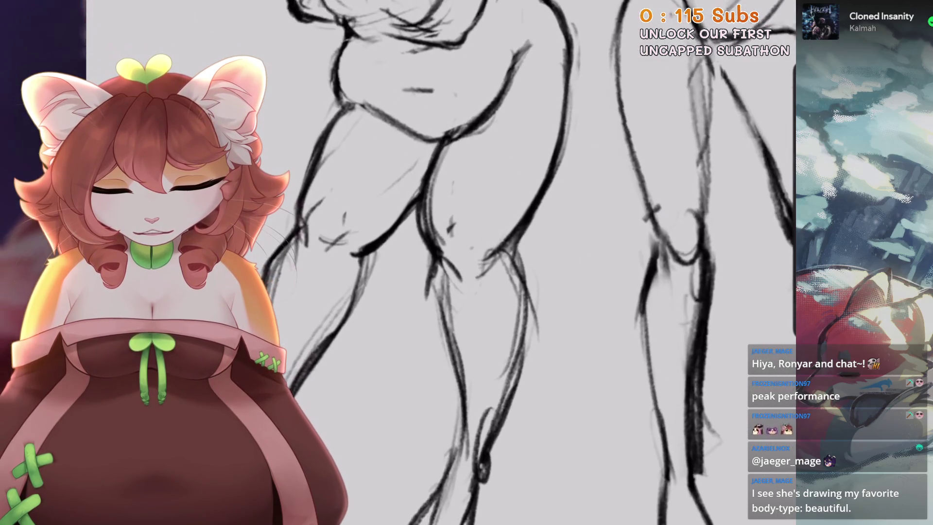
{"action": "left_click_drag", "start_coordinate": [519, 234], "coordinate": [532, 362]}
{"action": "key", "text": "ctrl+z"}
Redraw the left figure's inner leg contour, discarding the extra second stroke
{"action": "left_click_drag", "start_coordinate": [517, 240], "coordinate": [521, 384]}
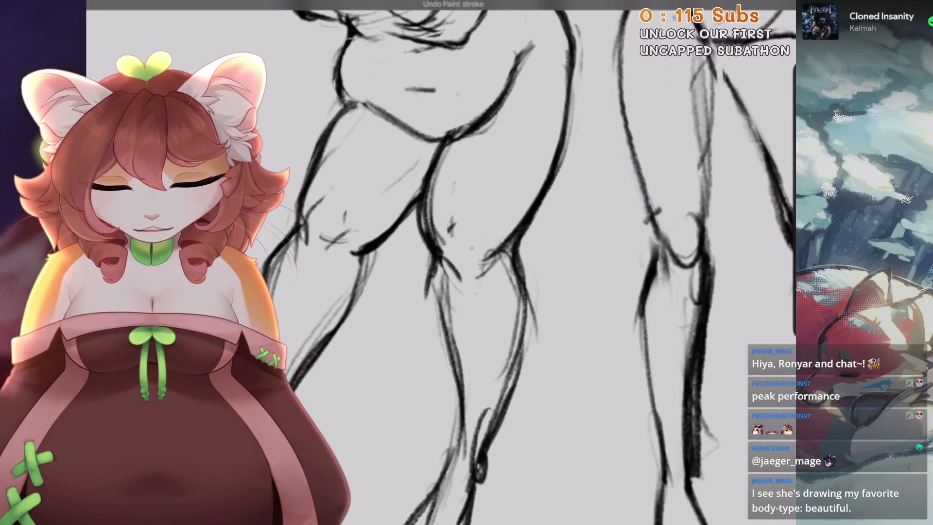
{"action": "left_click_drag", "start_coordinate": [530, 291], "coordinate": [506, 413]}
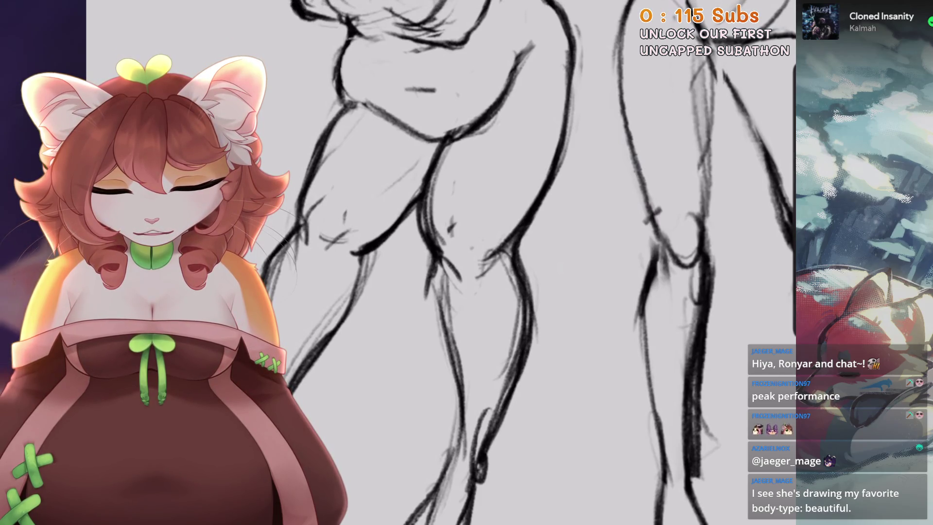
{"action": "key", "text": "ctrl+z"}
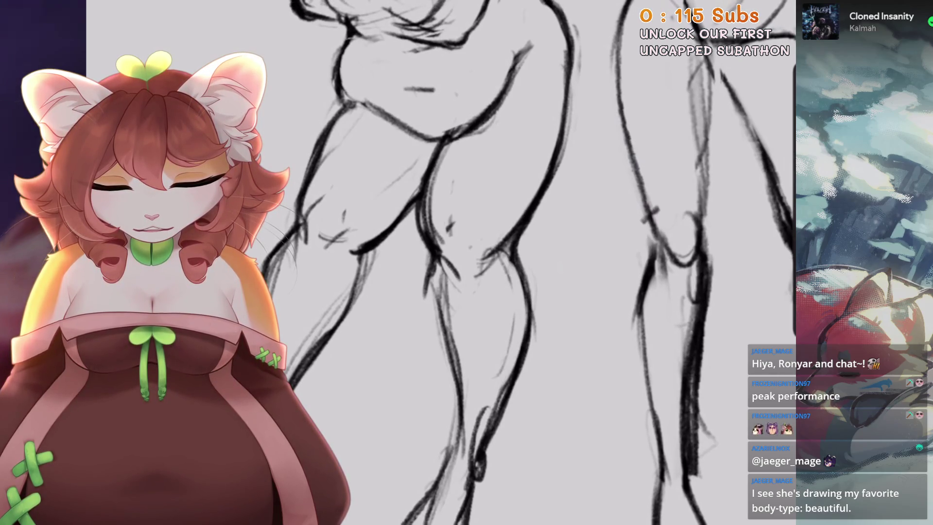
{"action": "scroll", "coordinate": [500, 379], "scroll_direction": "down", "scroll_amount": 2}
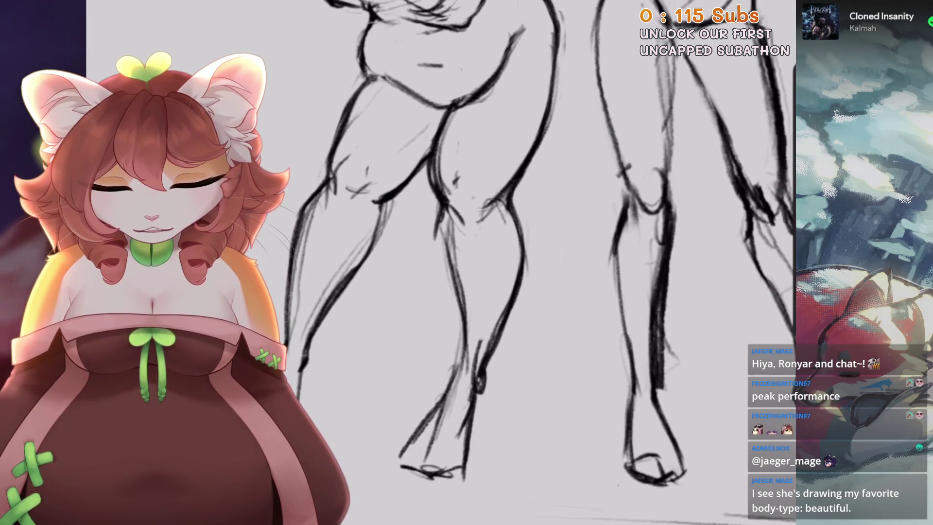
{"action": "scroll", "coordinate": [540, 244], "scroll_direction": "up", "scroll_amount": 1}
{"action": "scroll", "coordinate": [540, 243], "scroll_direction": "up", "scroll_amount": 1}
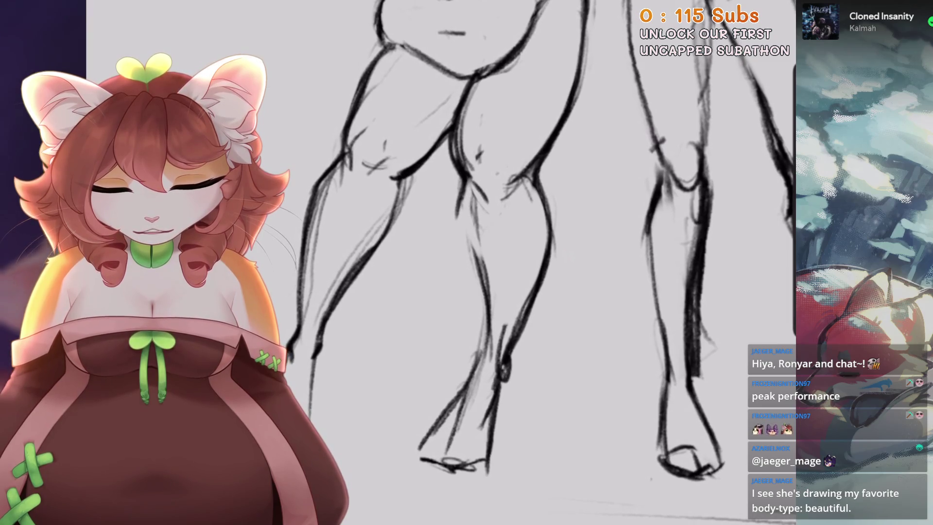
{"action": "scroll", "coordinate": [539, 243], "scroll_direction": "down", "scroll_amount": 2}
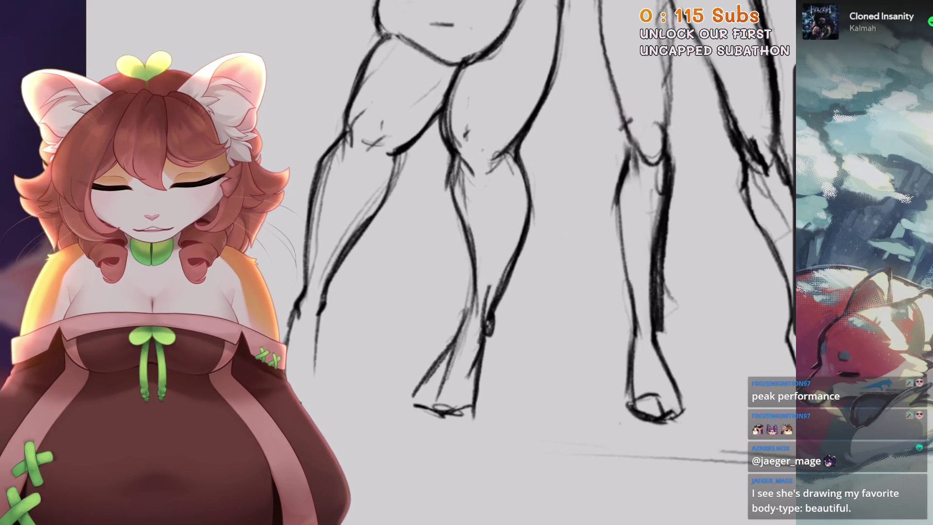
{"action": "scroll", "coordinate": [477, 180], "scroll_direction": "up", "scroll_amount": 2}
{"action": "scroll", "coordinate": [477, 181], "scroll_direction": "up", "scroll_amount": 1}
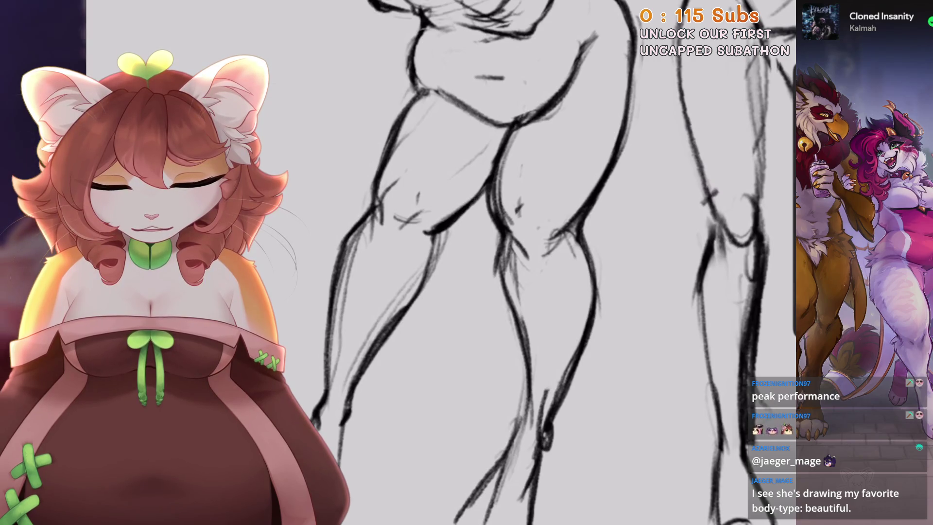
{"action": "scroll", "coordinate": [552, 262], "scroll_direction": "up", "scroll_amount": 2}
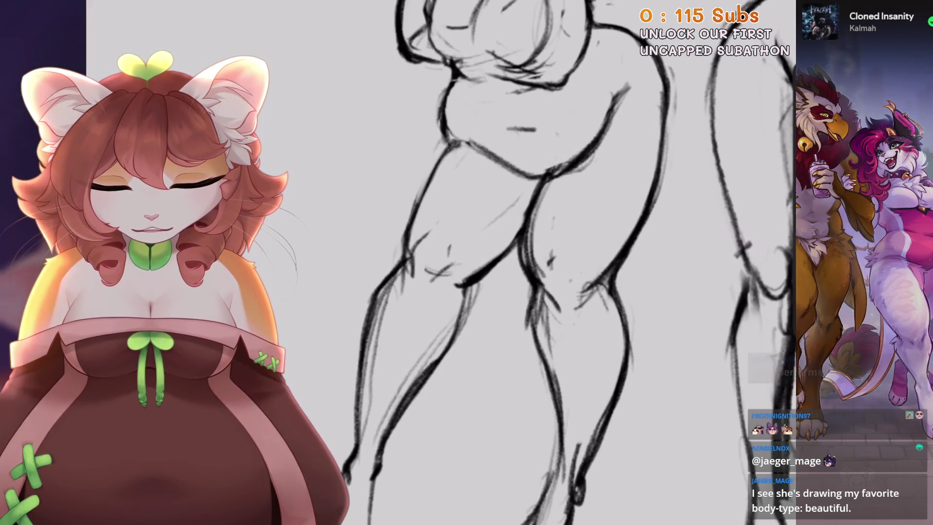
{"action": "scroll", "coordinate": [404, 237], "scroll_direction": "down", "scroll_amount": 3}
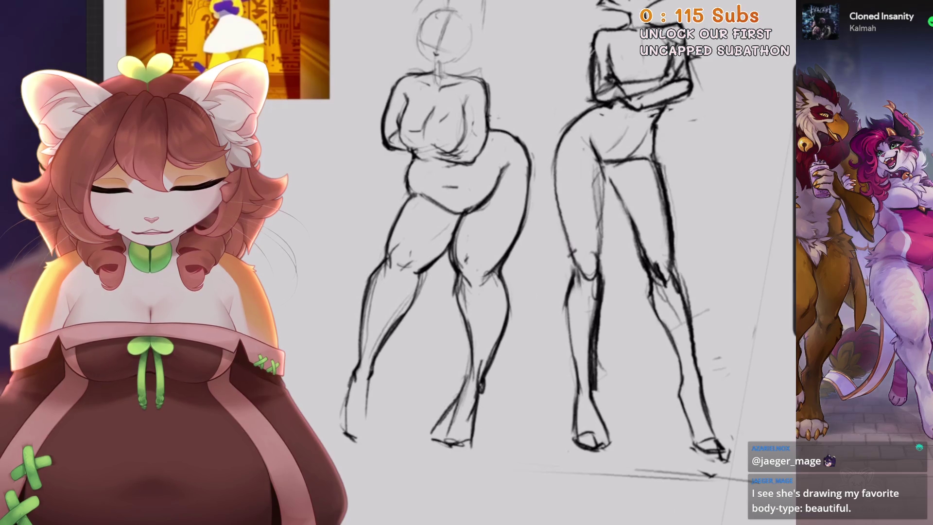
{"action": "scroll", "coordinate": [486, 219], "scroll_direction": "up", "scroll_amount": 2}
{"action": "scroll", "coordinate": [486, 219], "scroll_direction": "up", "scroll_amount": 2}
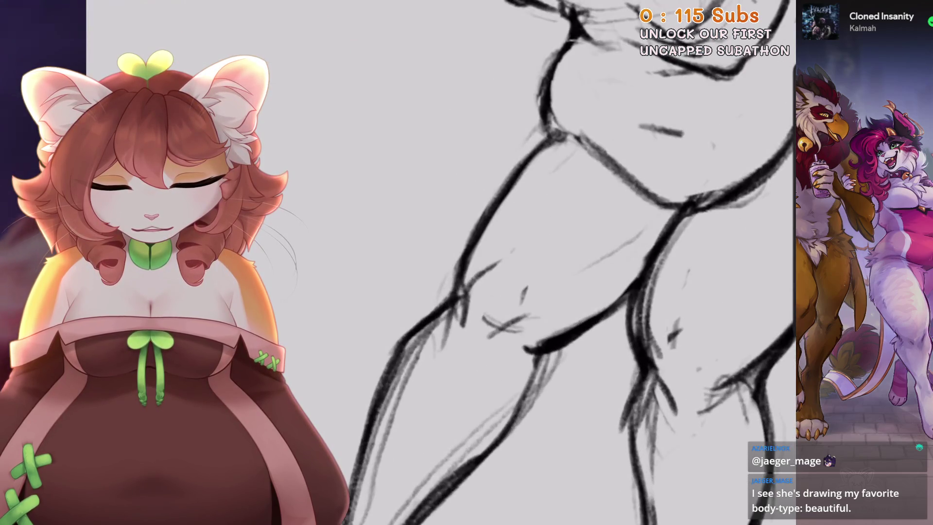
{"action": "scroll", "coordinate": [567, 262], "scroll_direction": "down", "scroll_amount": 1}
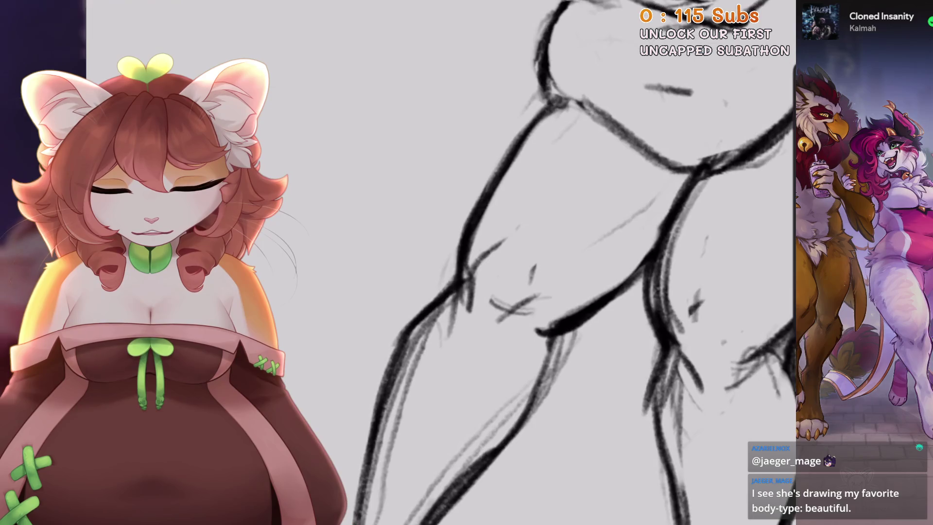
{"action": "scroll", "coordinate": [564, 262], "scroll_direction": "down", "scroll_amount": 2}
{"action": "scroll", "coordinate": [564, 262], "scroll_direction": "down", "scroll_amount": 2}
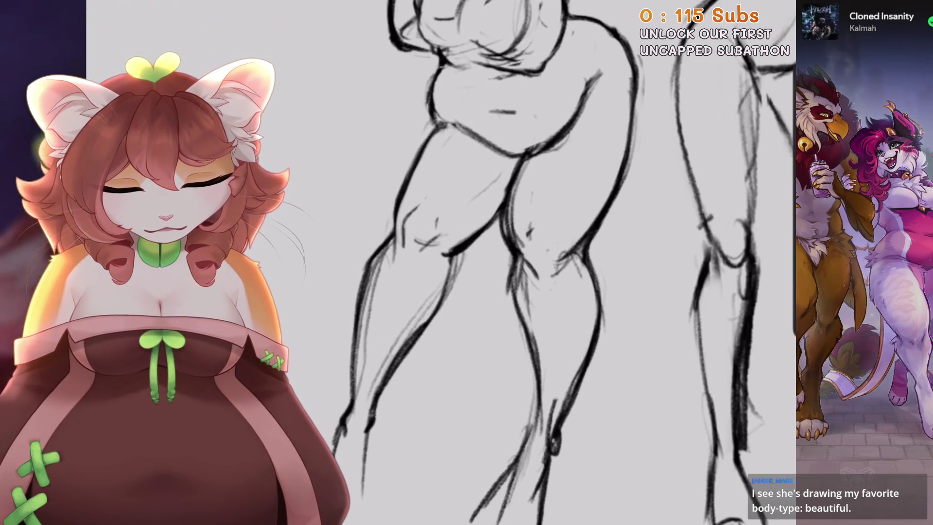
{"action": "scroll", "coordinate": [554, 113], "scroll_direction": "up", "scroll_amount": 5}
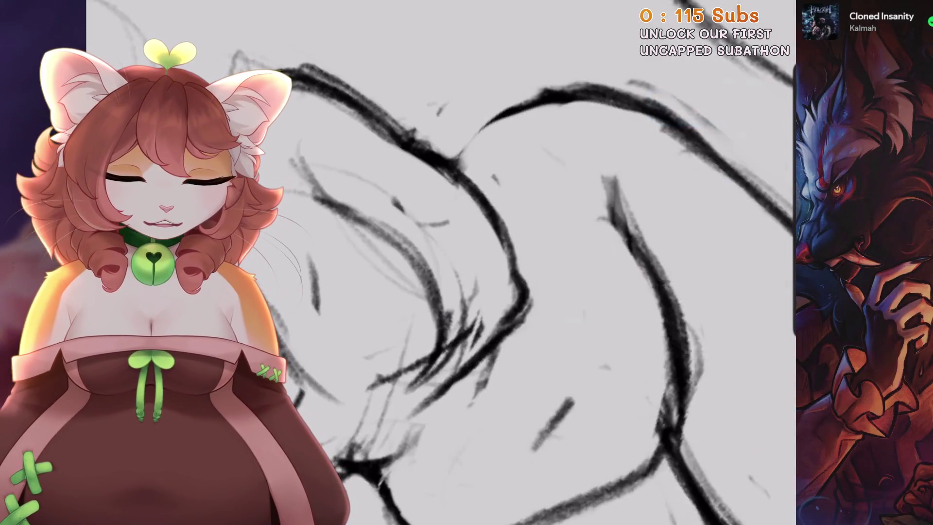
{"action": "left_click_drag", "start_coordinate": [553, 113], "coordinate": [563, 132]}
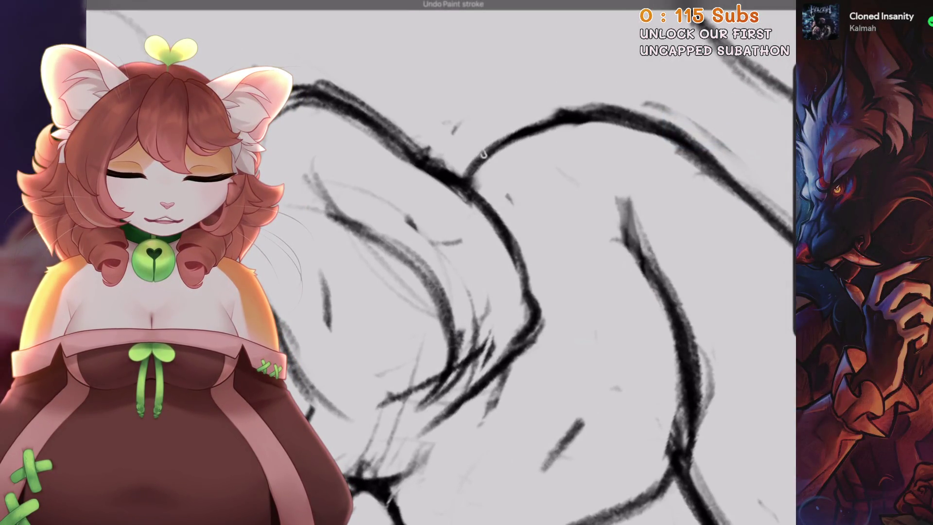
{"action": "scroll", "coordinate": [535, 262], "scroll_direction": "down", "scroll_amount": 3}
{"action": "scroll", "coordinate": [534, 262], "scroll_direction": "up", "scroll_amount": 5}
{"action": "scroll", "coordinate": [535, 263], "scroll_direction": "up", "scroll_amount": 2}
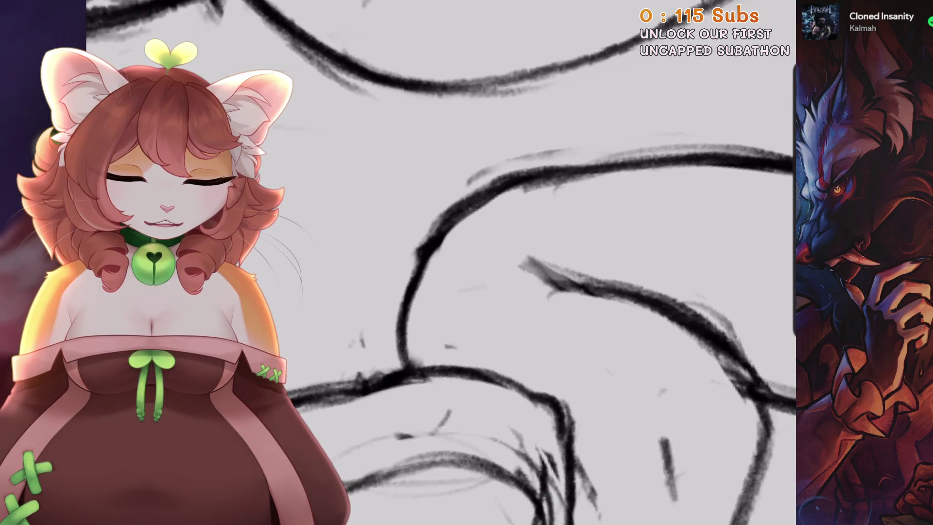
{"action": "key", "text": "4"}
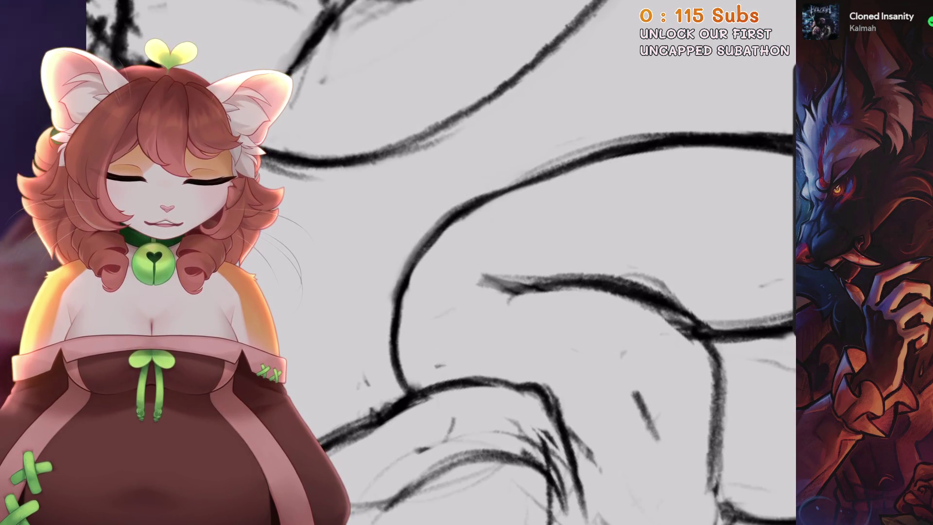
{"action": "scroll", "coordinate": [461, 200], "scroll_direction": "down", "scroll_amount": 5}
{"action": "scroll", "coordinate": [461, 199], "scroll_direction": "down", "scroll_amount": 3}
{"action": "key", "text": "5"}
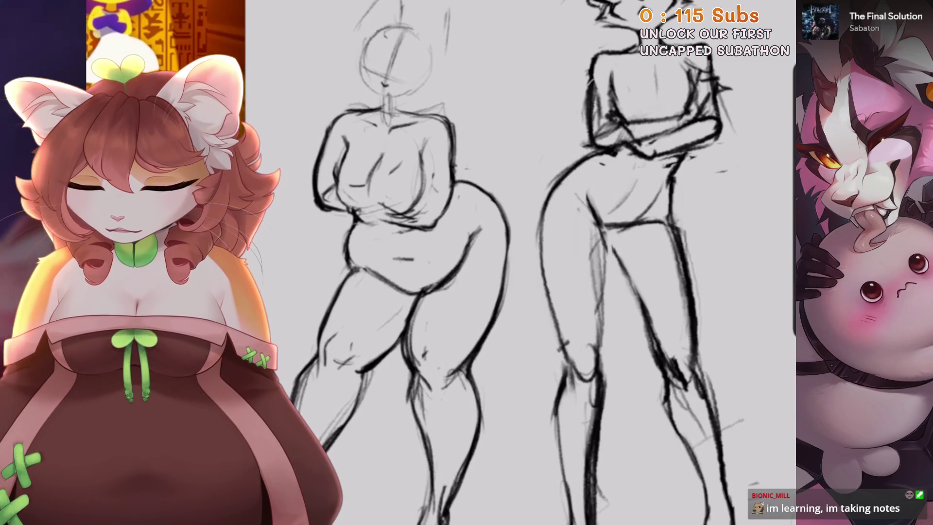
Bring up the Brush Library, then zoom in on the left cat figure
{"action": "scroll", "coordinate": [486, 262], "scroll_direction": "up", "scroll_amount": 5}
{"action": "key", "text": "b"}
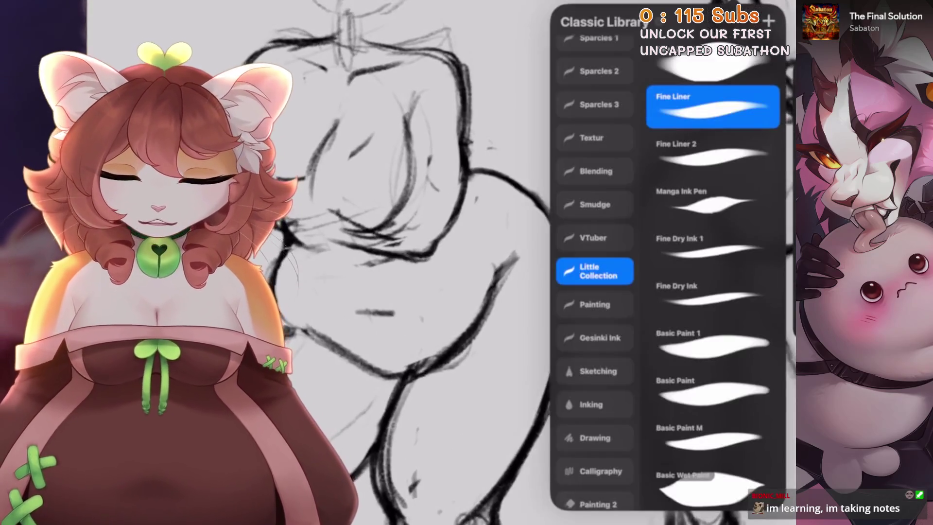
{"action": "scroll", "coordinate": [437, 263], "scroll_direction": "down", "scroll_amount": 3}
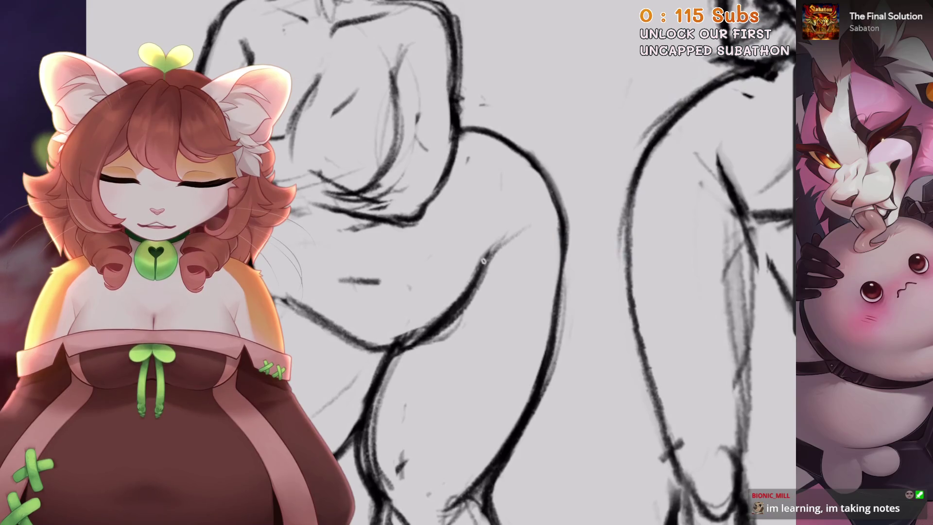
{"action": "scroll", "coordinate": [486, 262], "scroll_direction": "down", "scroll_amount": 5}
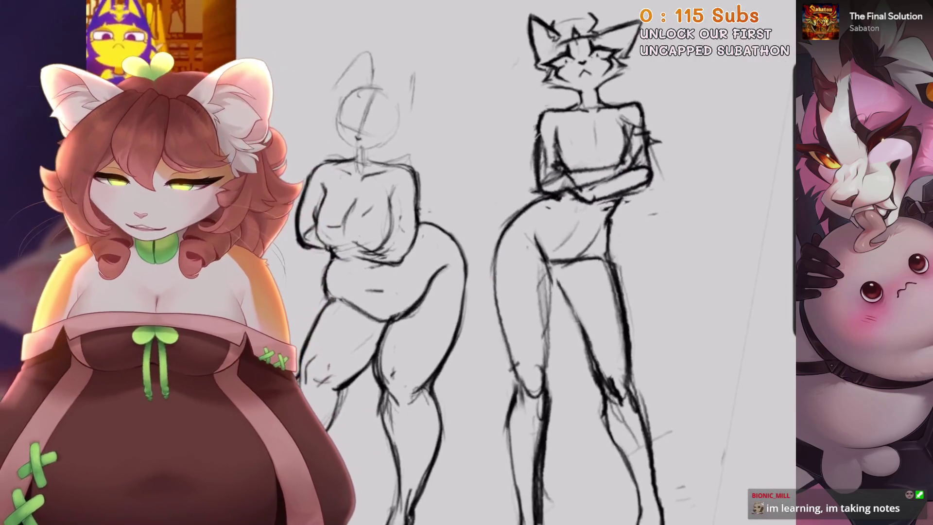
{"action": "scroll", "coordinate": [486, 262], "scroll_direction": "up", "scroll_amount": 2}
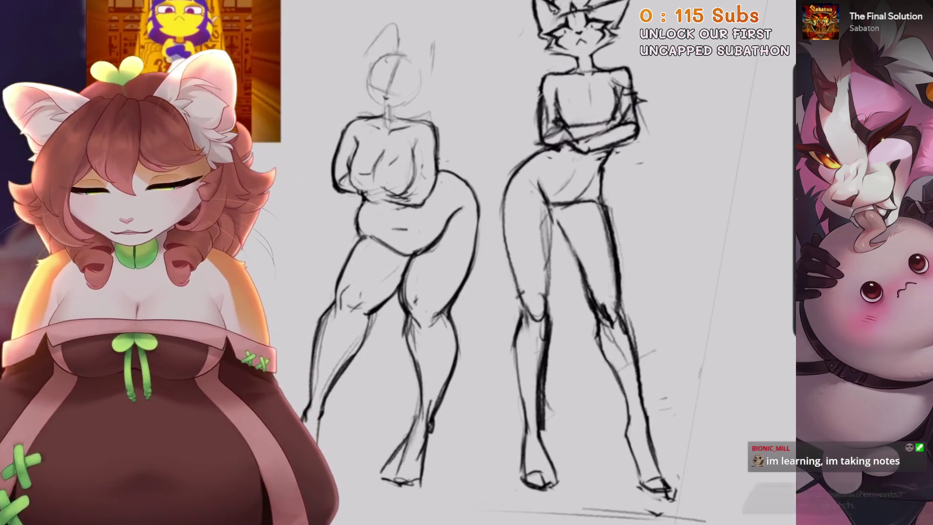
{"action": "scroll", "coordinate": [386, 142], "scroll_direction": "up", "scroll_amount": 2}
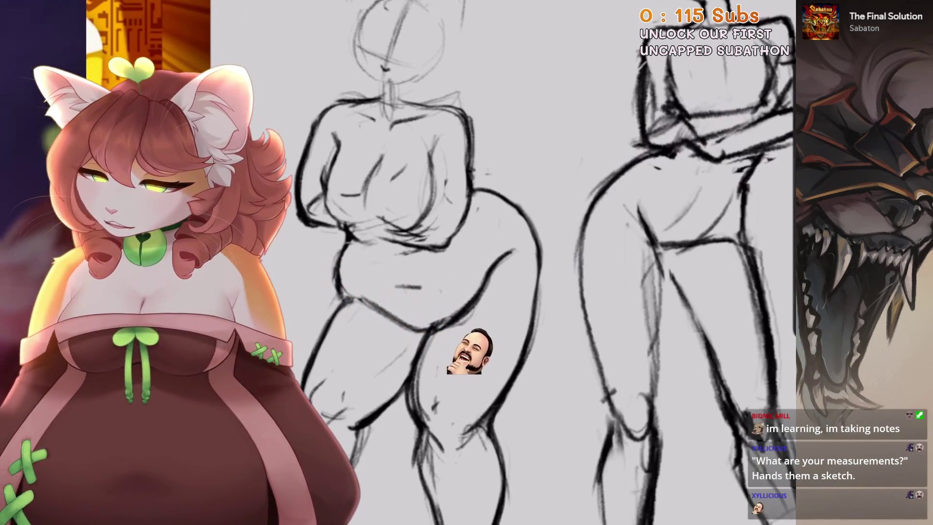
{"action": "scroll", "coordinate": [418, 234], "scroll_direction": "up", "scroll_amount": 1}
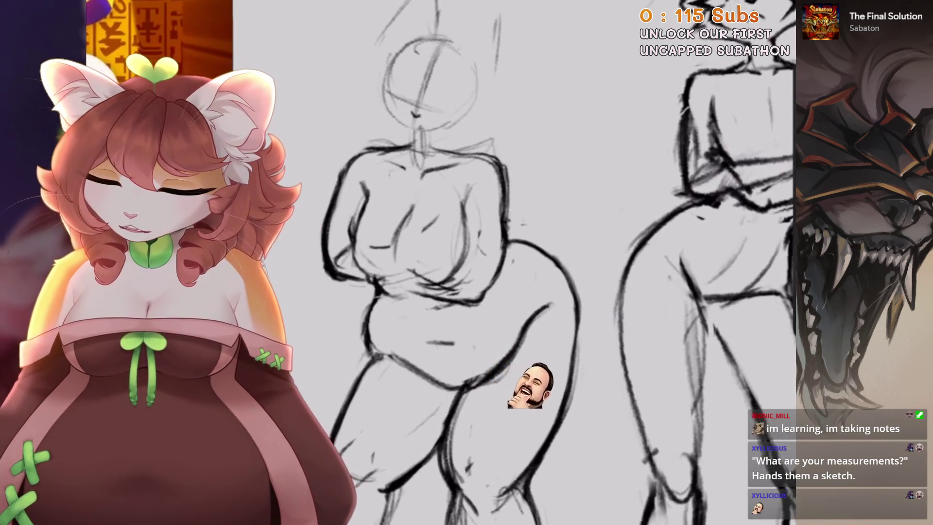
Lasso the left figure with a freehand selection and set the transform to Uniform
{"action": "key", "text": "s"}
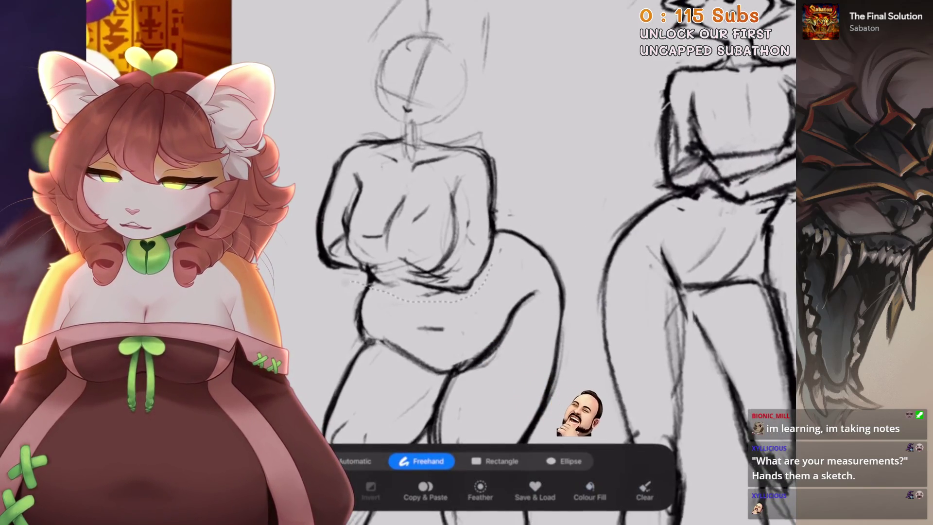
{"action": "mouse_move", "coordinate": [503, 22]}
{"action": "left_mouse_down"}
{"action": "mouse_move", "coordinate": [340, 301]}
{"action": "mouse_move", "coordinate": [311, 29]}
{"action": "left_mouse_up"}
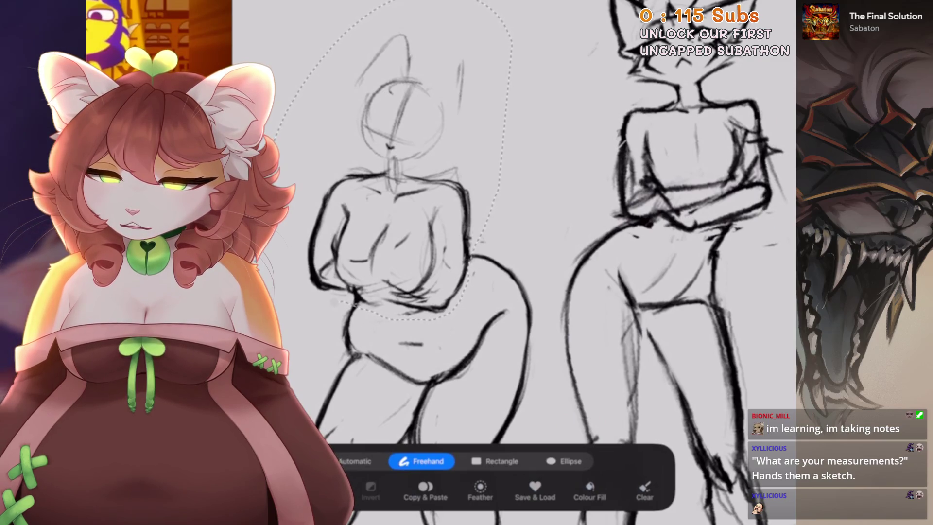
{"action": "key", "text": "v"}
{"action": "left_click", "coordinate": [493, 461]}
{"action": "left_click", "coordinate": [428, 461]}
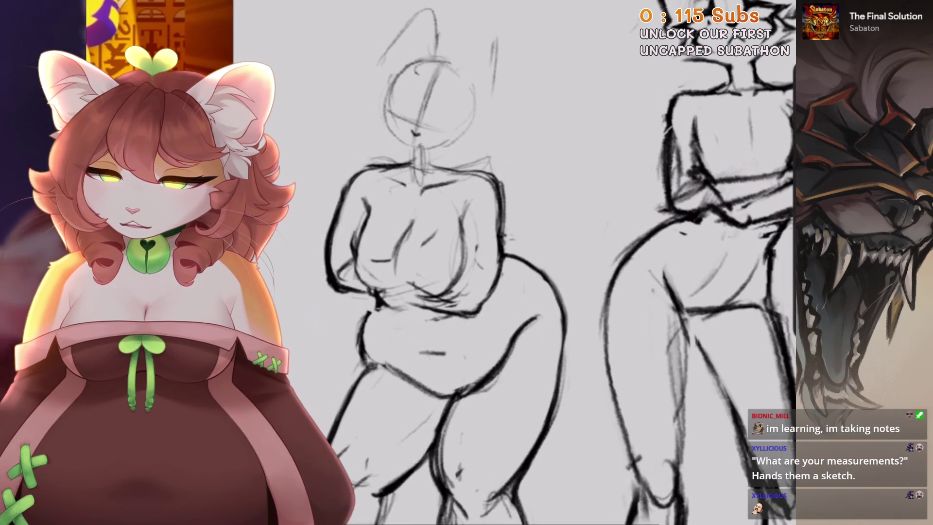
Zoom around the figure, then start a selection and cancel it to resume drawing
{"action": "scroll", "coordinate": [486, 263], "scroll_direction": "down", "scroll_amount": 5}
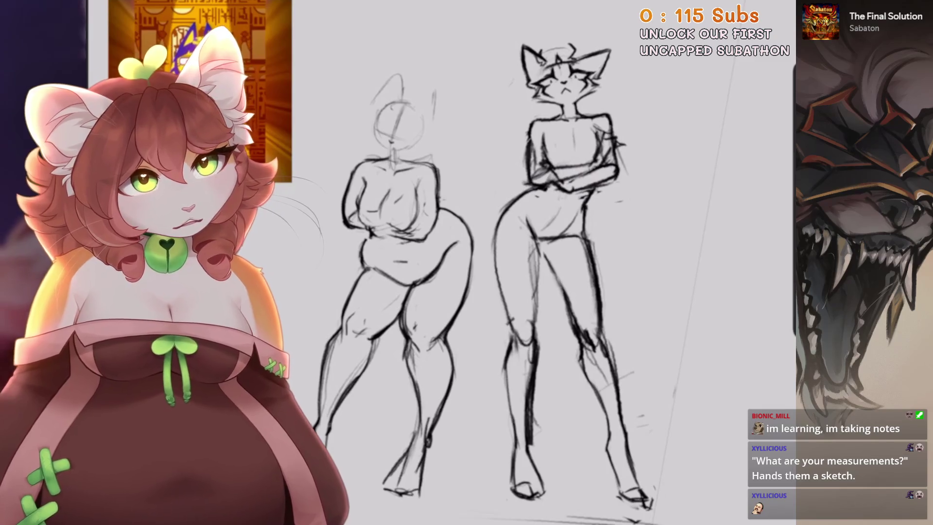
{"action": "scroll", "coordinate": [559, 263], "scroll_direction": "up", "scroll_amount": 3}
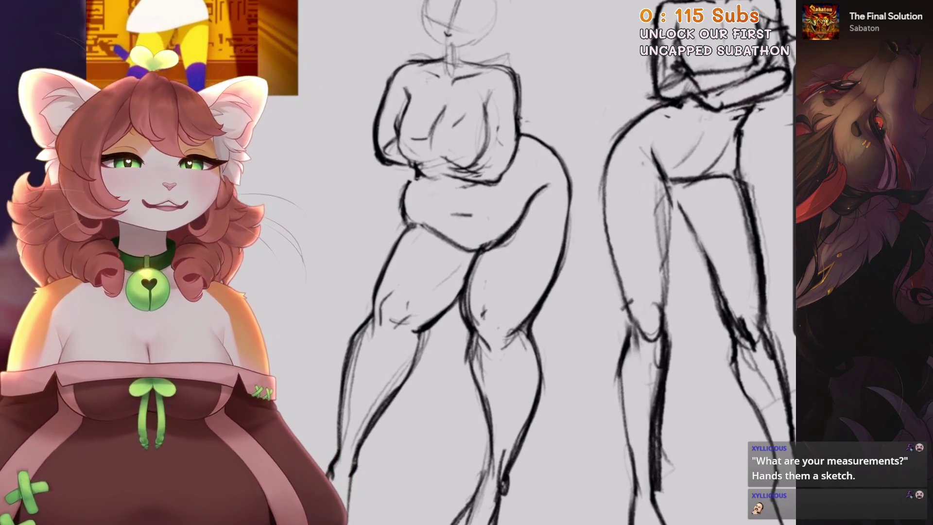
{"action": "key", "text": "s"}
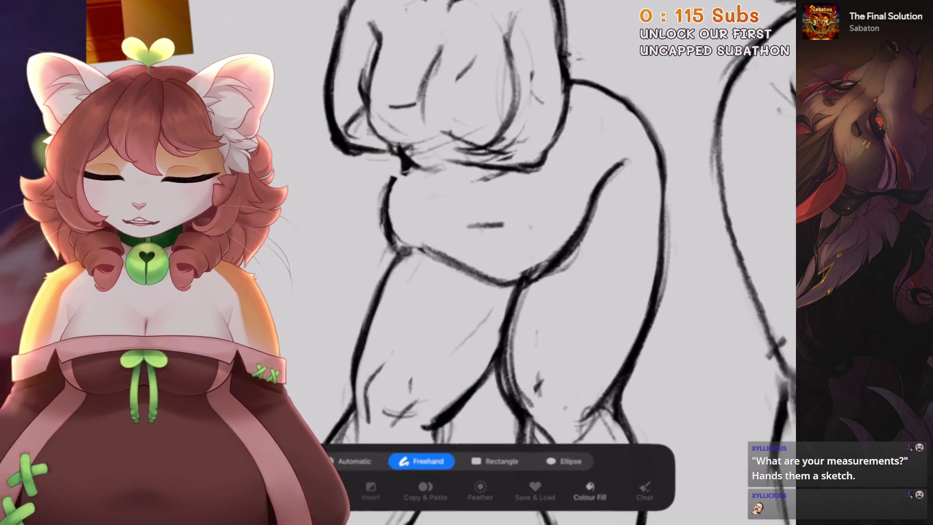
{"action": "key", "text": "Escape"}
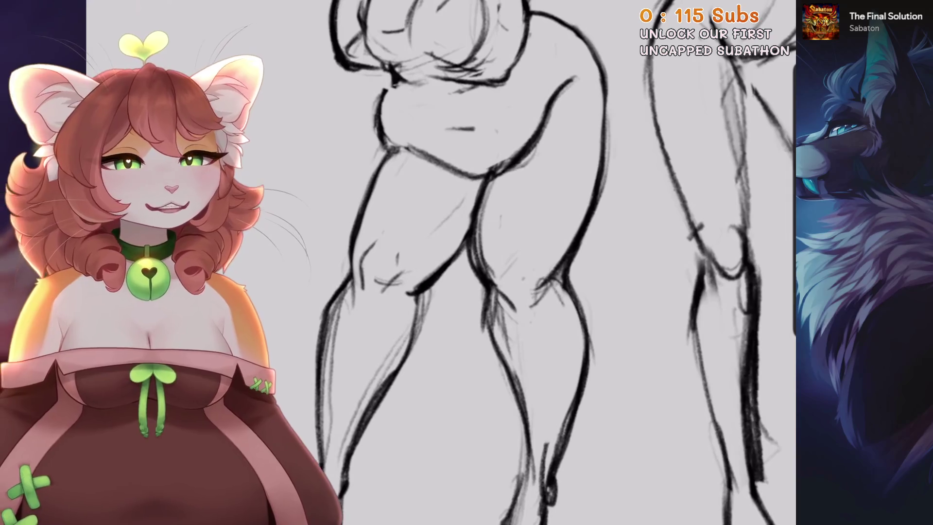
{"action": "scroll", "coordinate": [549, 262], "scroll_direction": "up", "scroll_amount": 1}
{"action": "scroll", "coordinate": [452, 161], "scroll_direction": "up", "scroll_amount": 1}
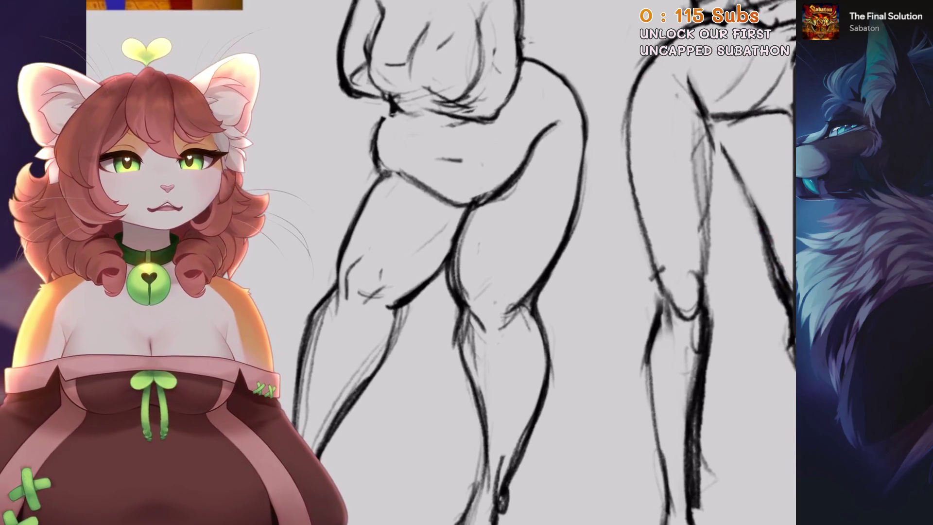
{"action": "scroll", "coordinate": [440, 262], "scroll_direction": "up", "scroll_amount": 2}
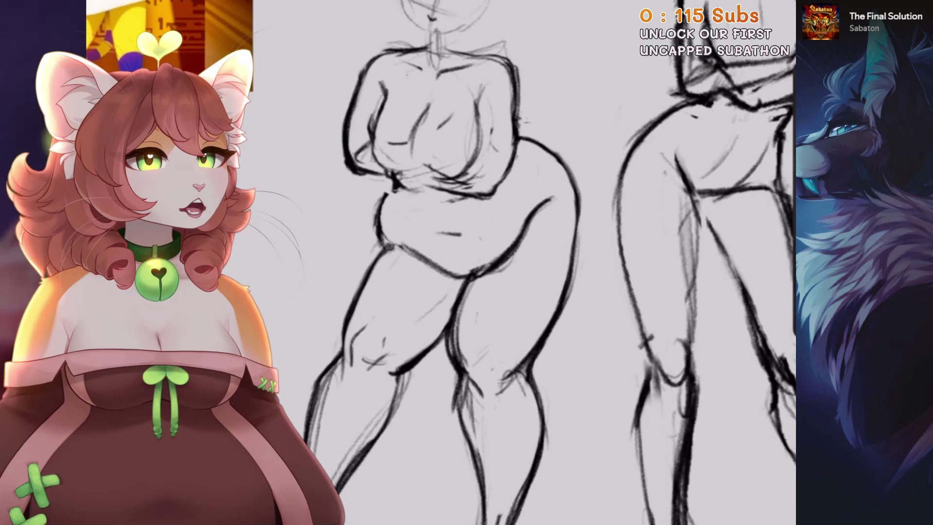
{"action": "scroll", "coordinate": [437, 262], "scroll_direction": "down", "scroll_amount": 1}
{"action": "scroll", "coordinate": [437, 263], "scroll_direction": "up", "scroll_amount": 2}
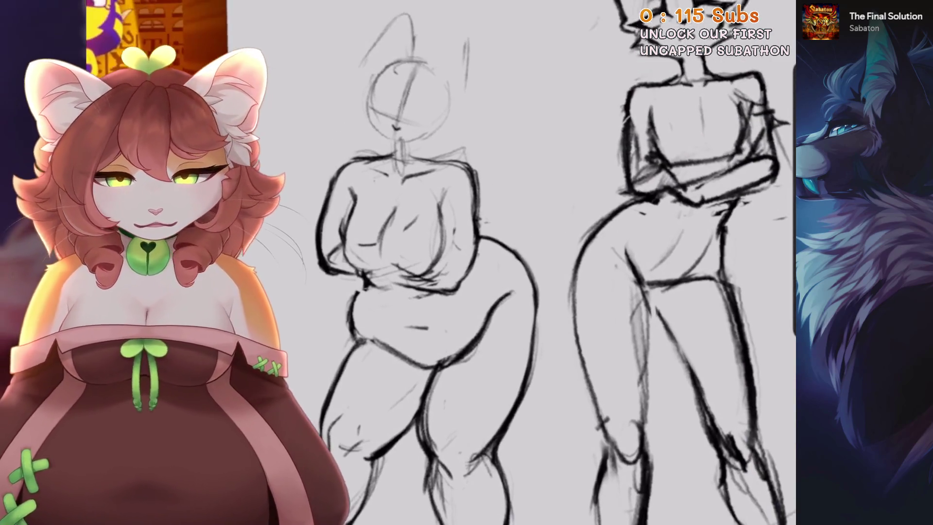
{"action": "scroll", "coordinate": [437, 263], "scroll_direction": "up", "scroll_amount": 2}
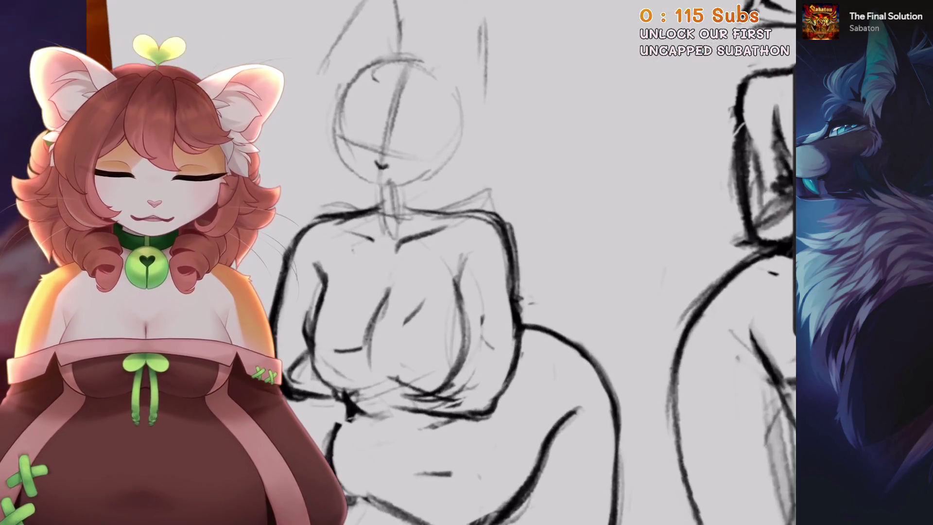
{"action": "scroll", "coordinate": [438, 262], "scroll_direction": "up", "scroll_amount": 1}
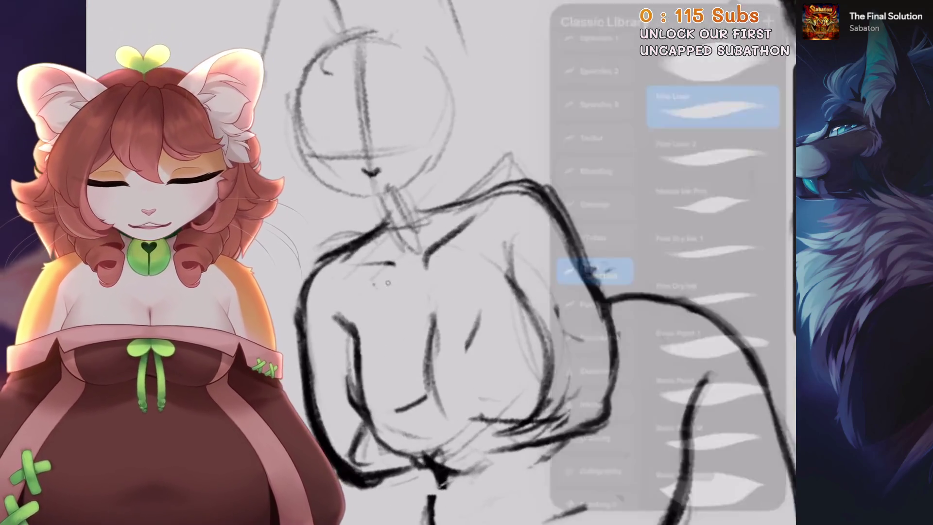
{"action": "scroll", "coordinate": [437, 262], "scroll_direction": "up", "scroll_amount": 2}
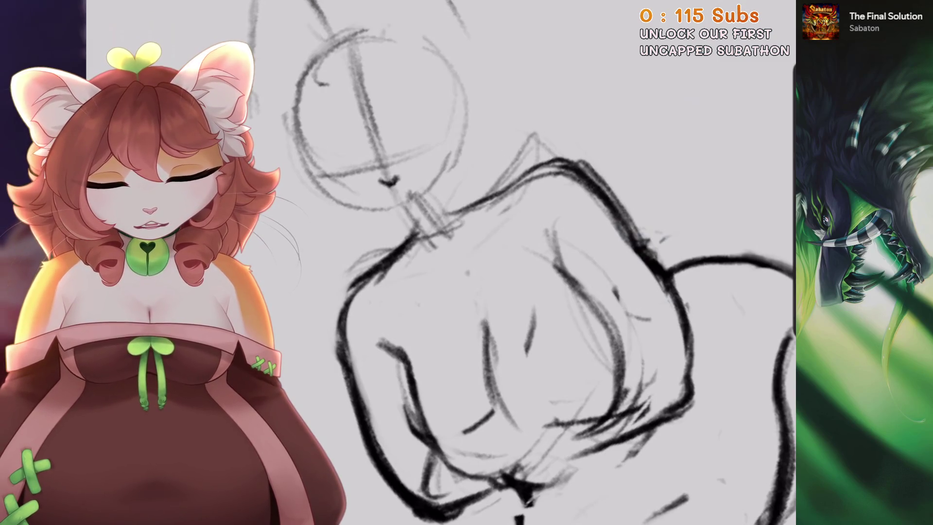
{"action": "scroll", "coordinate": [437, 262], "scroll_direction": "down", "scroll_amount": 1}
{"action": "scroll", "coordinate": [438, 262], "scroll_direction": "down", "scroll_amount": 1}
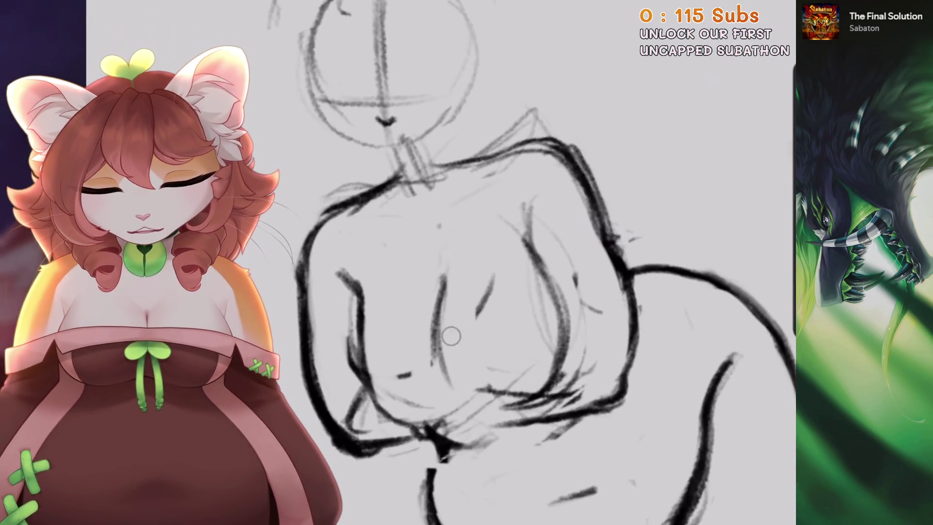
Rotate and zoom onto the chest, then undo a chest stroke that didn't fit
{"action": "scroll", "coordinate": [438, 263], "scroll_direction": "up", "scroll_amount": 1}
{"action": "scroll", "coordinate": [486, 262], "scroll_direction": "up", "scroll_amount": 1}
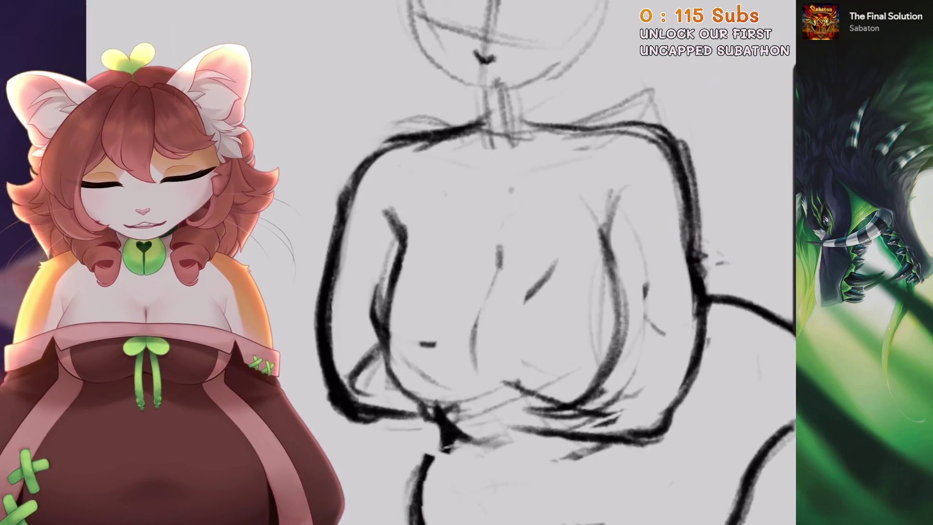
{"action": "scroll", "coordinate": [486, 262], "scroll_direction": "down", "scroll_amount": 1}
{"action": "scroll", "coordinate": [486, 263], "scroll_direction": "down", "scroll_amount": 1}
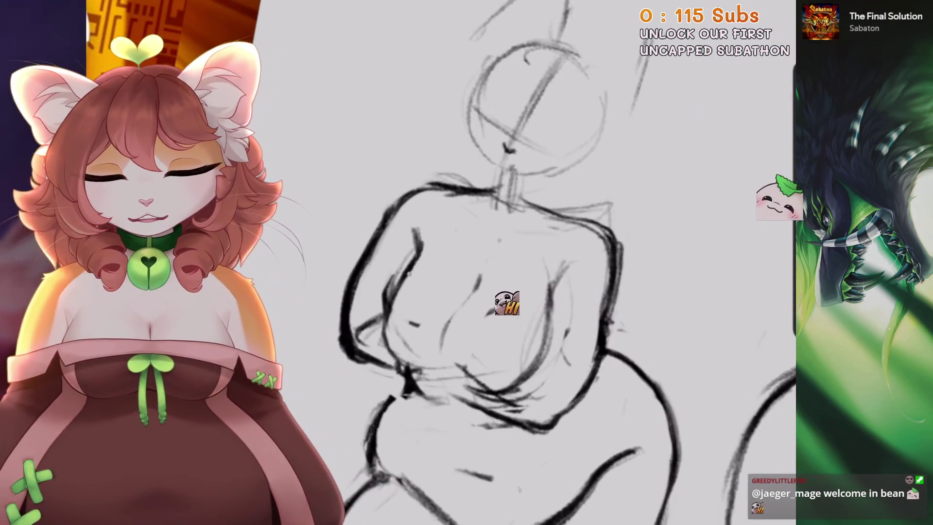
{"action": "scroll", "coordinate": [486, 262], "scroll_direction": "up", "scroll_amount": 1}
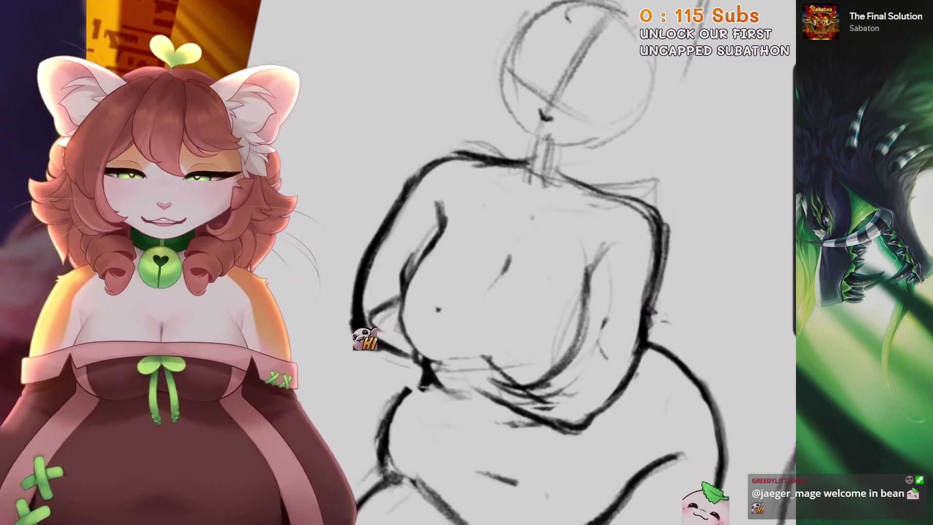
{"action": "scroll", "coordinate": [569, 262], "scroll_direction": "up", "scroll_amount": 1}
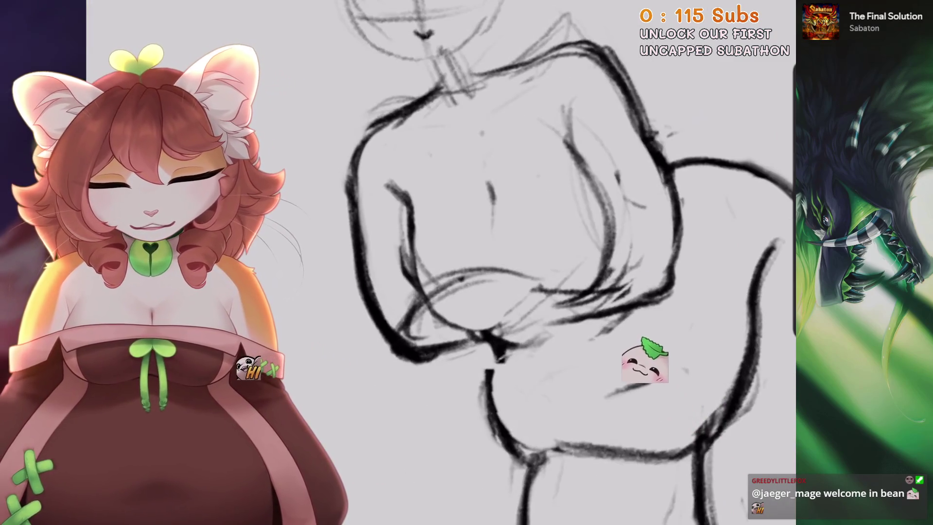
{"action": "scroll", "coordinate": [486, 262], "scroll_direction": "down", "scroll_amount": 2}
{"action": "key", "text": "ctrl+z"}
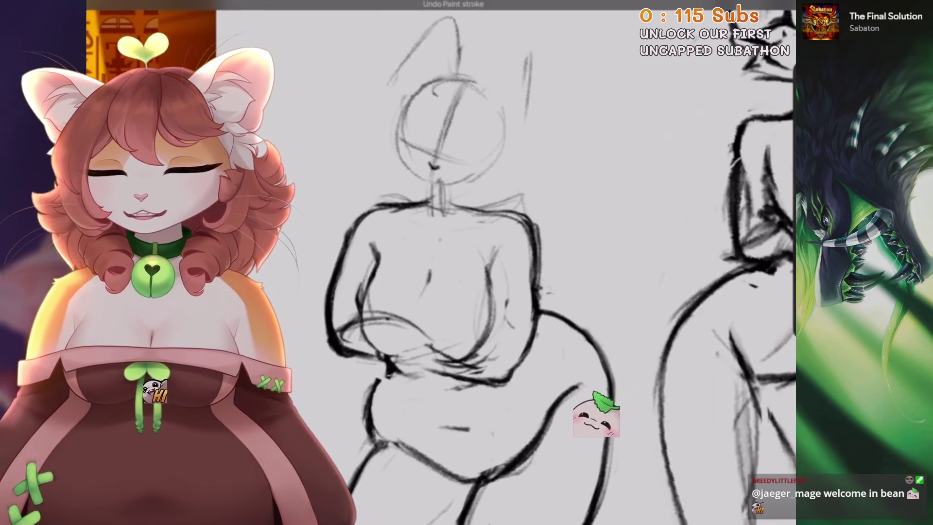
Redraw the chest lines on the left figure's torso, rotating the canvas as needed
{"action": "scroll", "coordinate": [437, 263], "scroll_direction": "up", "scroll_amount": 3}
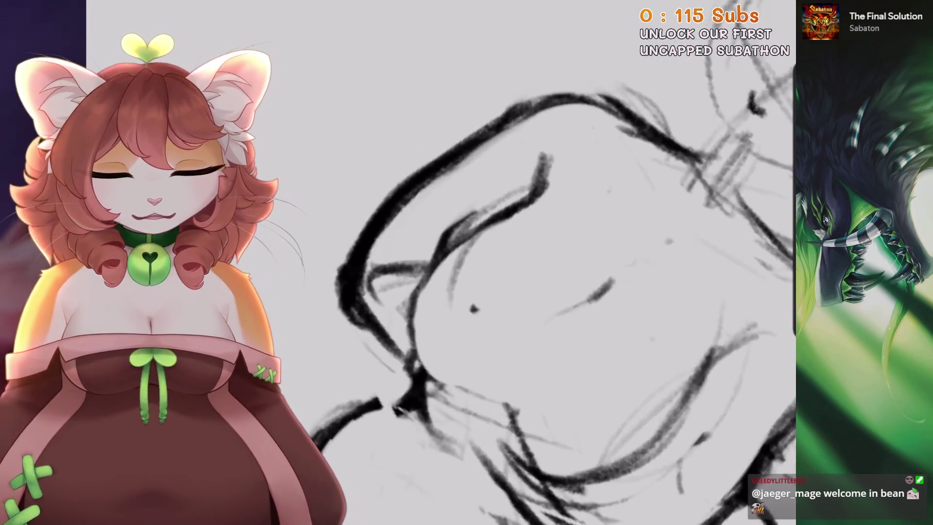
{"action": "scroll", "coordinate": [553, 272], "scroll_direction": "down", "scroll_amount": 1}
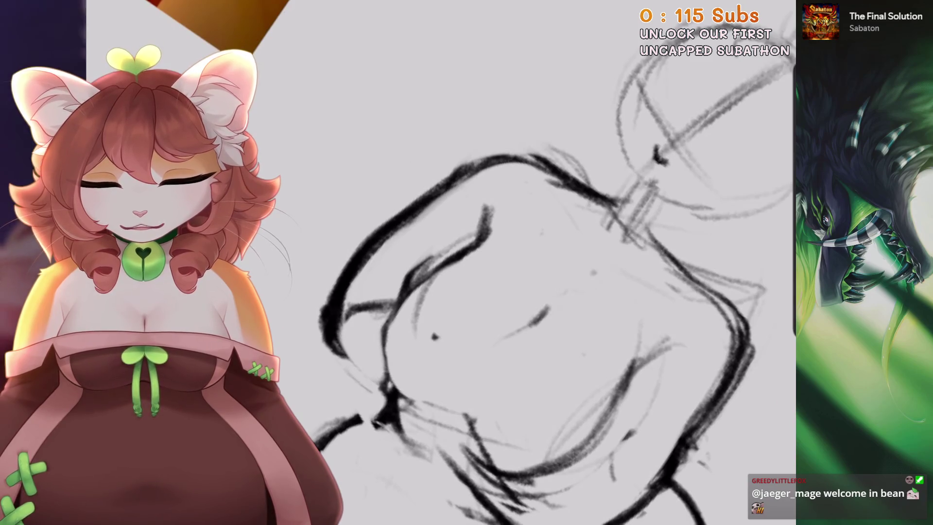
{"action": "scroll", "coordinate": [549, 263], "scroll_direction": "down", "scroll_amount": 2}
{"action": "scroll", "coordinate": [549, 263], "scroll_direction": "up", "scroll_amount": 3}
{"action": "scroll", "coordinate": [549, 263], "scroll_direction": "up", "scroll_amount": 1}
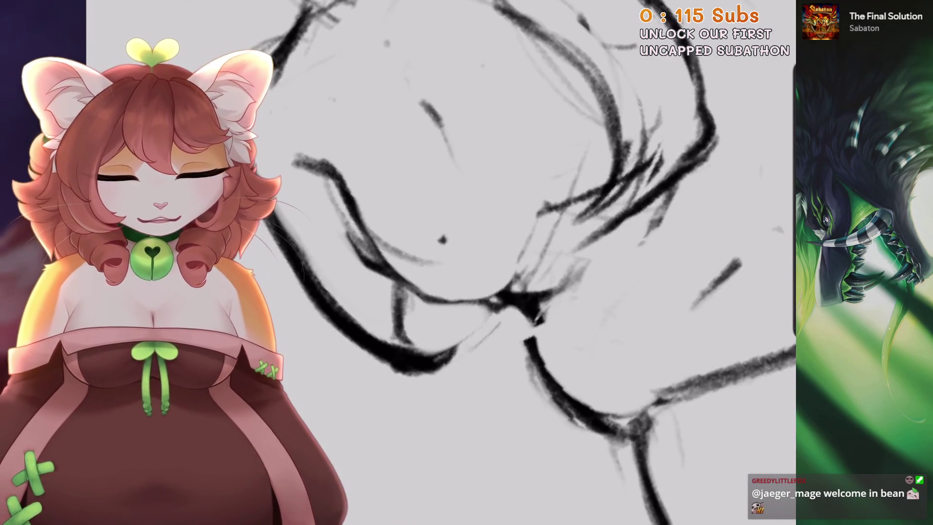
{"action": "scroll", "coordinate": [535, 263], "scroll_direction": "down", "scroll_amount": 2}
{"action": "scroll", "coordinate": [535, 263], "scroll_direction": "up", "scroll_amount": 1}
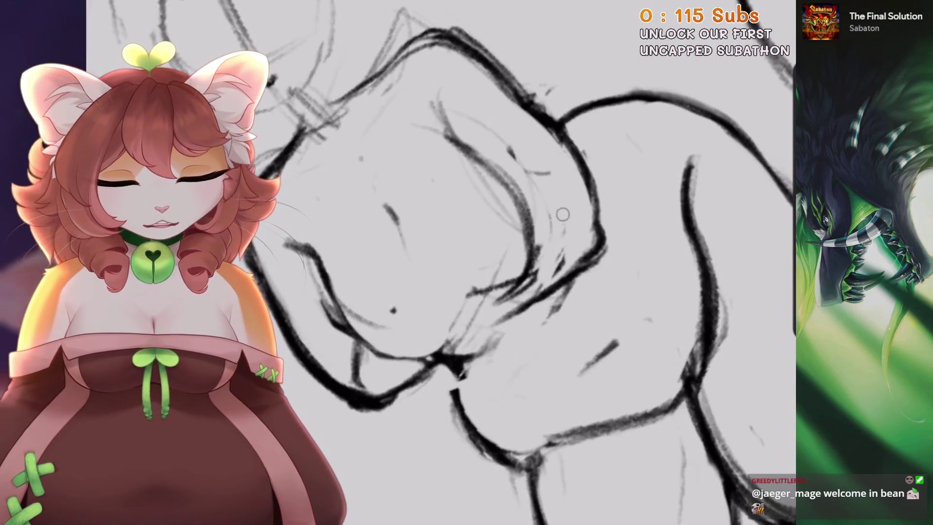
{"action": "scroll", "coordinate": [535, 263], "scroll_direction": "down", "scroll_amount": 2}
{"action": "scroll", "coordinate": [535, 263], "scroll_direction": "down", "scroll_amount": 1}
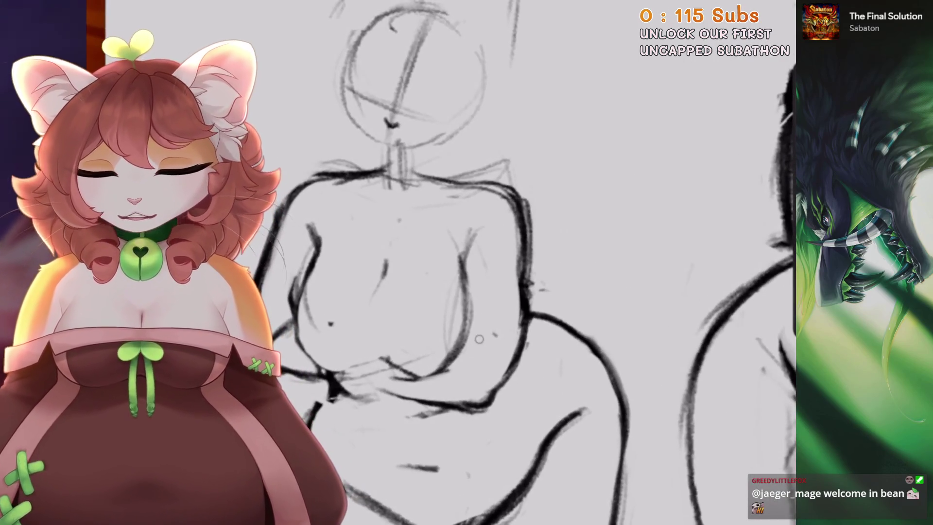
{"action": "scroll", "coordinate": [535, 263], "scroll_direction": "up", "scroll_amount": 2}
{"action": "scroll", "coordinate": [534, 263], "scroll_direction": "down", "scroll_amount": 1}
Lasso the chest lines, reshape them with a Uniform transform, and undo the stray torso stroke
{"action": "key", "text": "s"}
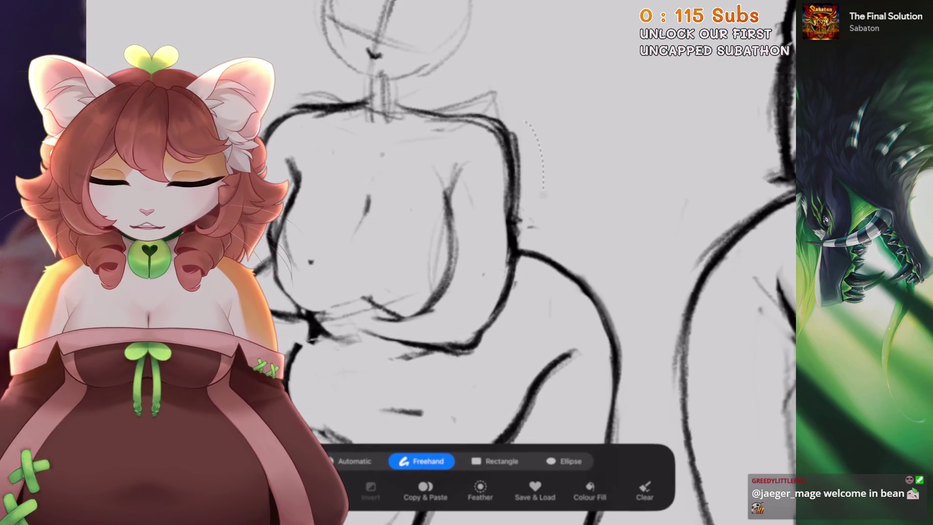
{"action": "key", "text": "v"}
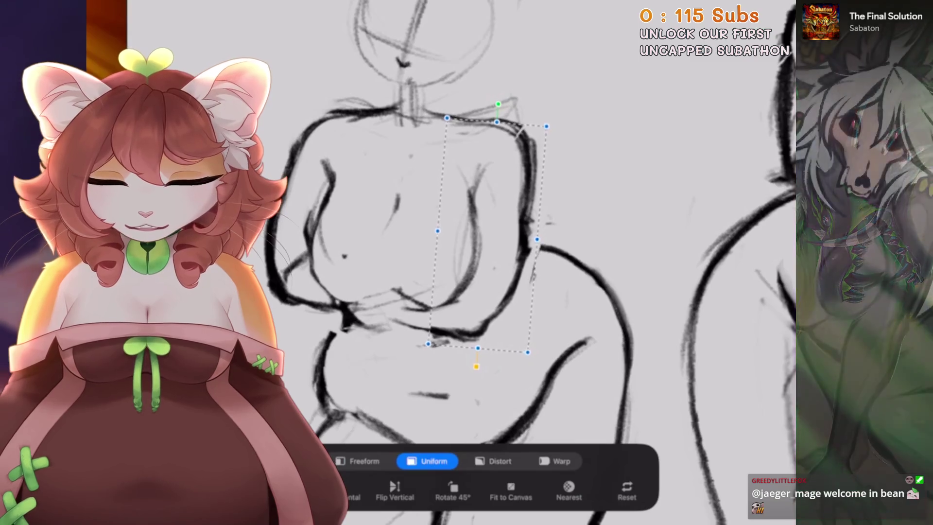
{"action": "key", "text": "Return"}
{"action": "scroll", "coordinate": [486, 262], "scroll_direction": "up", "scroll_amount": 2}
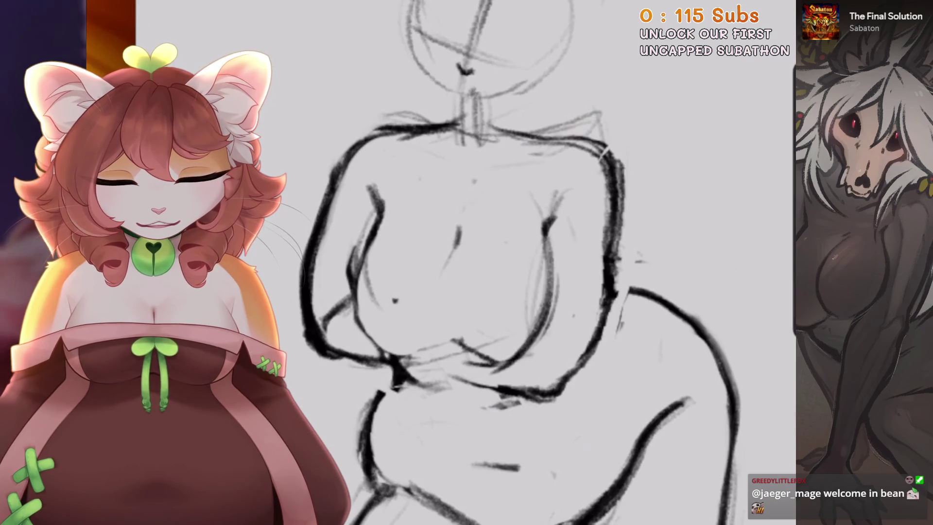
{"action": "key", "text": "ctrl+z"}
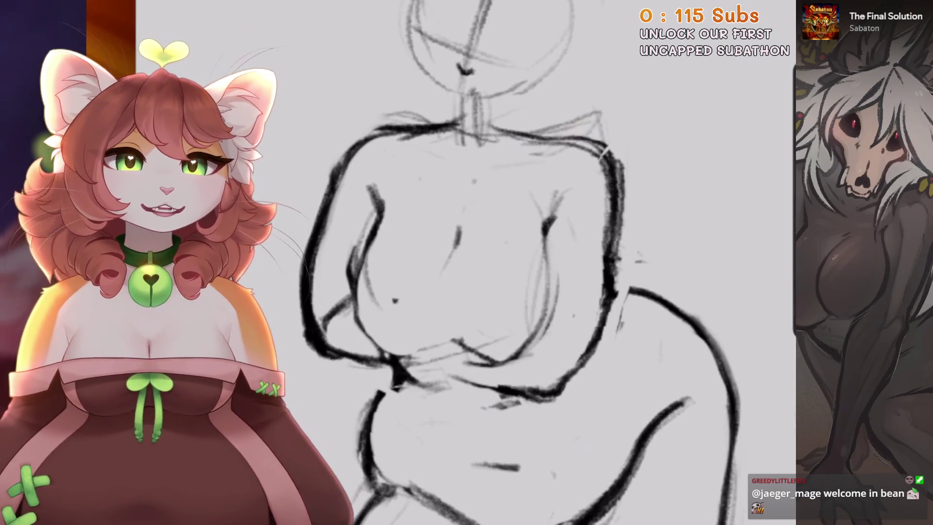
Undo two stray chest strokes and draw a new dark line across the chest
{"action": "scroll", "coordinate": [524, 263], "scroll_direction": "up", "scroll_amount": 1}
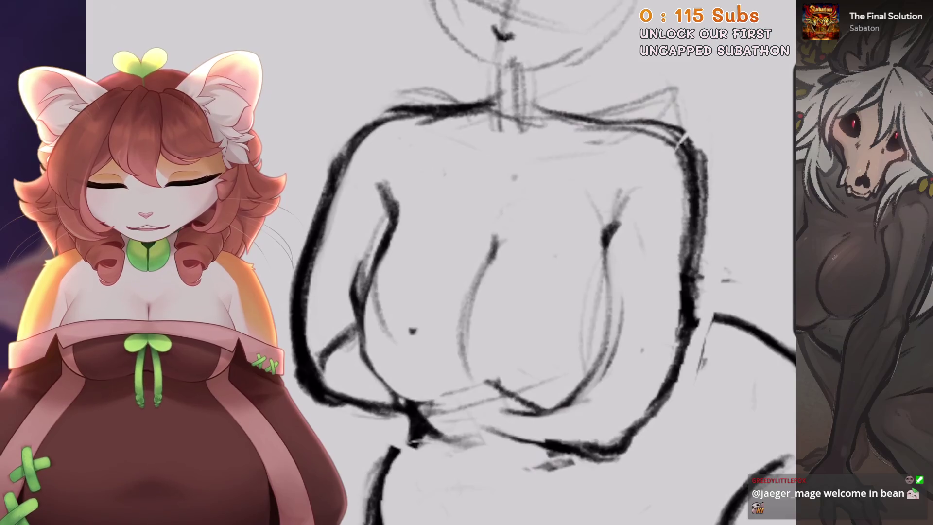
{"action": "scroll", "coordinate": [486, 263], "scroll_direction": "down", "scroll_amount": 2}
{"action": "key", "text": "ctrl+z"}
{"action": "key", "text": "ctrl+z"}
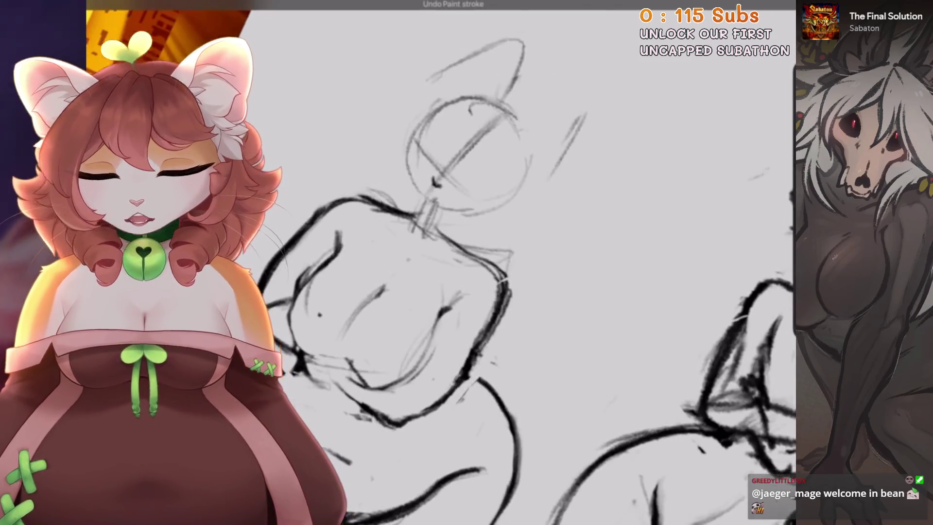
{"action": "scroll", "coordinate": [437, 262], "scroll_direction": "up", "scroll_amount": 2}
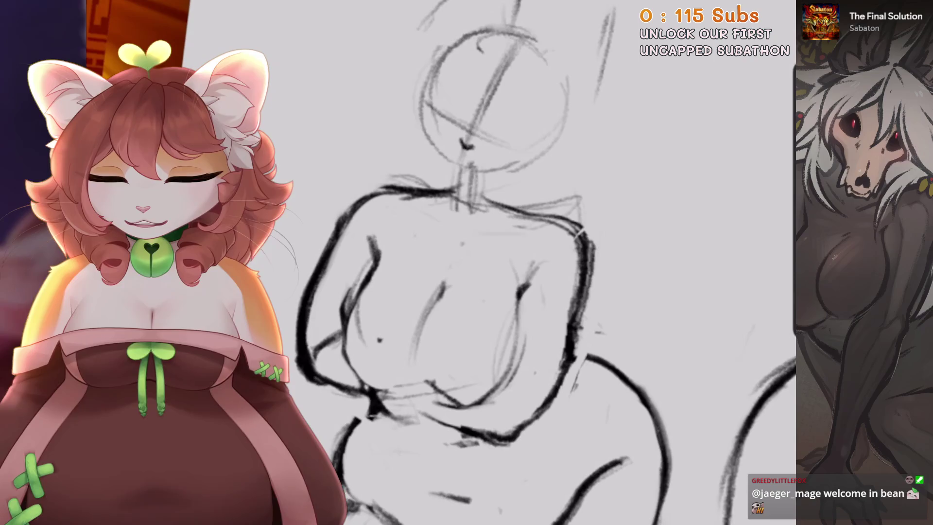
{"action": "scroll", "coordinate": [340, 253], "scroll_direction": "up", "scroll_amount": 2}
{"action": "key", "text": "ctrl+z"}
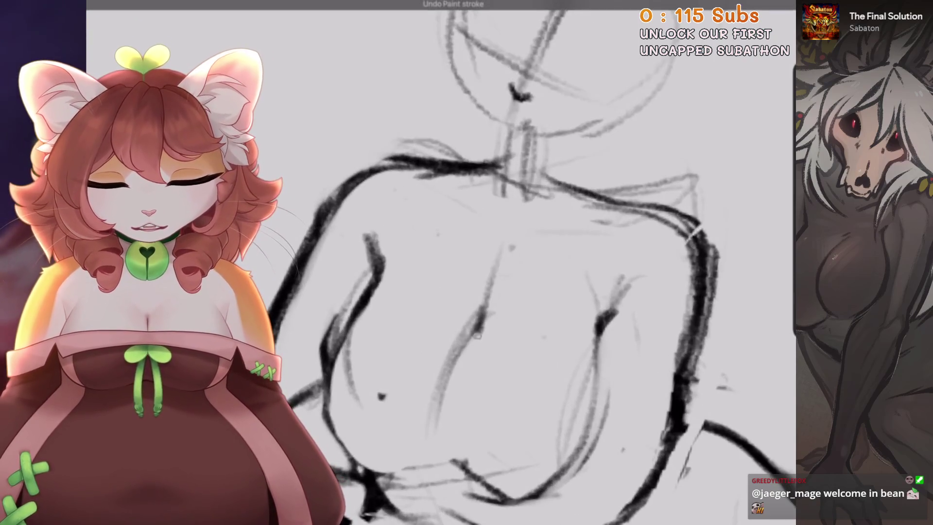
{"action": "left_click_drag", "start_coordinate": [491, 275], "coordinate": [452, 359]}
Rotate and zoom the canvas to frame the left figure's whole torso
{"action": "scroll", "coordinate": [437, 292], "scroll_direction": "down", "scroll_amount": 2}
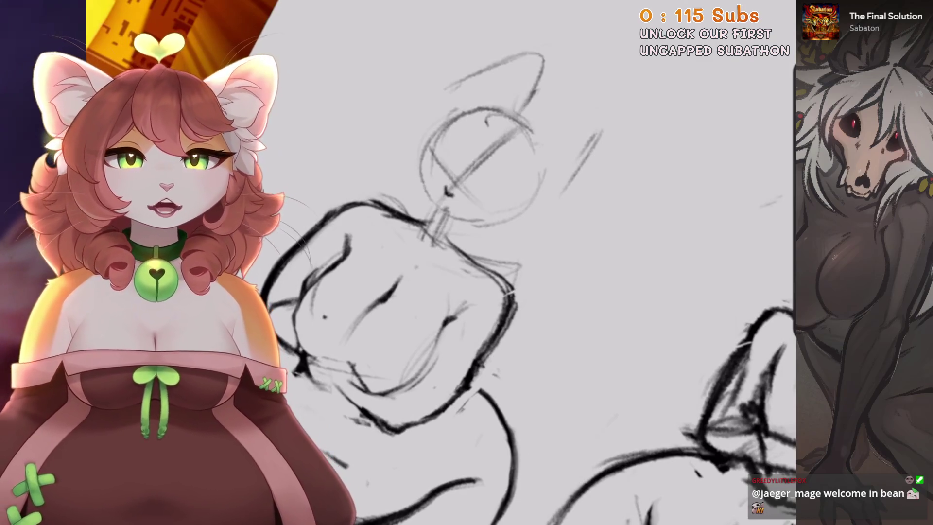
{"action": "scroll", "coordinate": [438, 262], "scroll_direction": "up", "scroll_amount": 2}
{"action": "scroll", "coordinate": [535, 263], "scroll_direction": "up", "scroll_amount": 1}
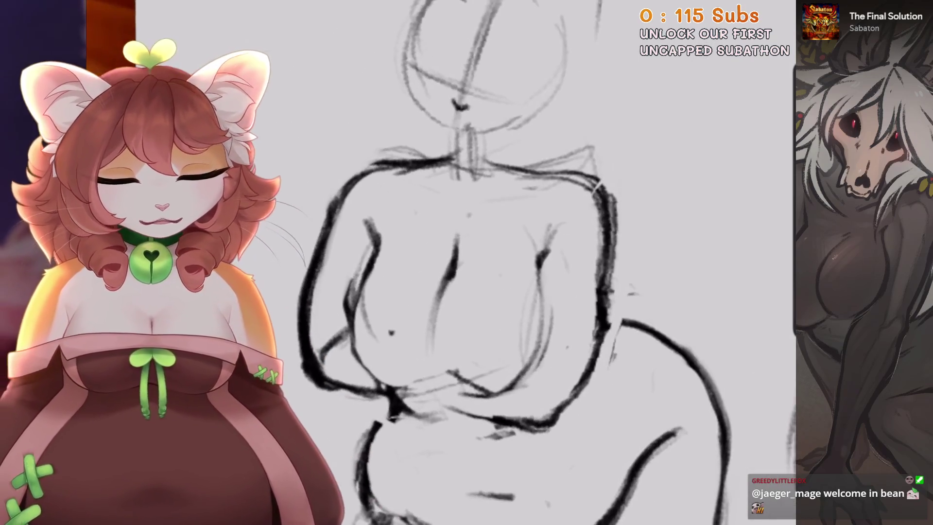
{"action": "scroll", "coordinate": [535, 263], "scroll_direction": "up", "scroll_amount": 1}
{"action": "scroll", "coordinate": [535, 263], "scroll_direction": "up", "scroll_amount": 2}
{"action": "scroll", "coordinate": [459, 327], "scroll_direction": "down", "scroll_amount": 3}
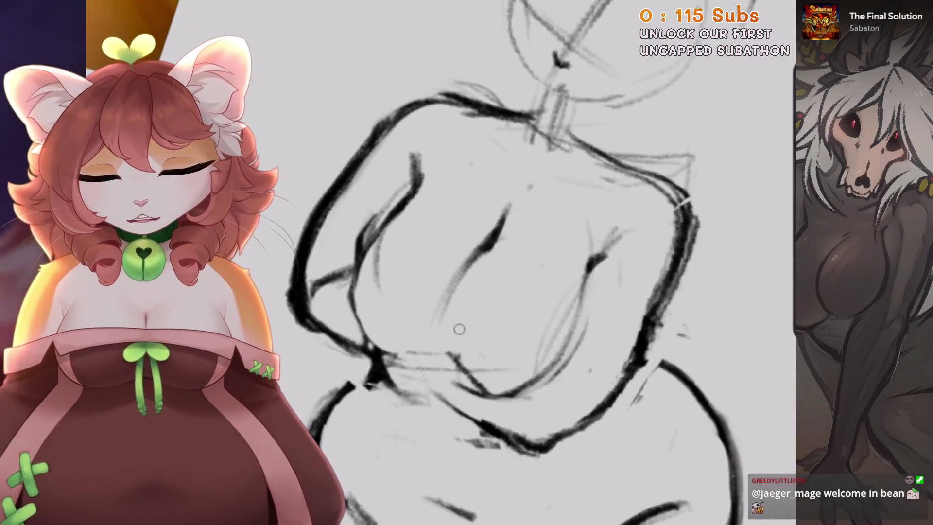
{"action": "scroll", "coordinate": [458, 327], "scroll_direction": "down", "scroll_amount": 1}
{"action": "scroll", "coordinate": [437, 263], "scroll_direction": "up", "scroll_amount": 2}
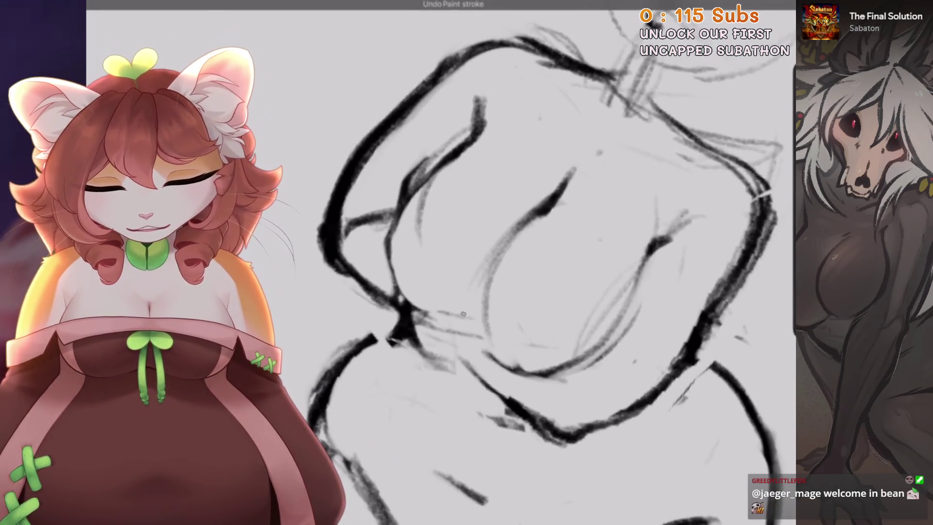
{"action": "key", "text": "ctrl+0"}
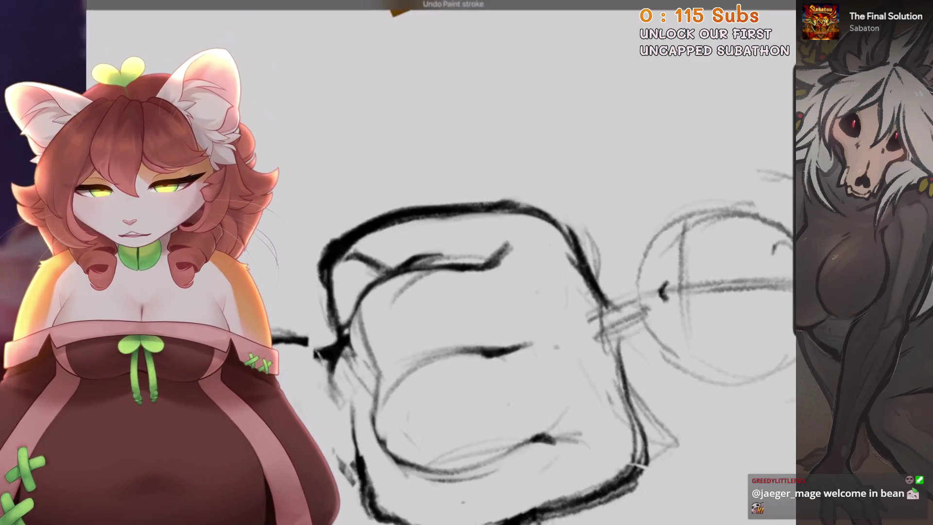
{"action": "key", "text": "4"}
{"action": "key", "text": "5"}
{"action": "scroll", "coordinate": [437, 263], "scroll_direction": "up", "scroll_amount": 2}
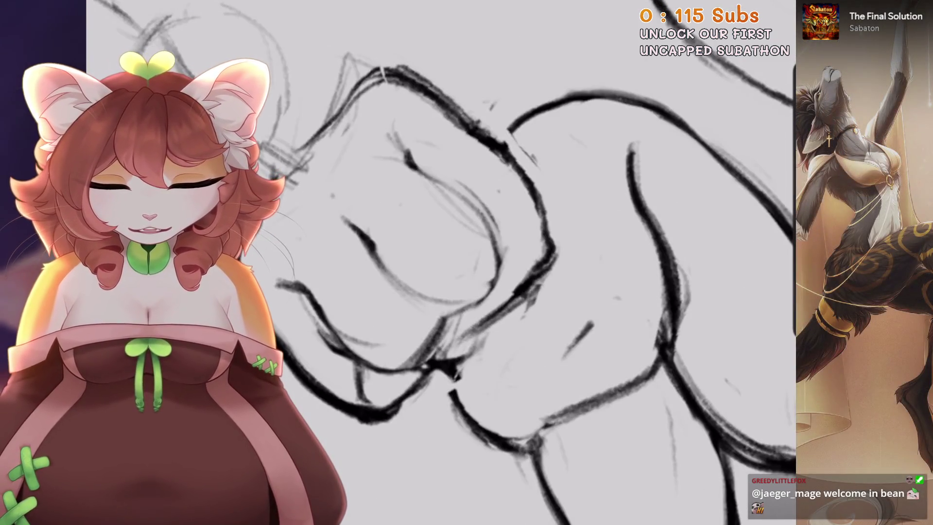
{"action": "key", "text": "4"}
{"action": "key", "text": "5"}
Redraw a short line on the torso, undoing the small stray strokes around it
{"action": "scroll", "coordinate": [438, 263], "scroll_direction": "down", "scroll_amount": 3}
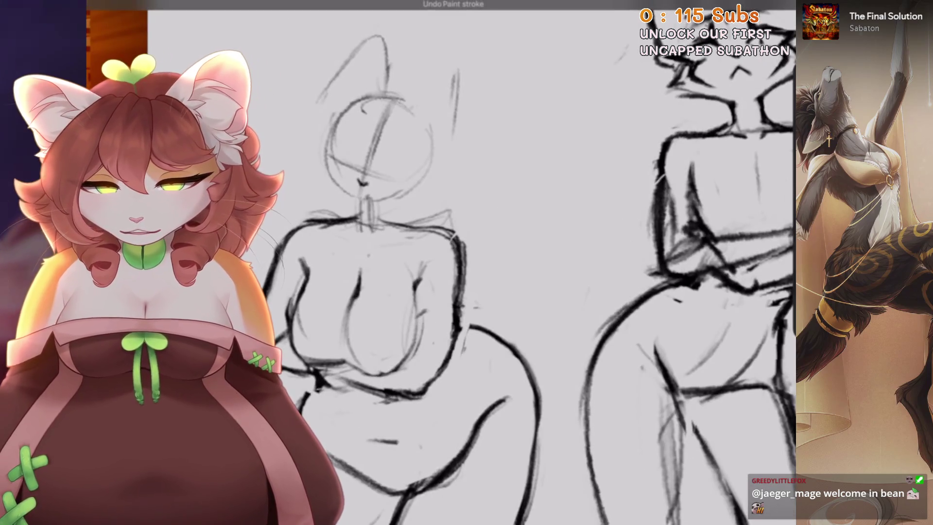
{"action": "scroll", "coordinate": [438, 262], "scroll_direction": "up", "scroll_amount": 2}
{"action": "key", "text": "ctrl+z"}
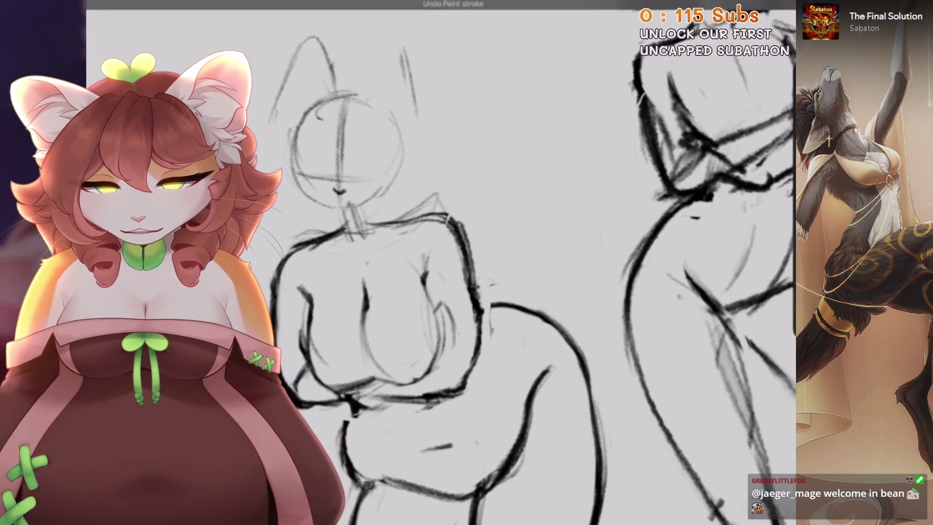
{"action": "left_click_drag", "start_coordinate": [455, 333], "coordinate": [432, 359]}
{"action": "key", "text": "4"}
{"action": "key", "text": "4"}
{"action": "key", "text": "4"}
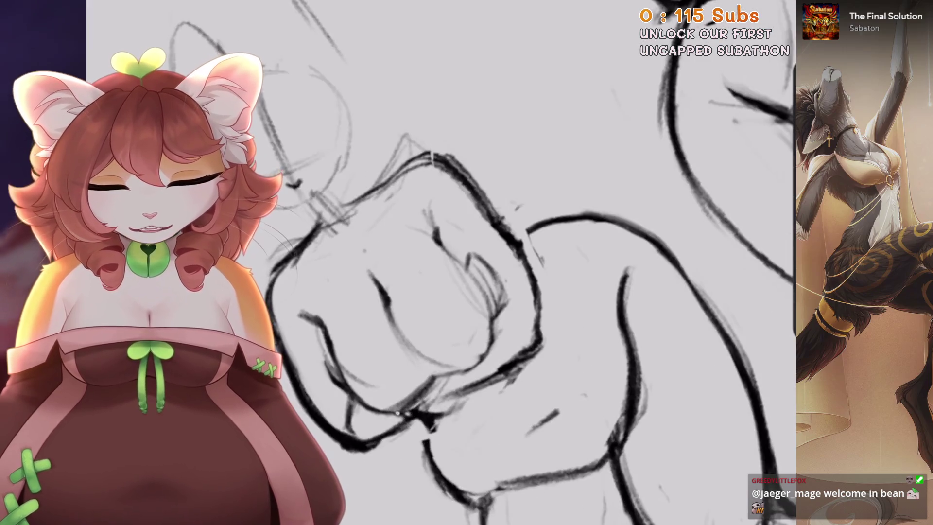
{"action": "scroll", "coordinate": [437, 263], "scroll_direction": "up", "scroll_amount": 2}
{"action": "key", "text": "ctrl+z"}
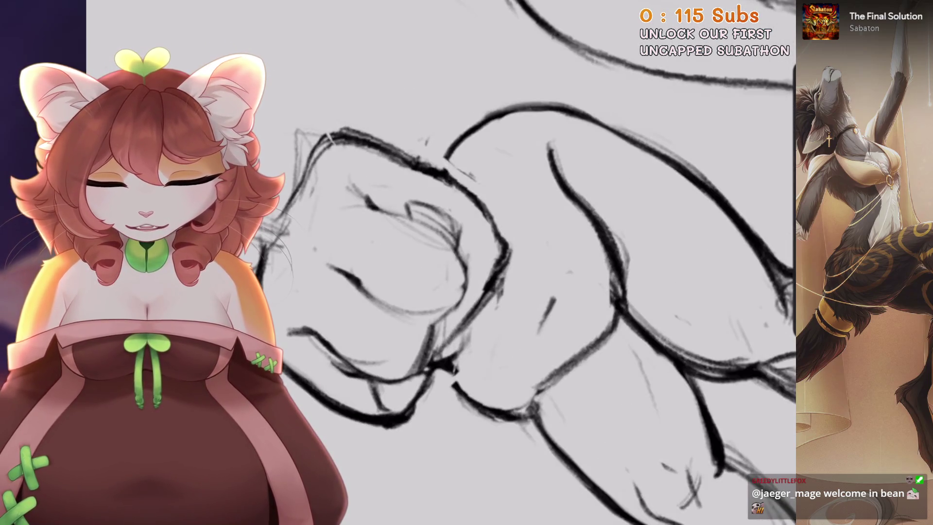
{"action": "key", "text": "5"}
{"action": "scroll", "coordinate": [440, 358], "scroll_direction": "down", "scroll_amount": 3}
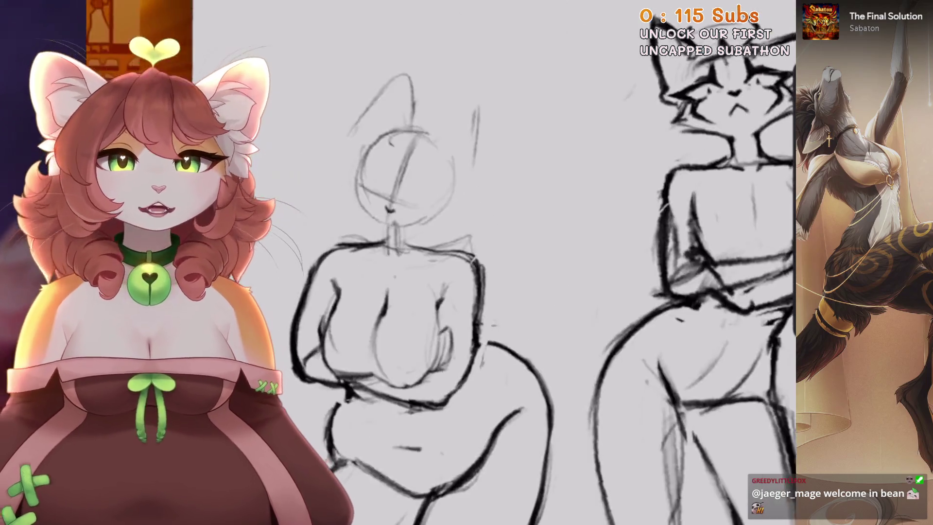
Zoom around the left figure's arms and undo a stray paint stroke
{"action": "scroll", "coordinate": [440, 358], "scroll_direction": "up", "scroll_amount": 3}
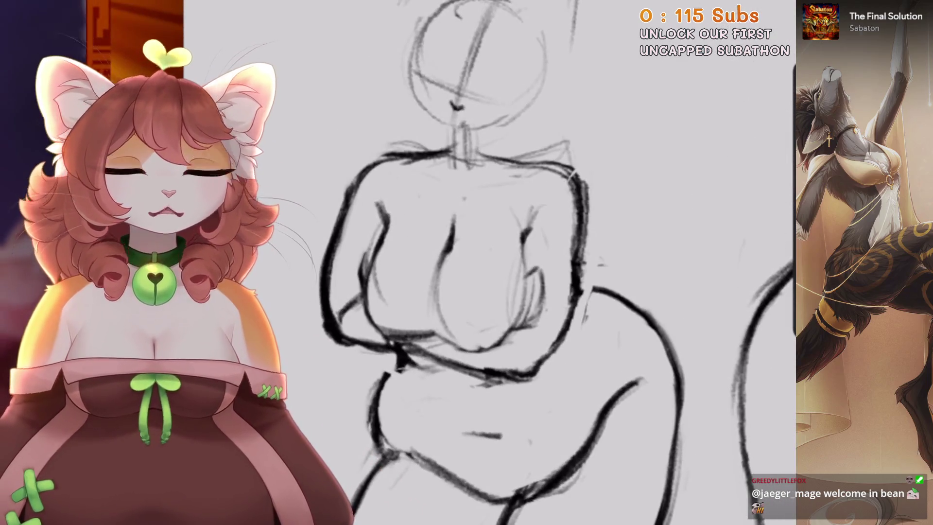
{"action": "scroll", "coordinate": [467, 263], "scroll_direction": "down", "scroll_amount": 3}
{"action": "scroll", "coordinate": [467, 263], "scroll_direction": "up", "scroll_amount": 3}
{"action": "scroll", "coordinate": [466, 263], "scroll_direction": "up", "scroll_amount": 1}
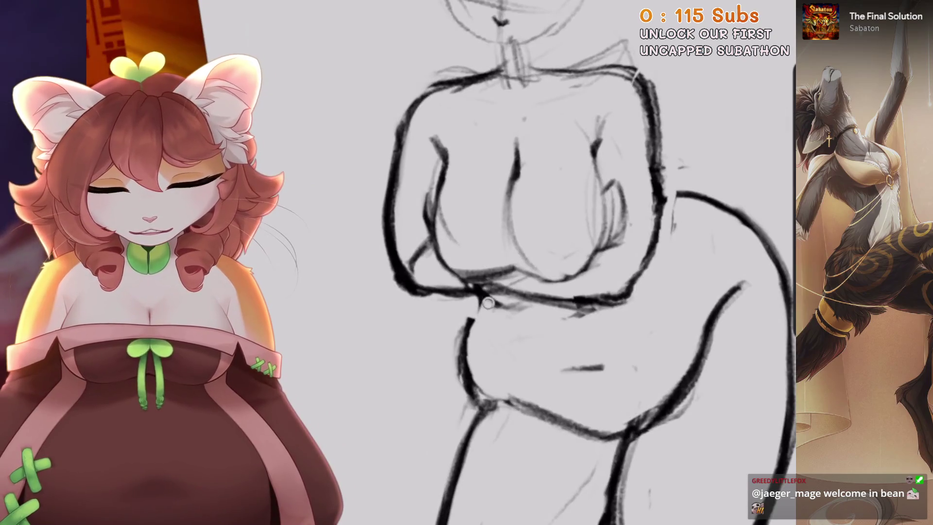
{"action": "scroll", "coordinate": [489, 301], "scroll_direction": "up", "scroll_amount": 1}
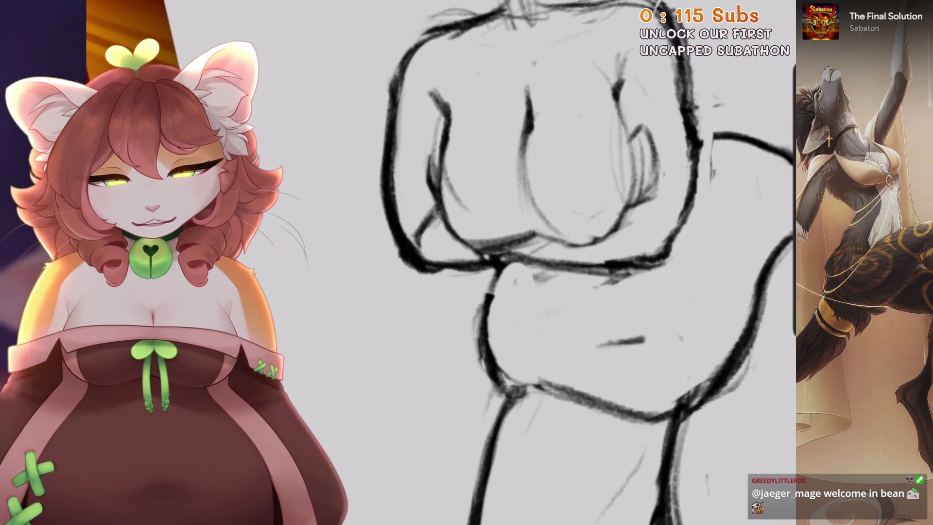
{"action": "scroll", "coordinate": [467, 262], "scroll_direction": "down", "scroll_amount": 2}
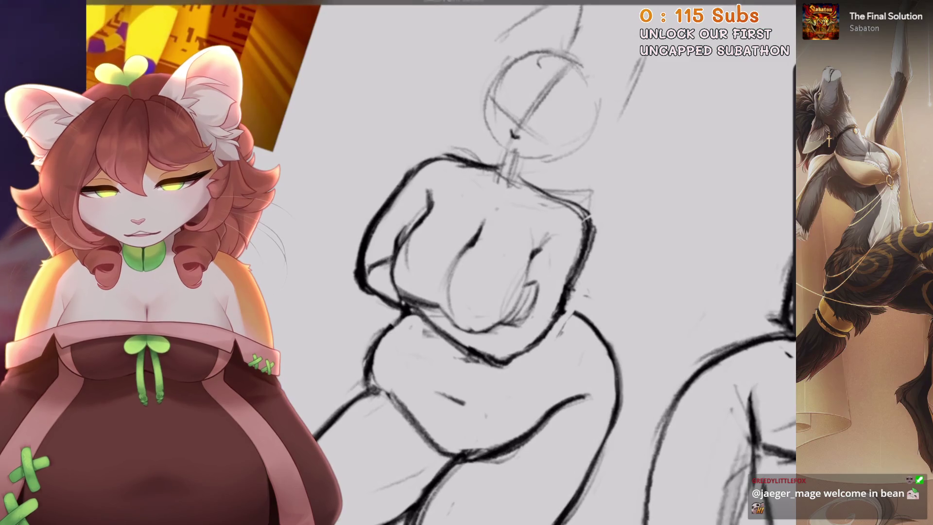
{"action": "key", "text": "ctrl+z"}
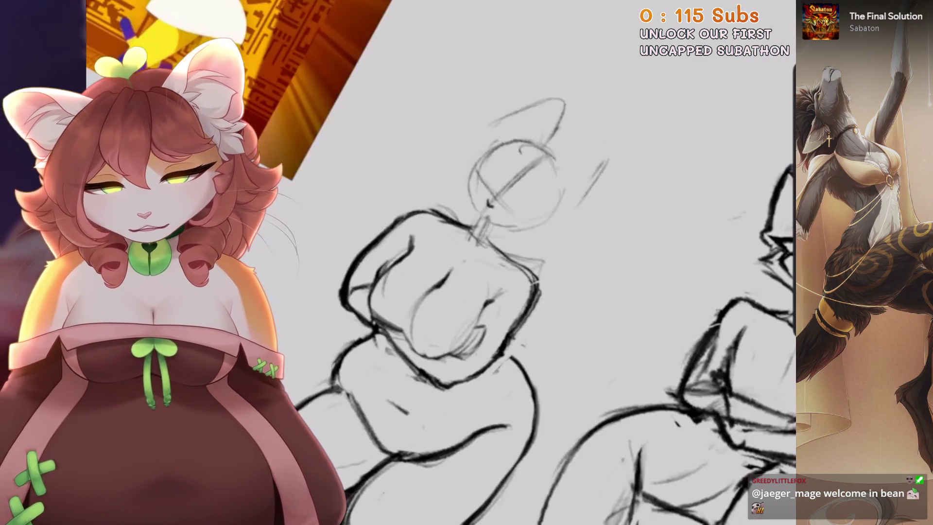
Dismiss the brush choices and get back to drawing on the arms
{"action": "scroll", "coordinate": [534, 292], "scroll_direction": "up", "scroll_amount": 3}
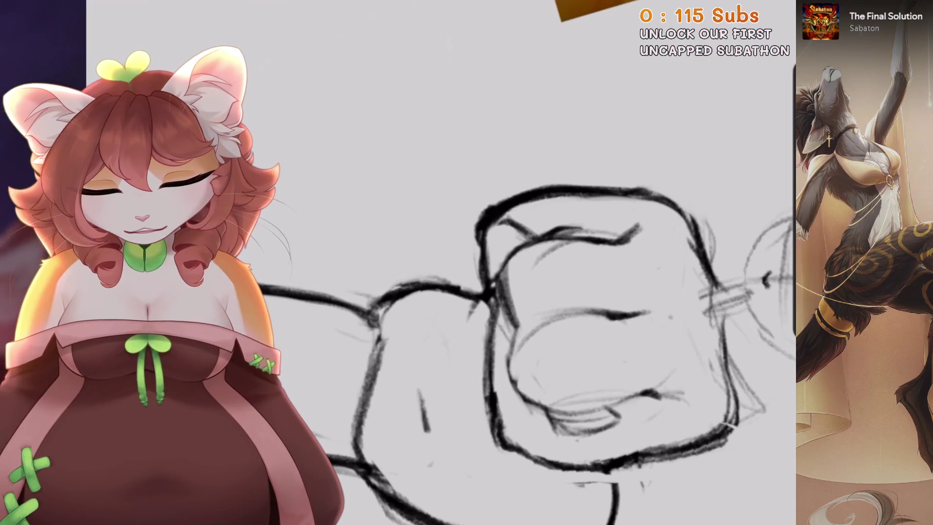
{"action": "scroll", "coordinate": [519, 439], "scroll_direction": "up", "scroll_amount": 2}
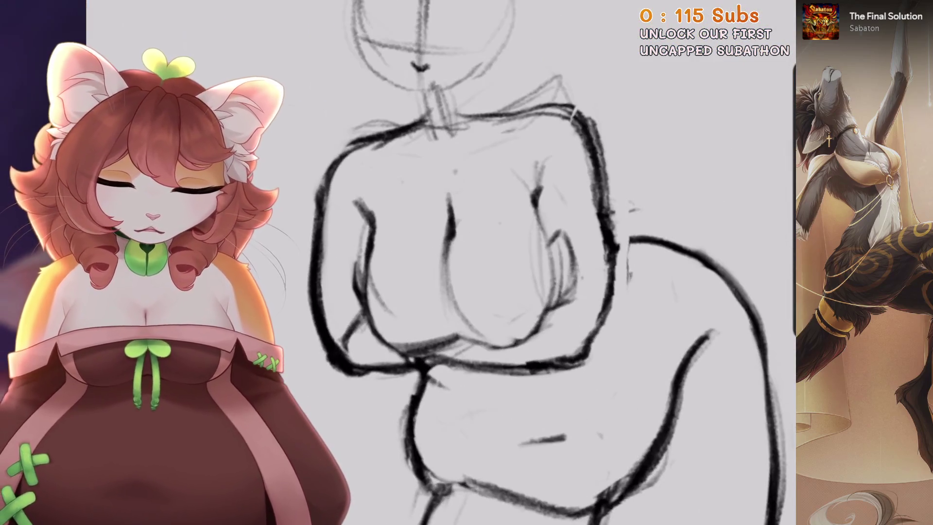
{"action": "scroll", "coordinate": [486, 292], "scroll_direction": "down", "scroll_amount": 3}
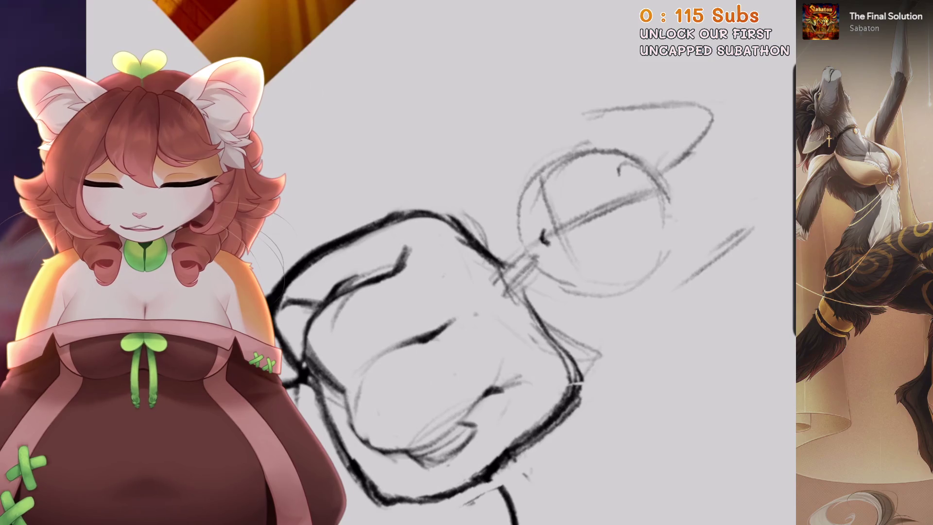
{"action": "scroll", "coordinate": [486, 291], "scroll_direction": "up", "scroll_amount": 2}
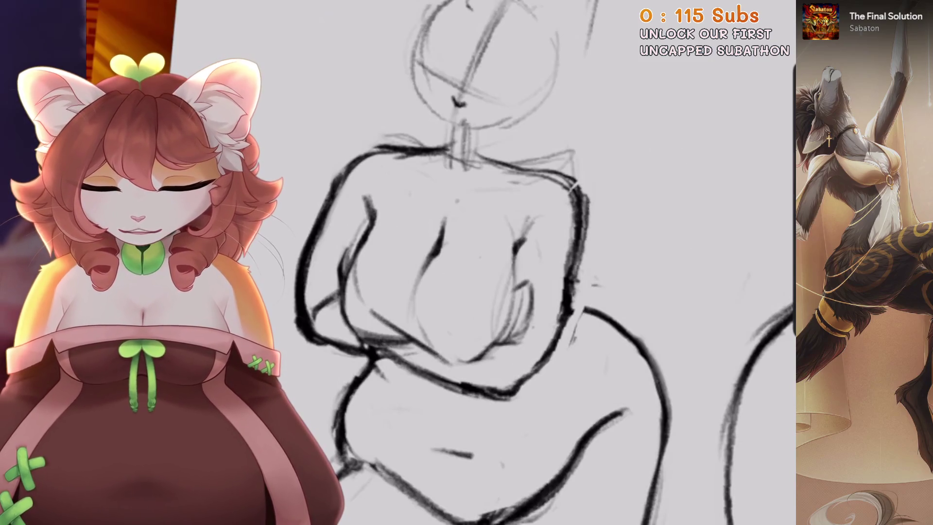
{"action": "scroll", "coordinate": [517, 246], "scroll_direction": "up", "scroll_amount": 2}
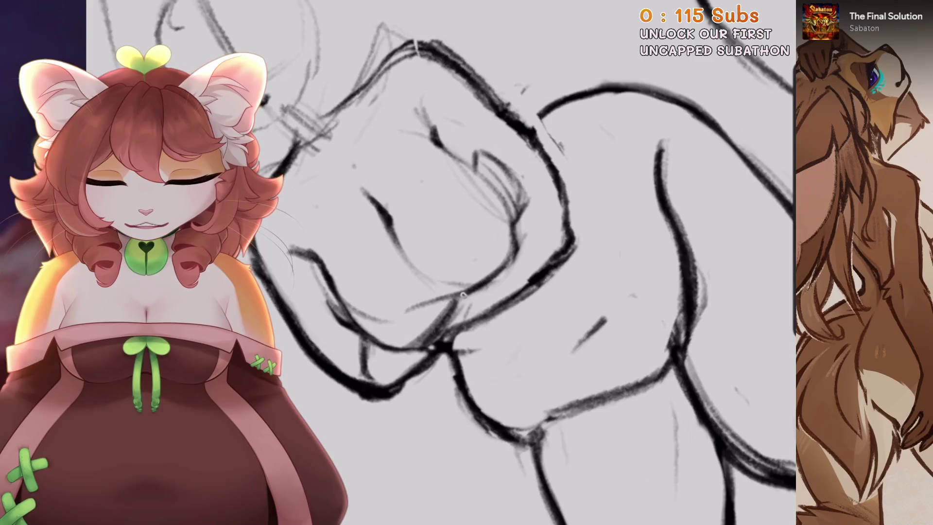
{"action": "scroll", "coordinate": [517, 247], "scroll_direction": "down", "scroll_amount": 1}
{"action": "scroll", "coordinate": [494, 244], "scroll_direction": "down", "scroll_amount": 2}
{"action": "scroll", "coordinate": [429, 296], "scroll_direction": "up", "scroll_amount": 3}
{"action": "left_click", "coordinate": [429, 296]}
Retrace the left figure's crossed arms in bold black lines, rotating the canvas as needed
{"action": "scroll", "coordinate": [430, 296], "scroll_direction": "down", "scroll_amount": 2}
{"action": "scroll", "coordinate": [429, 296], "scroll_direction": "down", "scroll_amount": 3}
{"action": "scroll", "coordinate": [437, 243], "scroll_direction": "up", "scroll_amount": 1}
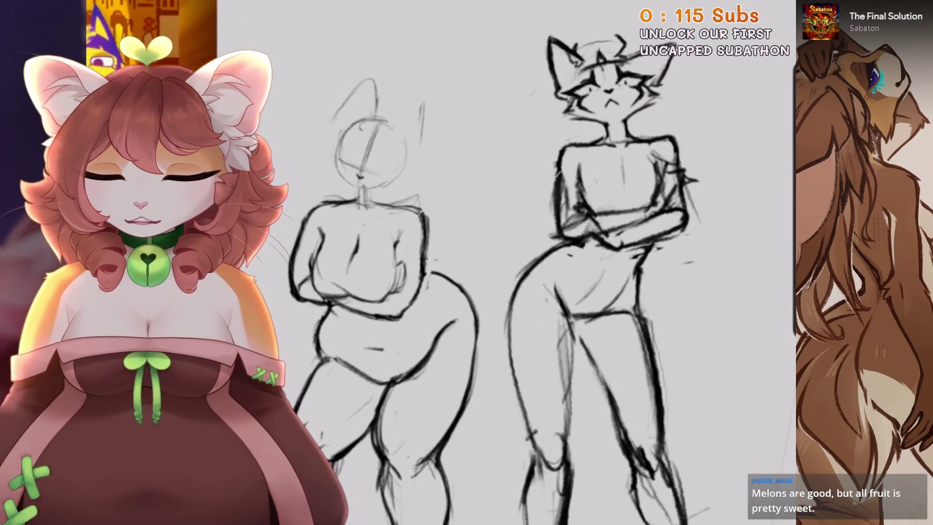
{"action": "scroll", "coordinate": [438, 243], "scroll_direction": "up", "scroll_amount": 5}
{"action": "scroll", "coordinate": [463, 254], "scroll_direction": "down", "scroll_amount": 1}
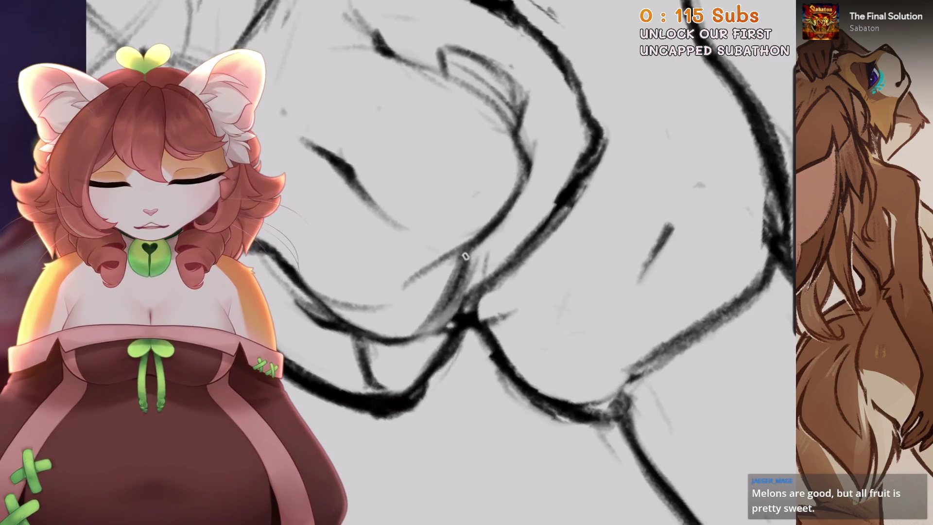
{"action": "scroll", "coordinate": [463, 254], "scroll_direction": "down", "scroll_amount": 2}
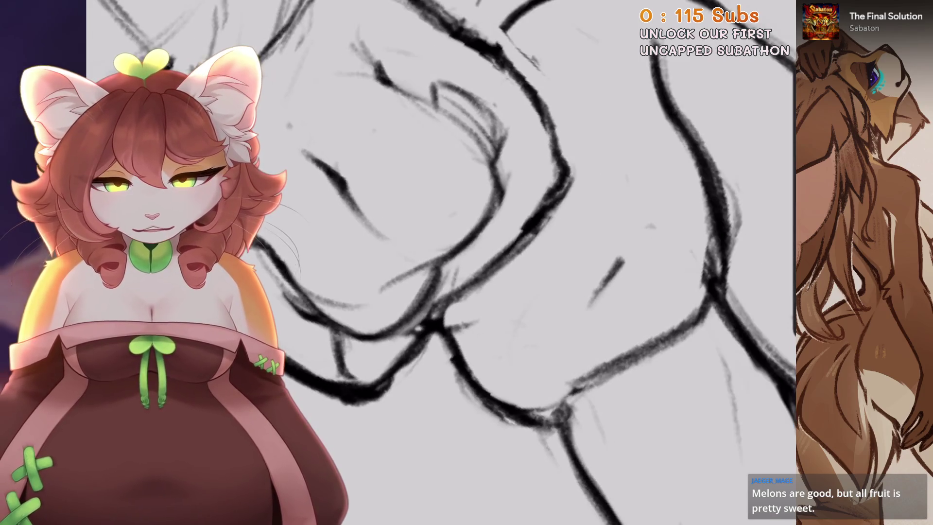
{"action": "scroll", "coordinate": [463, 254], "scroll_direction": "down", "scroll_amount": 5}
{"action": "scroll", "coordinate": [463, 255], "scroll_direction": "up", "scroll_amount": 3}
{"action": "scroll", "coordinate": [464, 255], "scroll_direction": "up", "scroll_amount": 2}
{"action": "scroll", "coordinate": [463, 254], "scroll_direction": "up", "scroll_amount": 2}
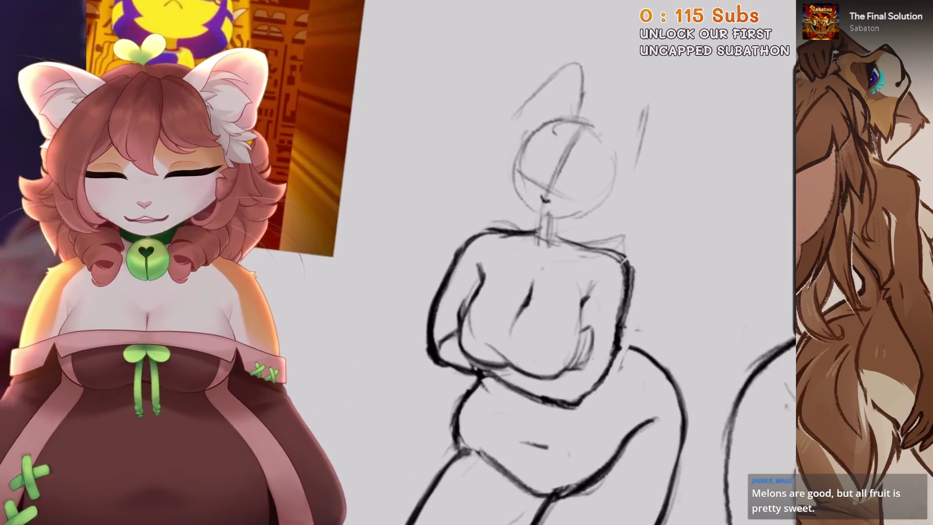
{"action": "scroll", "coordinate": [544, 272], "scroll_direction": "down", "scroll_amount": 2}
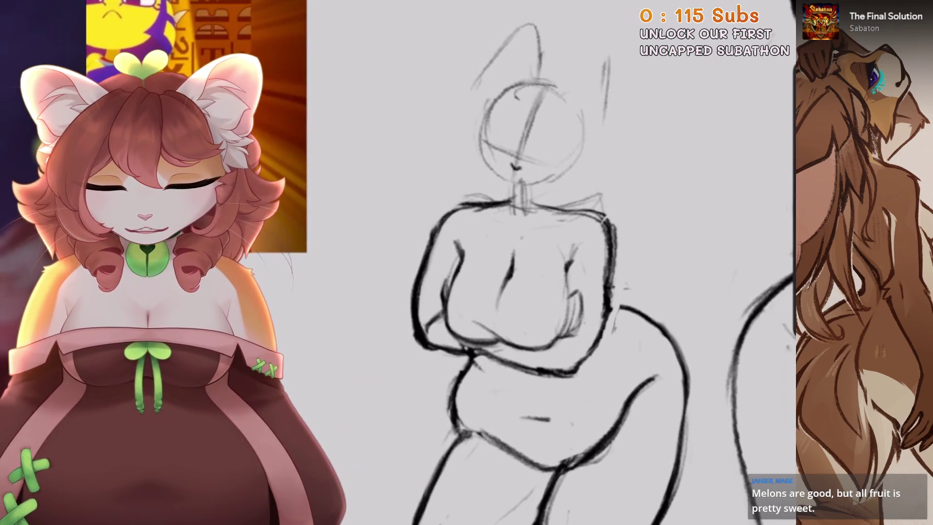
{"action": "scroll", "coordinate": [550, 262], "scroll_direction": "up", "scroll_amount": 2}
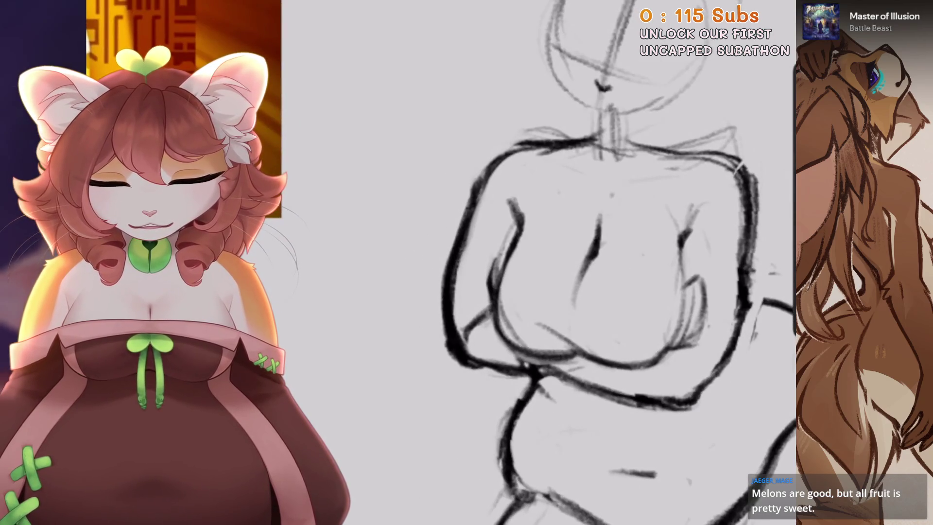
{"action": "scroll", "coordinate": [550, 262], "scroll_direction": "down", "scroll_amount": 3}
{"action": "scroll", "coordinate": [462, 272], "scroll_direction": "up", "scroll_amount": 2}
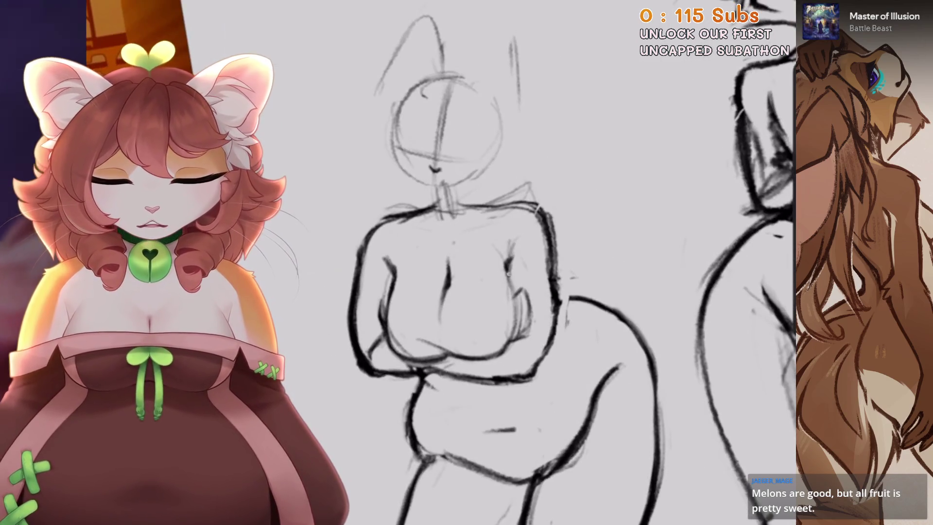
{"action": "scroll", "coordinate": [507, 276], "scroll_direction": "up", "scroll_amount": 1}
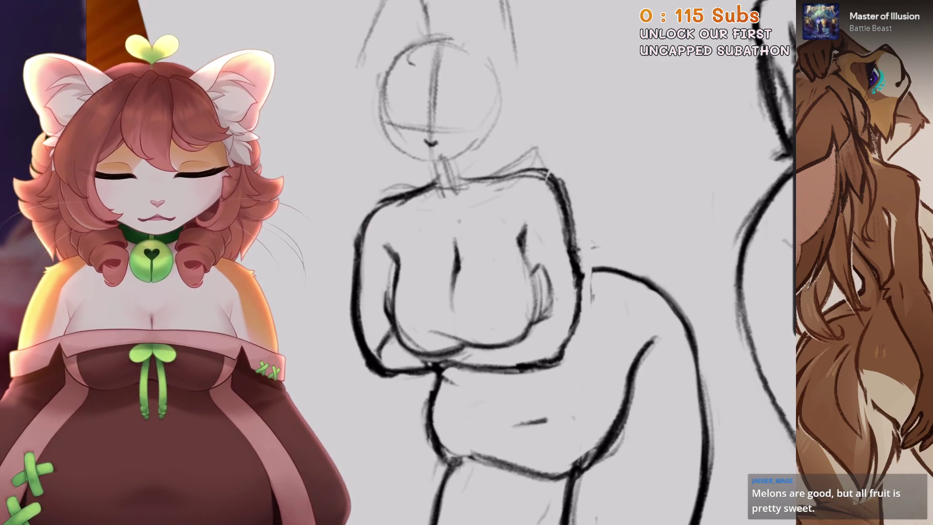
{"action": "scroll", "coordinate": [528, 248], "scroll_direction": "down", "scroll_amount": 1}
{"action": "scroll", "coordinate": [528, 248], "scroll_direction": "down", "scroll_amount": 1}
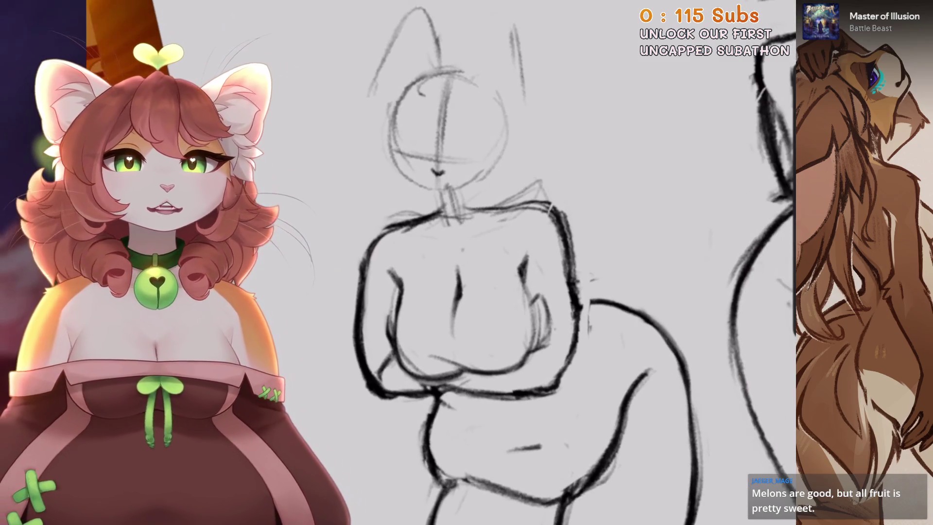
Firm up the chest outline above the folded arms with bold dark strokes
{"action": "scroll", "coordinate": [462, 272], "scroll_direction": "down", "scroll_amount": 1}
{"action": "scroll", "coordinate": [462, 272], "scroll_direction": "up", "scroll_amount": 1}
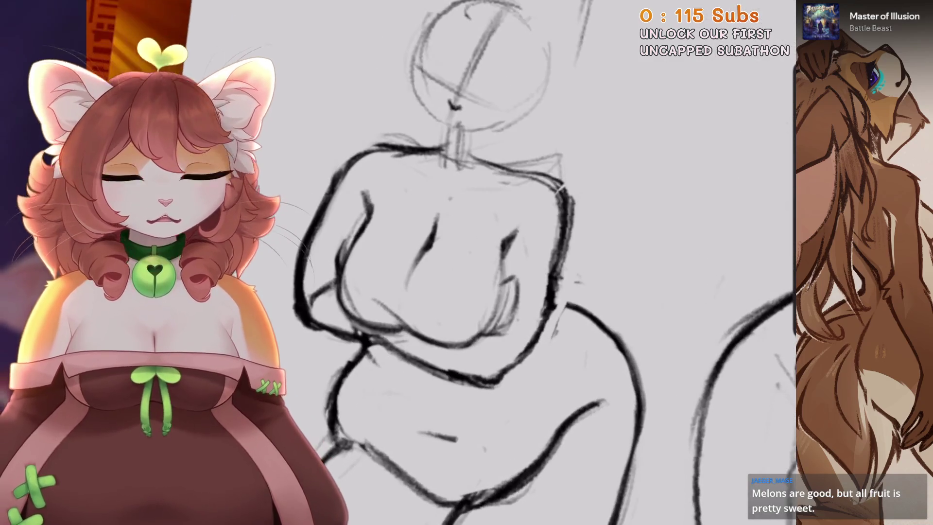
{"action": "scroll", "coordinate": [518, 244], "scroll_direction": "up", "scroll_amount": 1}
{"action": "scroll", "coordinate": [506, 262], "scroll_direction": "up", "scroll_amount": 1}
{"action": "scroll", "coordinate": [520, 262], "scroll_direction": "up", "scroll_amount": 1}
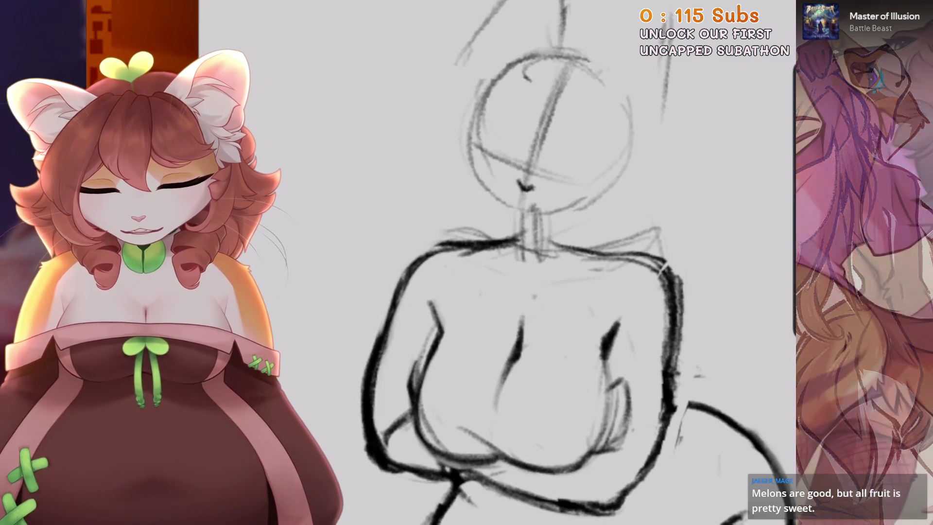
{"action": "scroll", "coordinate": [578, 263], "scroll_direction": "up", "scroll_amount": 1}
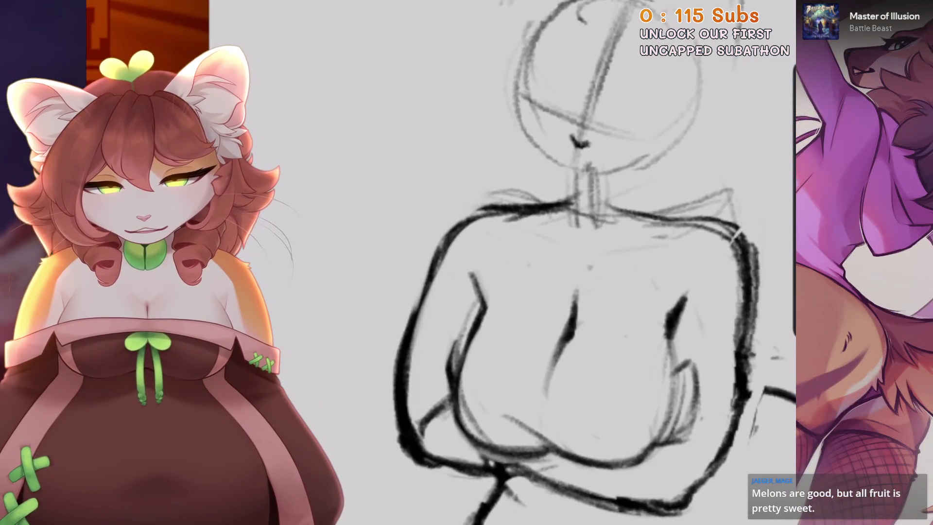
{"action": "scroll", "coordinate": [593, 262], "scroll_direction": "up", "scroll_amount": 1}
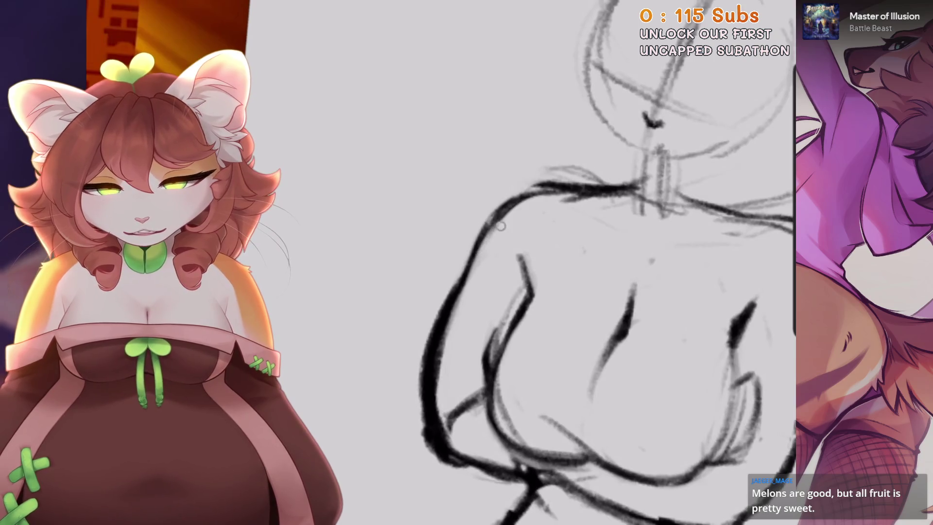
{"action": "scroll", "coordinate": [579, 262], "scroll_direction": "down", "scroll_amount": 3}
{"action": "scroll", "coordinate": [578, 262], "scroll_direction": "up", "scroll_amount": 3}
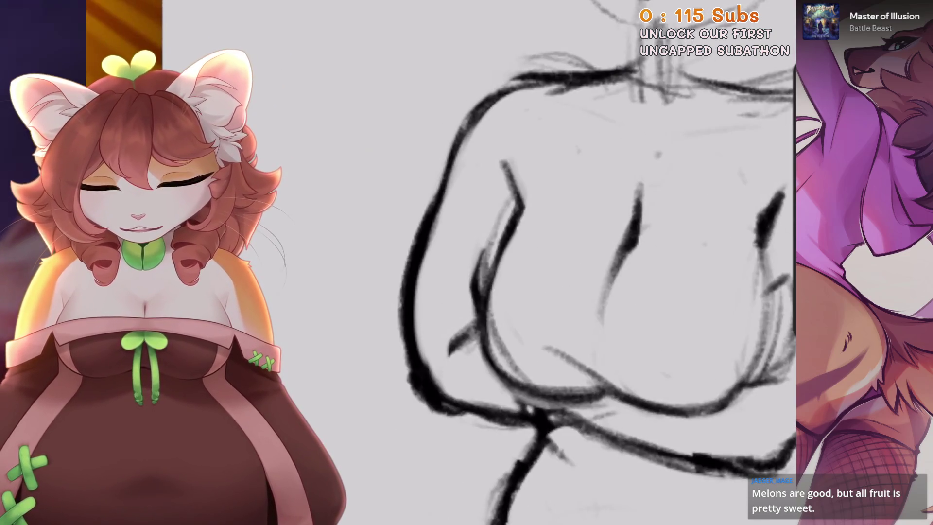
{"action": "scroll", "coordinate": [578, 262], "scroll_direction": "up", "scroll_amount": 2}
{"action": "scroll", "coordinate": [578, 262], "scroll_direction": "down", "scroll_amount": 2}
{"action": "scroll", "coordinate": [578, 262], "scroll_direction": "up", "scroll_amount": 1}
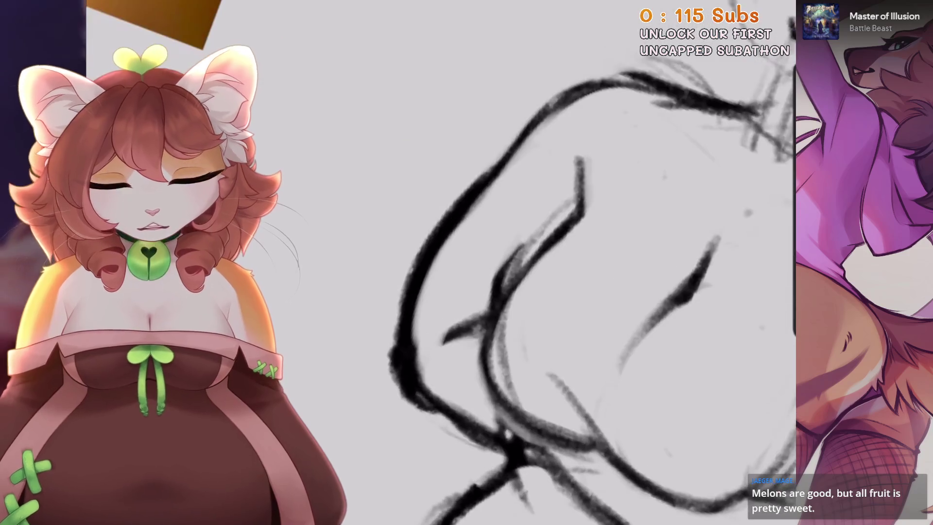
{"action": "scroll", "coordinate": [410, 369], "scroll_direction": "down", "scroll_amount": 2}
{"action": "scroll", "coordinate": [535, 262], "scroll_direction": "down", "scroll_amount": 1}
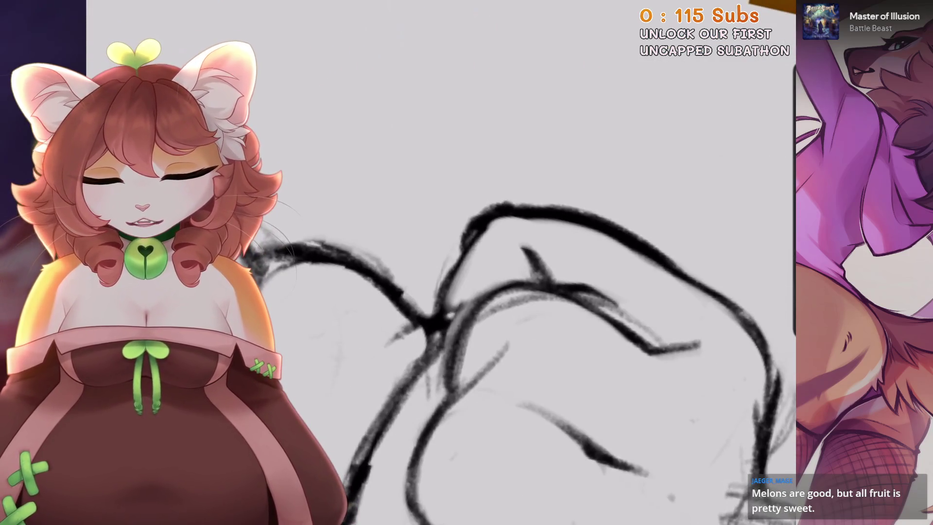
{"action": "scroll", "coordinate": [535, 262], "scroll_direction": "down", "scroll_amount": 4}
{"action": "scroll", "coordinate": [486, 243], "scroll_direction": "down", "scroll_amount": 2}
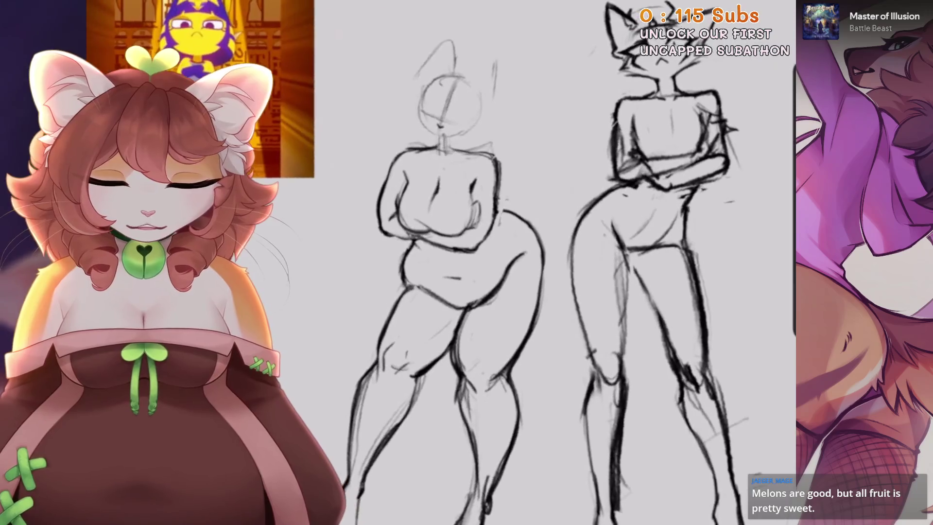
Retrace the left figure's torso contour and undo a stroke that didn't work
{"action": "scroll", "coordinate": [486, 263], "scroll_direction": "up", "scroll_amount": 3}
{"action": "scroll", "coordinate": [486, 263], "scroll_direction": "up", "scroll_amount": 2}
{"action": "scroll", "coordinate": [486, 263], "scroll_direction": "down", "scroll_amount": 1}
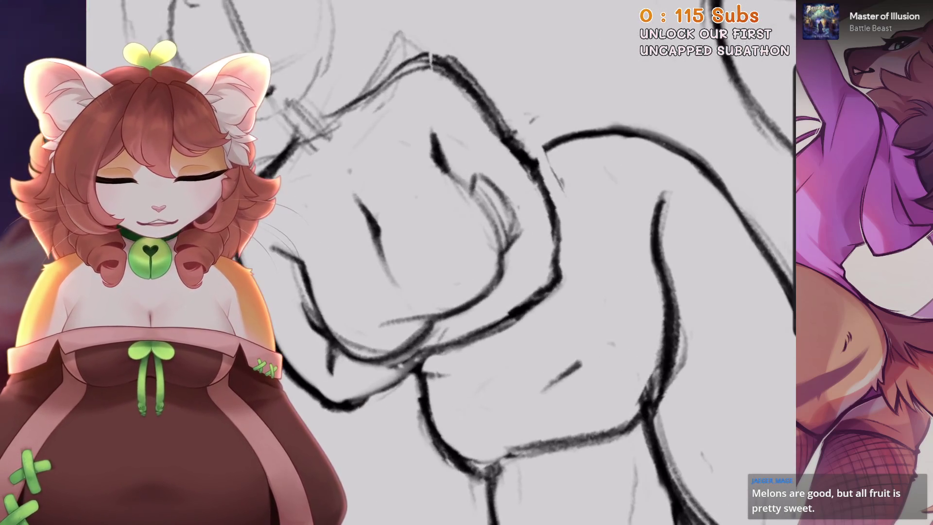
{"action": "scroll", "coordinate": [546, 274], "scroll_direction": "down", "scroll_amount": 1}
{"action": "scroll", "coordinate": [545, 275], "scroll_direction": "down", "scroll_amount": 1}
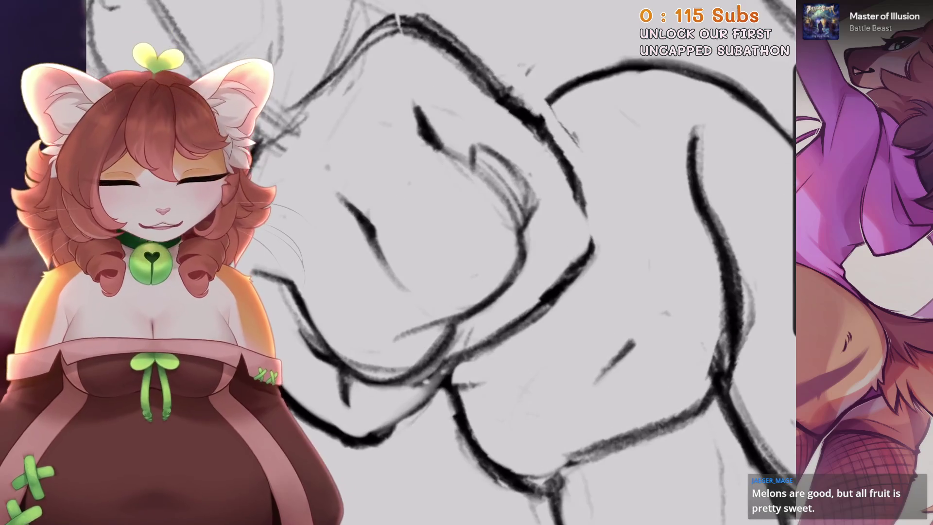
{"action": "scroll", "coordinate": [582, 216], "scroll_direction": "down", "scroll_amount": 1}
{"action": "scroll", "coordinate": [422, 349], "scroll_direction": "down", "scroll_amount": 2}
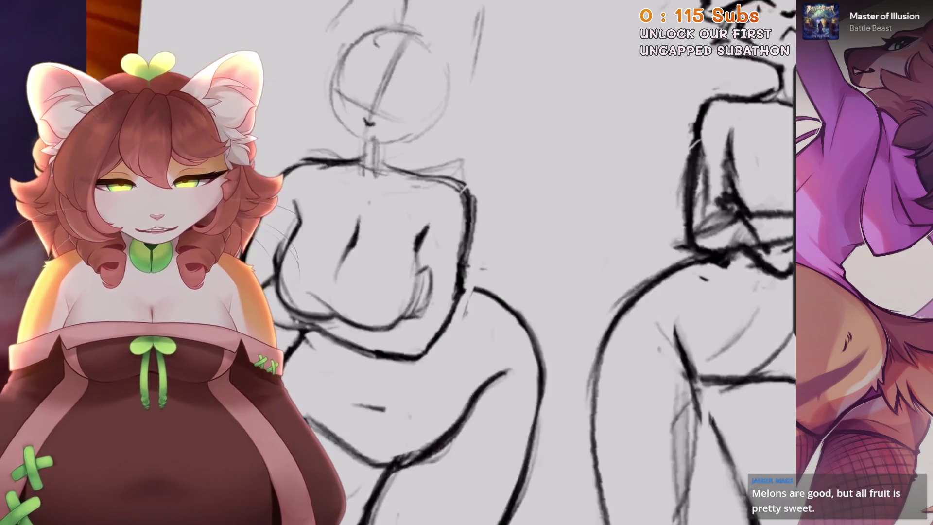
{"action": "scroll", "coordinate": [460, 187], "scroll_direction": "up", "scroll_amount": 1}
{"action": "scroll", "coordinate": [486, 180], "scroll_direction": "up", "scroll_amount": 1}
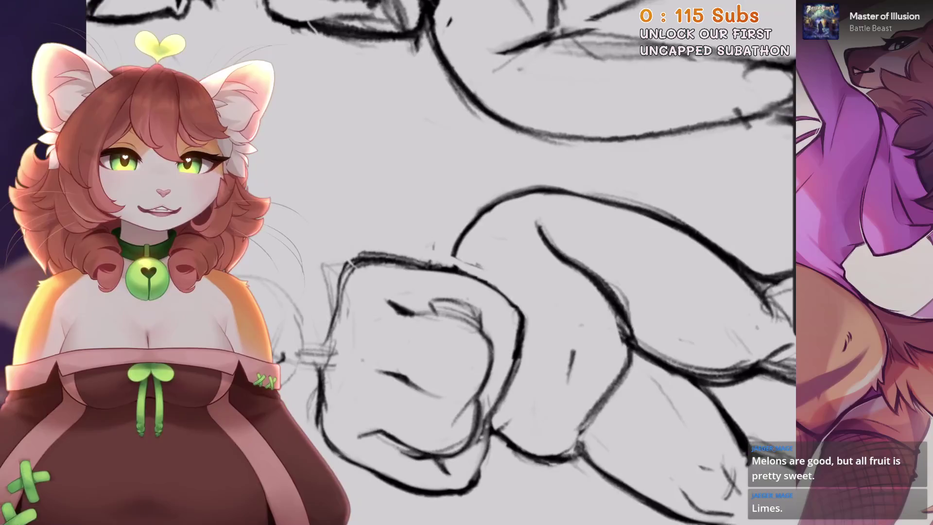
{"action": "scroll", "coordinate": [525, 170], "scroll_direction": "up", "scroll_amount": 1}
{"action": "scroll", "coordinate": [559, 157], "scroll_direction": "up", "scroll_amount": 1}
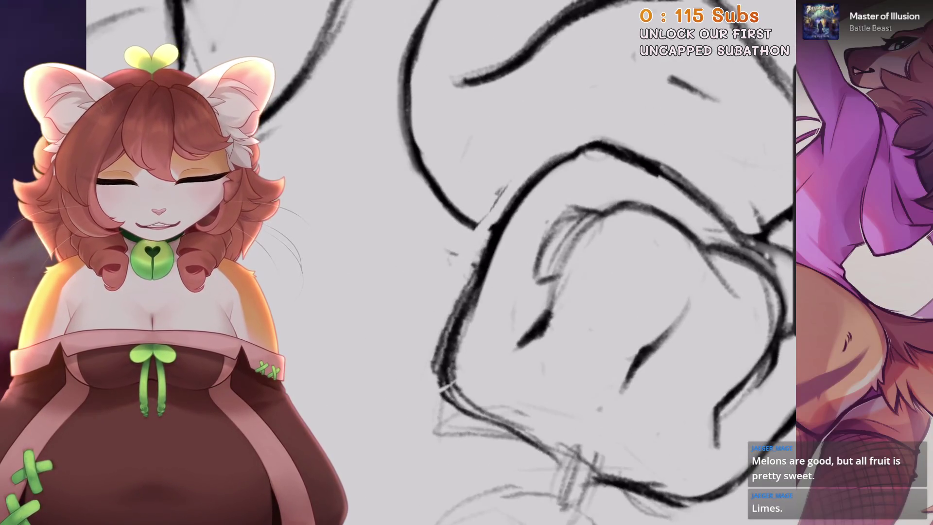
{"action": "scroll", "coordinate": [613, 311], "scroll_direction": "up", "scroll_amount": 1}
{"action": "scroll", "coordinate": [479, 315], "scroll_direction": "up", "scroll_amount": 2}
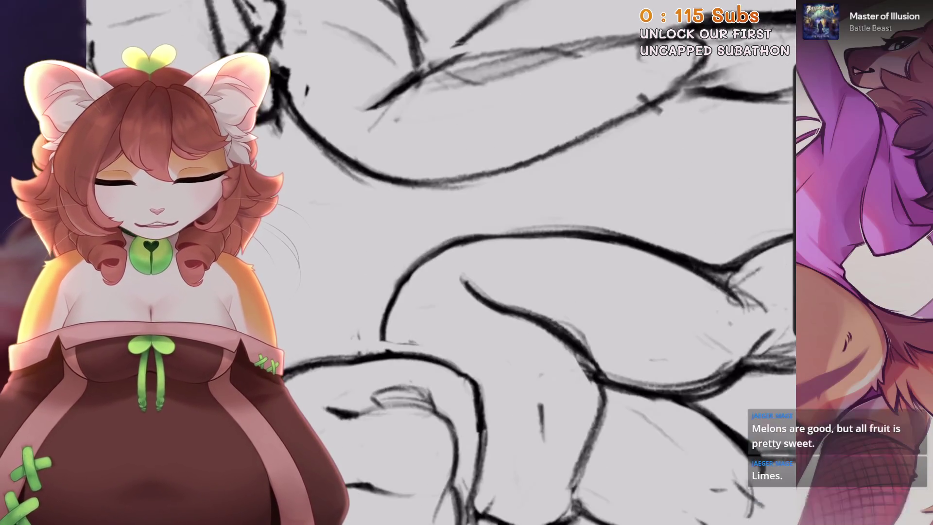
{"action": "scroll", "coordinate": [498, 300], "scroll_direction": "down", "scroll_amount": 1}
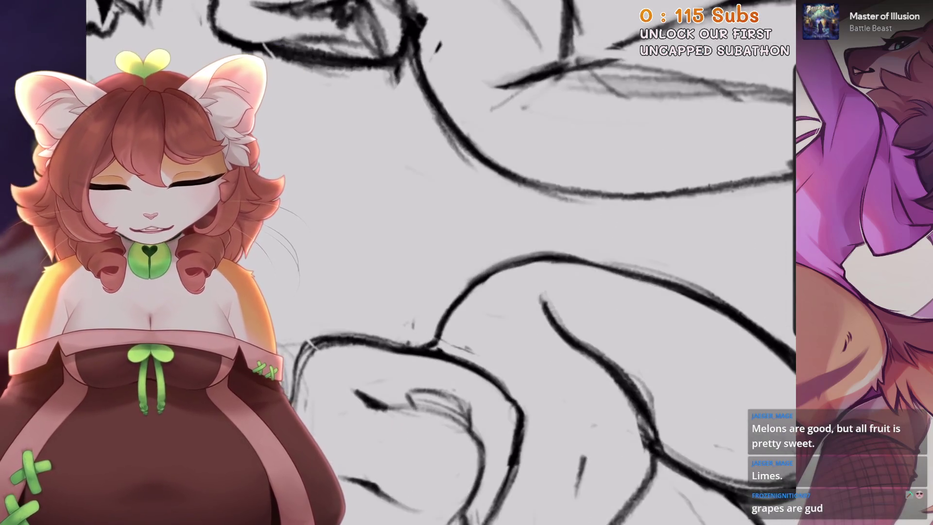
{"action": "scroll", "coordinate": [486, 243], "scroll_direction": "down", "scroll_amount": 1}
{"action": "key", "text": "ctrl+z"}
{"action": "scroll", "coordinate": [475, 199], "scroll_direction": "down", "scroll_amount": 1}
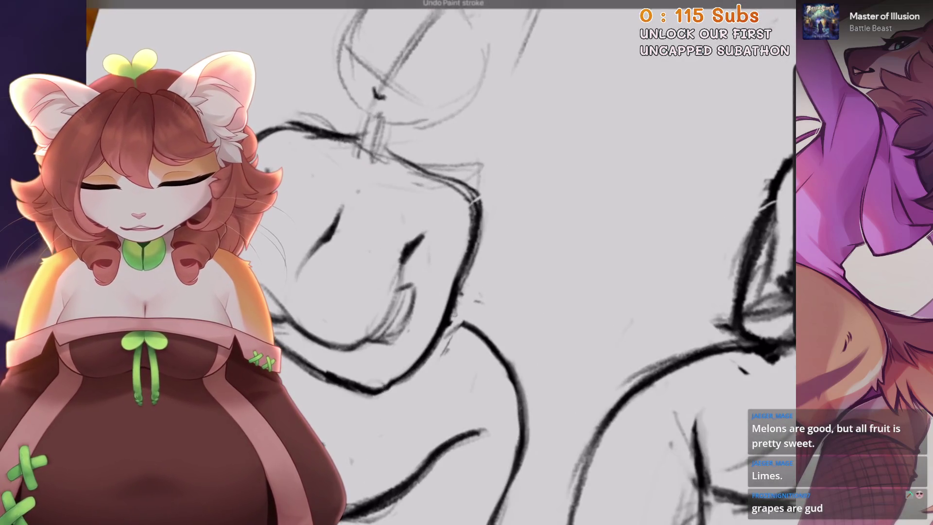
Bring up the brush library and continue bolder outlines along the belly, hips and upper thighs
{"action": "scroll", "coordinate": [452, 300], "scroll_direction": "up", "scroll_amount": 1}
{"action": "scroll", "coordinate": [452, 300], "scroll_direction": "up", "scroll_amount": 1}
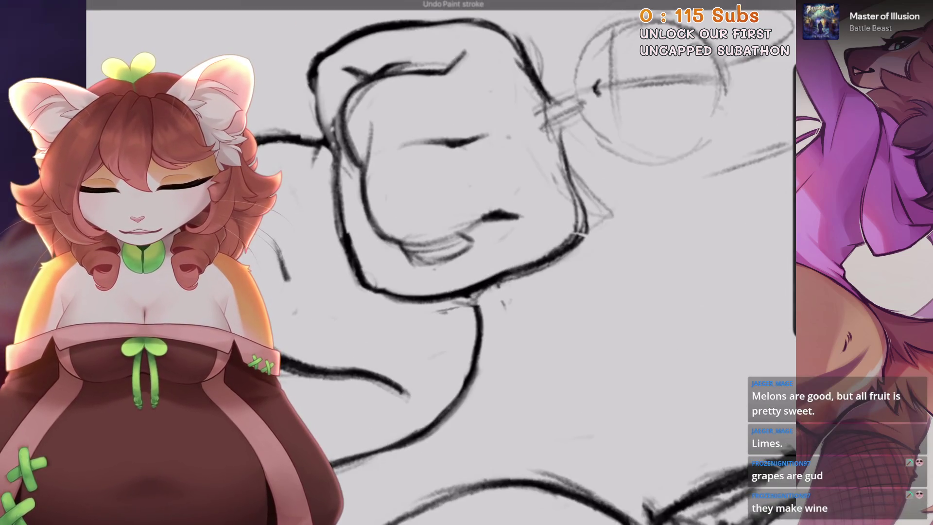
{"action": "scroll", "coordinate": [466, 262], "scroll_direction": "down", "scroll_amount": 2}
{"action": "scroll", "coordinate": [467, 262], "scroll_direction": "down", "scroll_amount": 1}
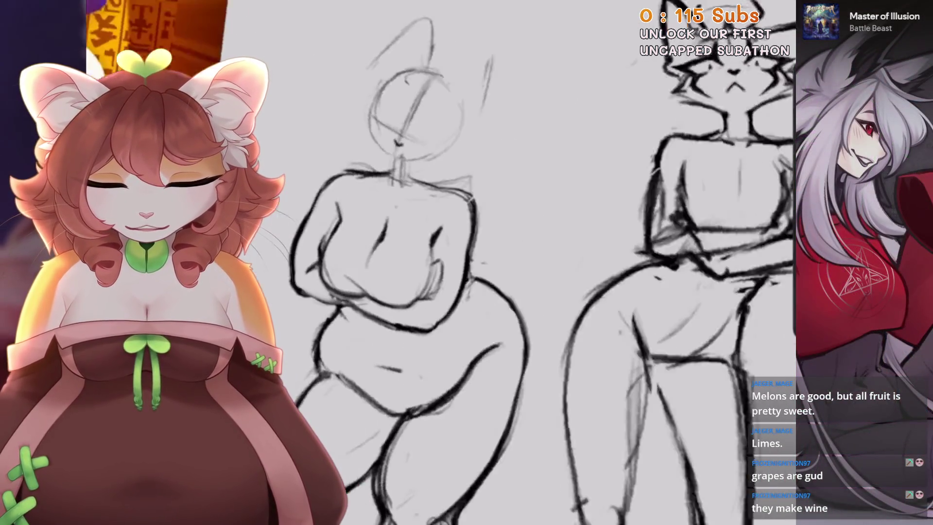
{"action": "scroll", "coordinate": [404, 243], "scroll_direction": "up", "scroll_amount": 1}
{"action": "scroll", "coordinate": [403, 243], "scroll_direction": "up", "scroll_amount": 1}
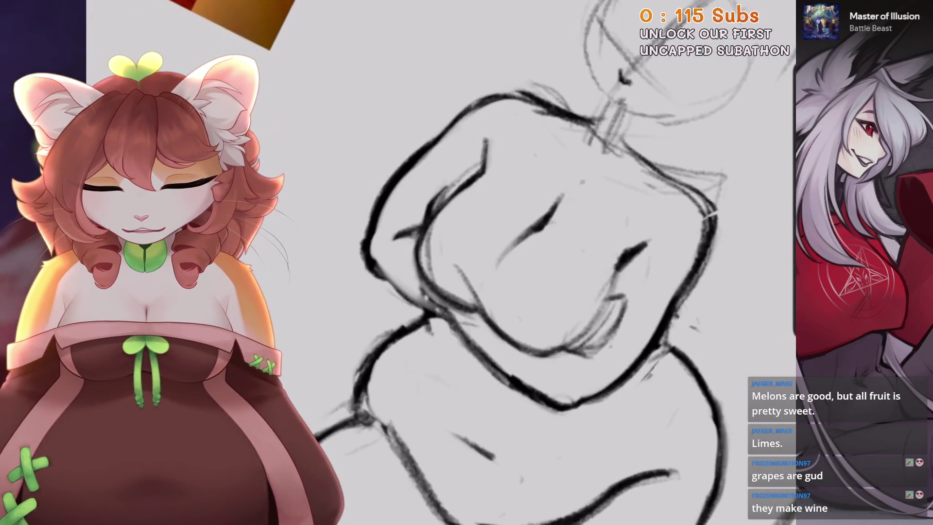
{"action": "scroll", "coordinate": [466, 263], "scroll_direction": "down", "scroll_amount": 2}
{"action": "scroll", "coordinate": [467, 263], "scroll_direction": "up", "scroll_amount": 2}
{"action": "key", "text": "b"}
{"action": "key", "text": "b"}
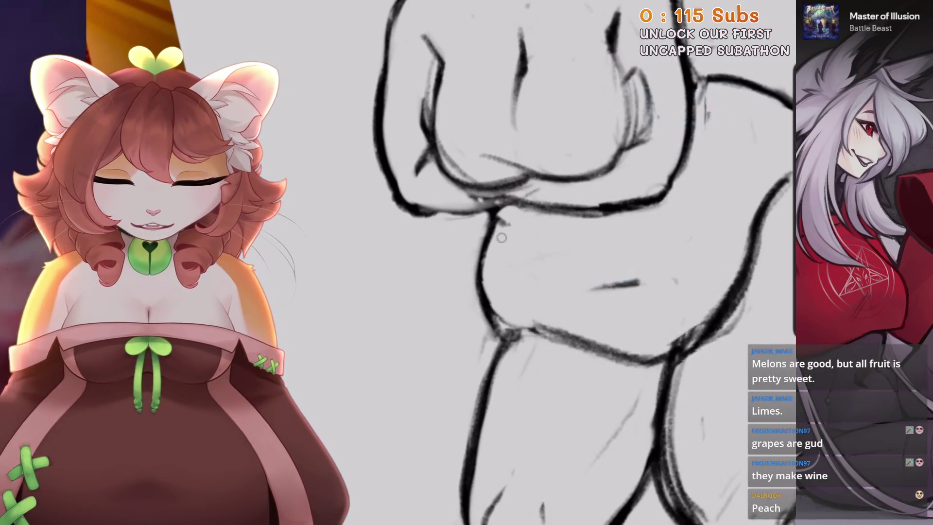
{"action": "scroll", "coordinate": [583, 262], "scroll_direction": "down", "scroll_amount": 1}
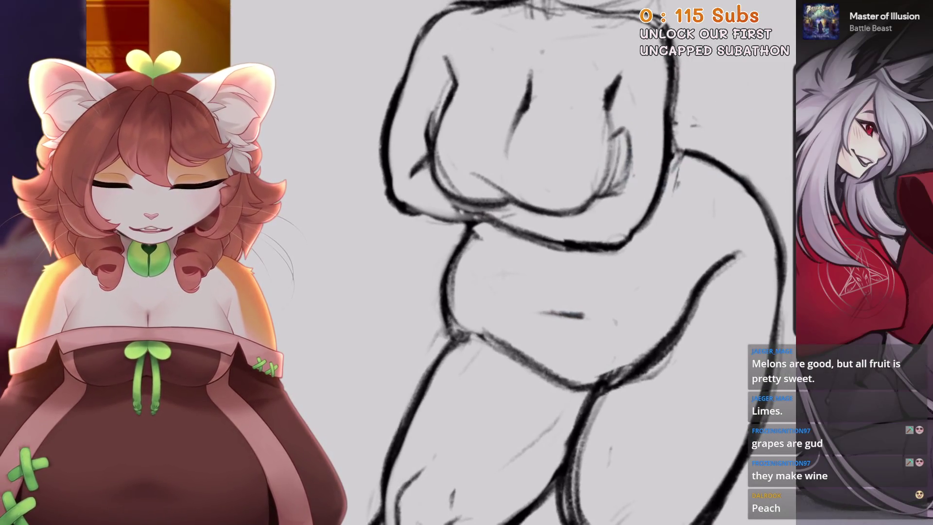
{"action": "scroll", "coordinate": [534, 262], "scroll_direction": "down", "scroll_amount": 1}
{"action": "scroll", "coordinate": [534, 263], "scroll_direction": "up", "scroll_amount": 2}
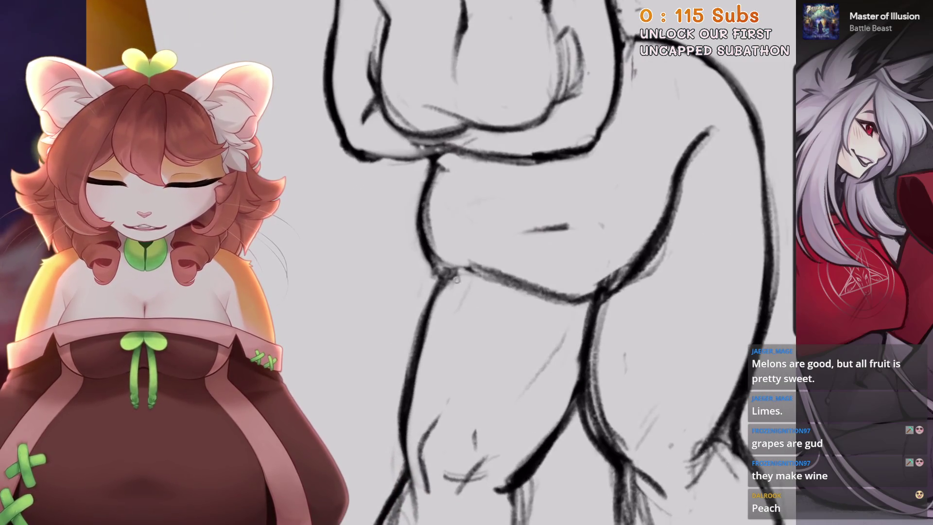
{"action": "scroll", "coordinate": [441, 305], "scroll_direction": "down", "scroll_amount": 1}
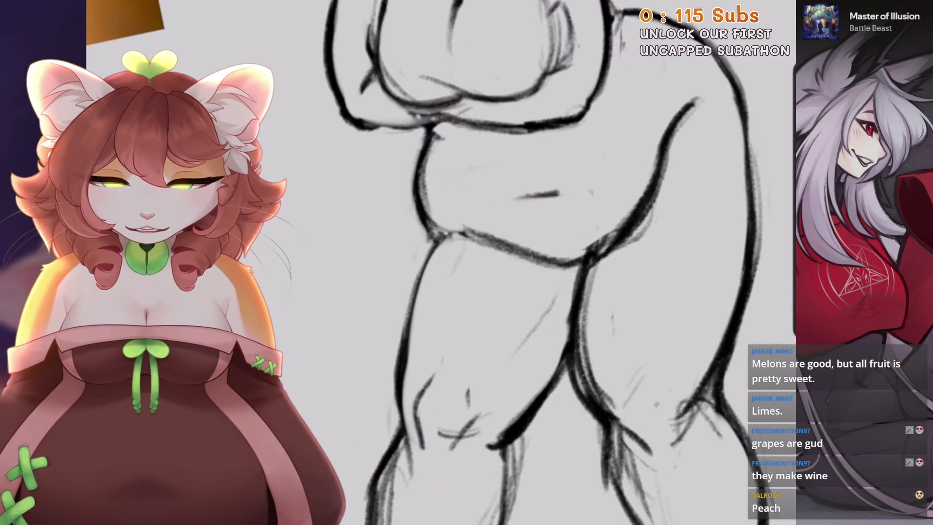
{"action": "scroll", "coordinate": [535, 263], "scroll_direction": "down", "scroll_amount": 1}
{"action": "scroll", "coordinate": [535, 263], "scroll_direction": "up", "scroll_amount": 1}
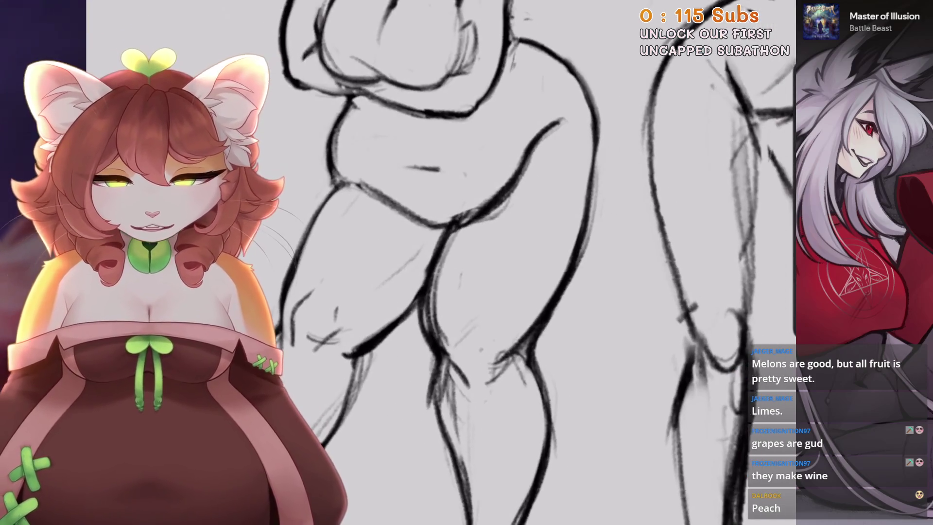
Redraw the inner lower-leg line, the curved heel and a line across the foot
{"action": "scroll", "coordinate": [438, 262], "scroll_direction": "down", "scroll_amount": 2}
{"action": "scroll", "coordinate": [437, 262], "scroll_direction": "up", "scroll_amount": 3}
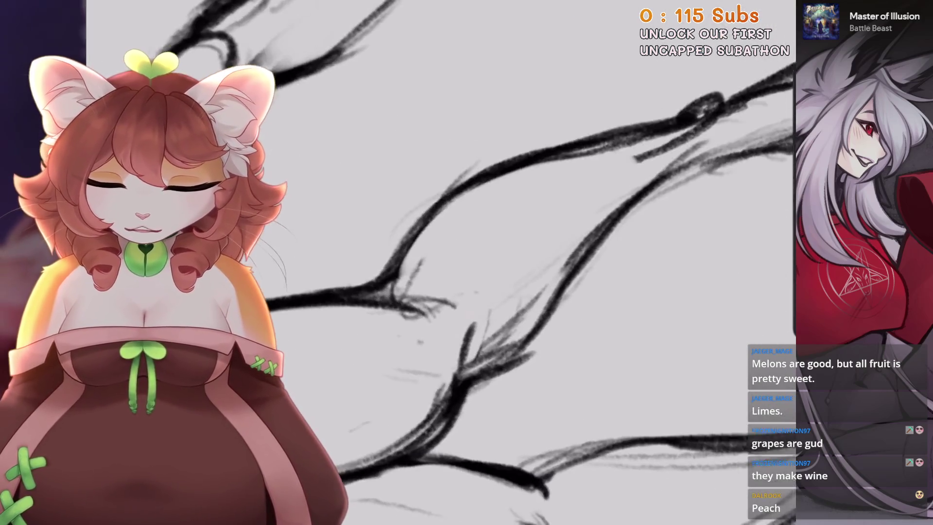
{"action": "left_click", "coordinate": [471, 333]}
{"action": "scroll", "coordinate": [496, 322], "scroll_direction": "up", "scroll_amount": 1}
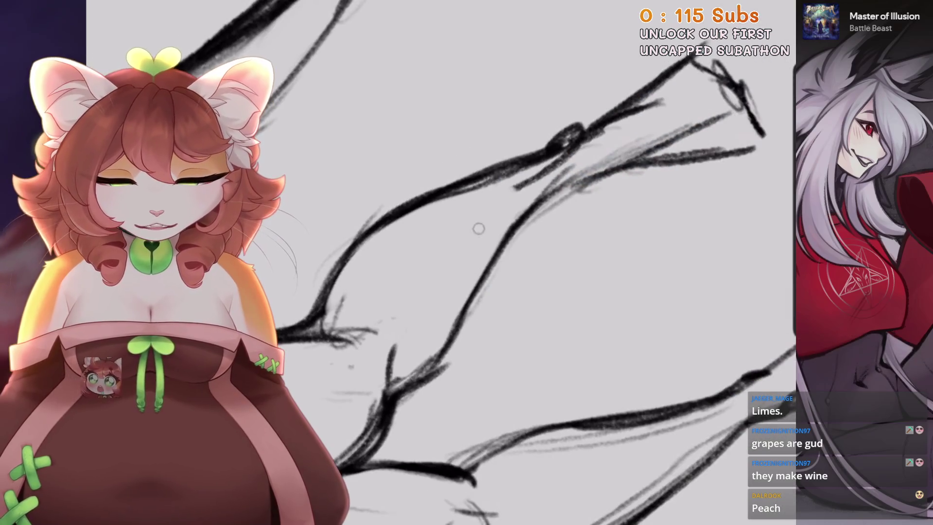
{"action": "scroll", "coordinate": [481, 200], "scroll_direction": "down", "scroll_amount": 2}
{"action": "scroll", "coordinate": [491, 237], "scroll_direction": "up", "scroll_amount": 2}
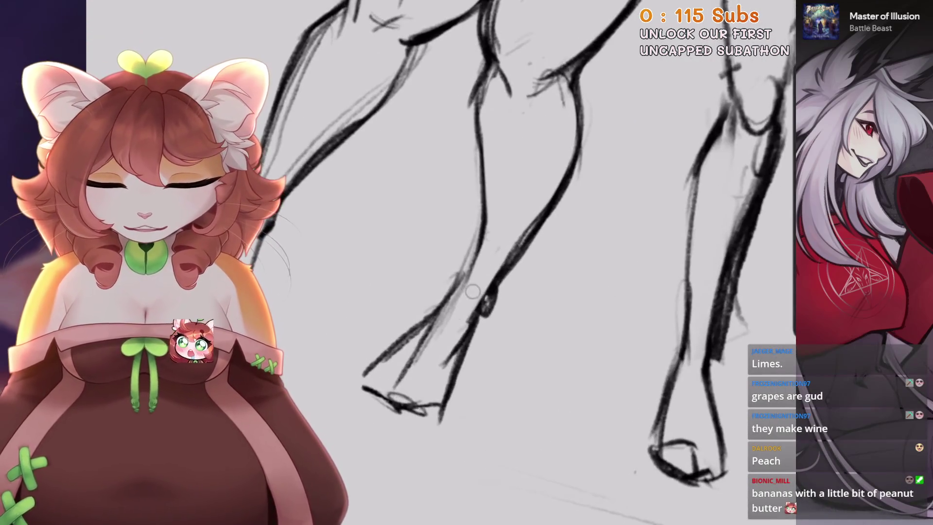
{"action": "left_click_drag", "start_coordinate": [479, 303], "coordinate": [447, 393]}
{"action": "scroll", "coordinate": [481, 262], "scroll_direction": "up", "scroll_amount": 2}
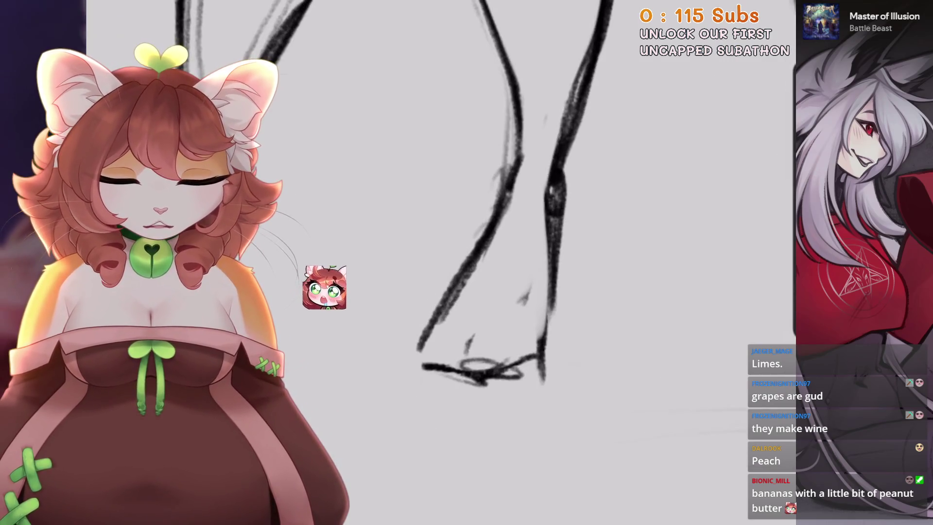
{"action": "left_click_drag", "start_coordinate": [479, 263], "coordinate": [464, 372]}
{"action": "left_click_drag", "start_coordinate": [449, 309], "coordinate": [547, 316]}
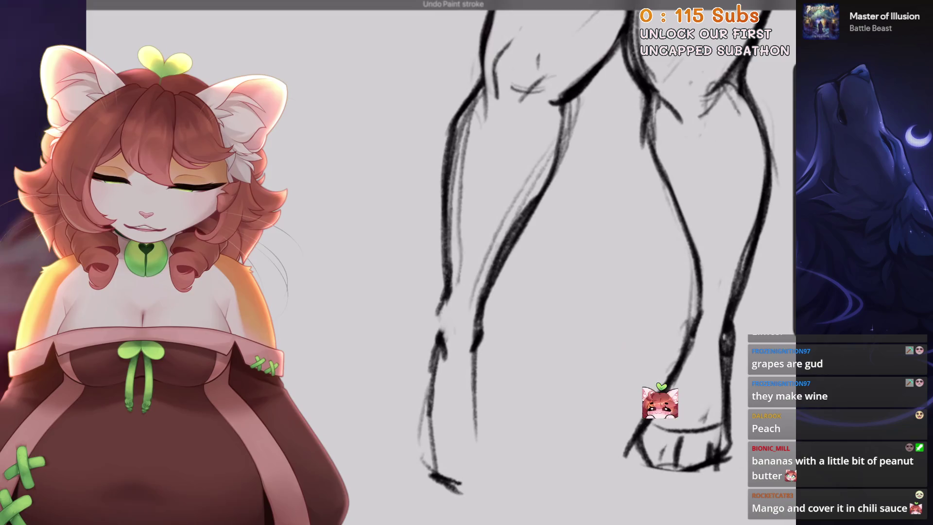
Tilt the canvas diagonally and add dark strokes shaping the feet, including the middle foot's detail
{"action": "scroll", "coordinate": [446, 314], "scroll_direction": "up", "scroll_amount": 2}
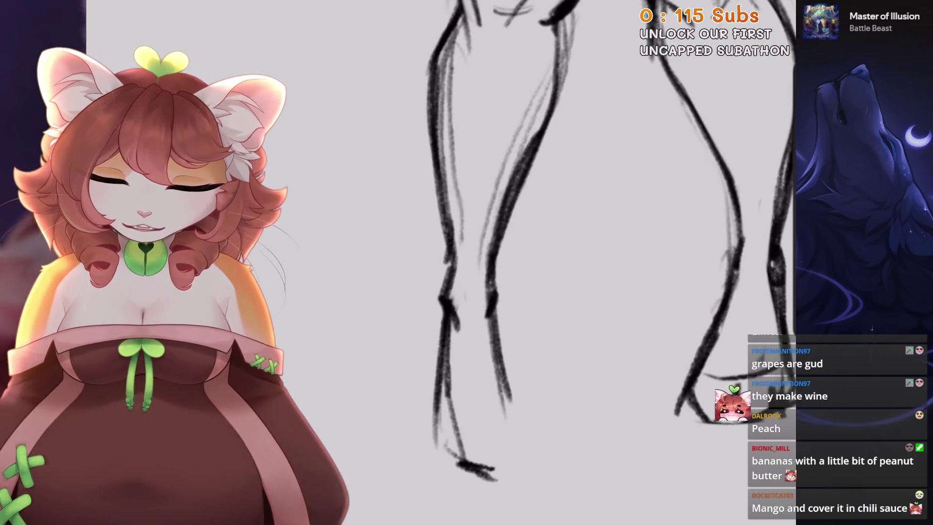
{"action": "left_click_drag", "start_coordinate": [447, 314], "coordinate": [466, 272]}
{"action": "left_click_drag", "start_coordinate": [462, 394], "coordinate": [504, 382]}
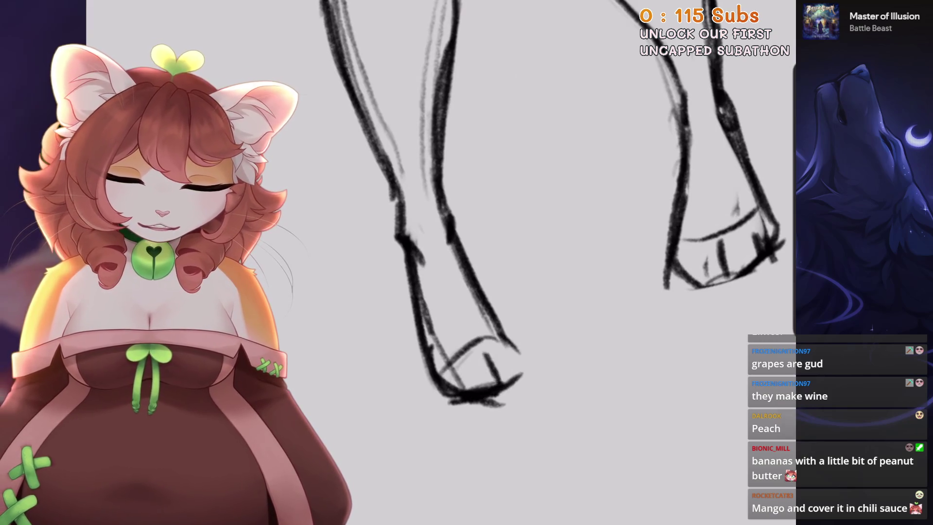
{"action": "scroll", "coordinate": [549, 262], "scroll_direction": "down", "scroll_amount": 2}
{"action": "scroll", "coordinate": [549, 262], "scroll_direction": "down", "scroll_amount": 2}
{"action": "scroll", "coordinate": [550, 263], "scroll_direction": "down", "scroll_amount": 2}
{"action": "scroll", "coordinate": [550, 262], "scroll_direction": "up", "scroll_amount": 3}
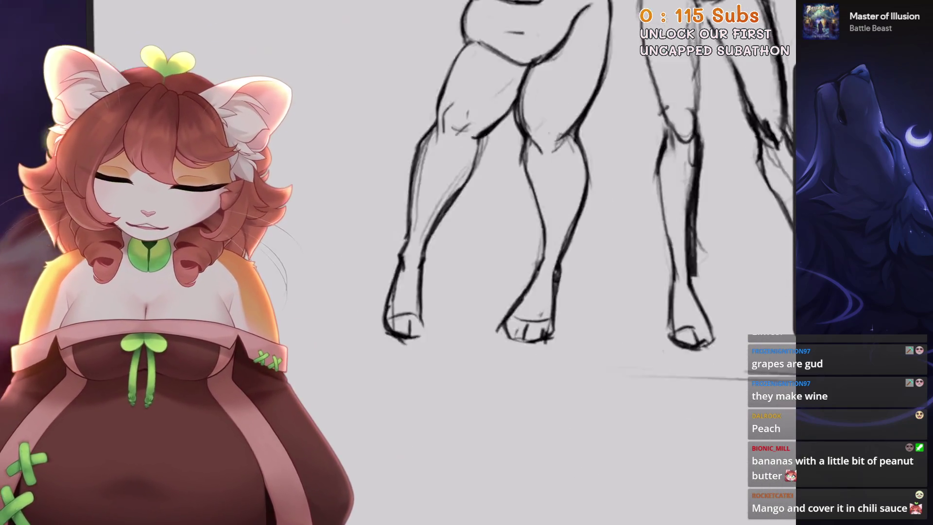
{"action": "scroll", "coordinate": [515, 302], "scroll_direction": "up", "scroll_amount": 3}
{"action": "left_click_drag", "start_coordinate": [530, 278], "coordinate": [556, 311]}
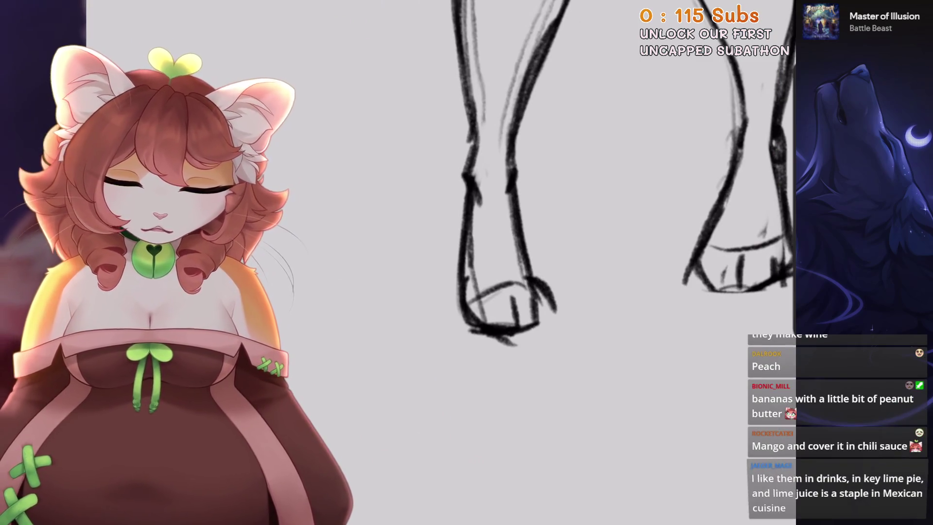
{"action": "scroll", "coordinate": [549, 219], "scroll_direction": "down", "scroll_amount": 1}
{"action": "scroll", "coordinate": [549, 219], "scroll_direction": "down", "scroll_amount": 2}
{"action": "scroll", "coordinate": [549, 218], "scroll_direction": "down", "scroll_amount": 2}
{"action": "scroll", "coordinate": [550, 219], "scroll_direction": "down", "scroll_amount": 1}
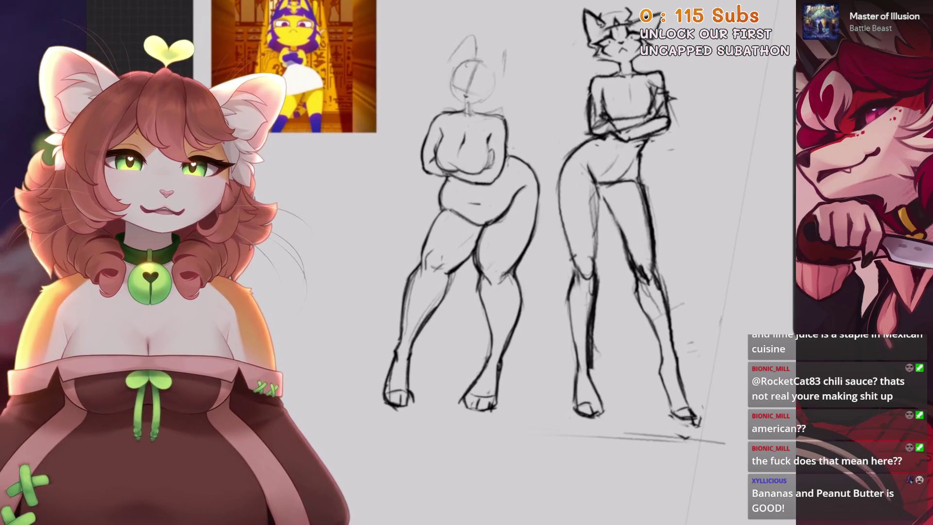
{"action": "left_click_drag", "start_coordinate": [535, 243], "coordinate": [486, 253]}
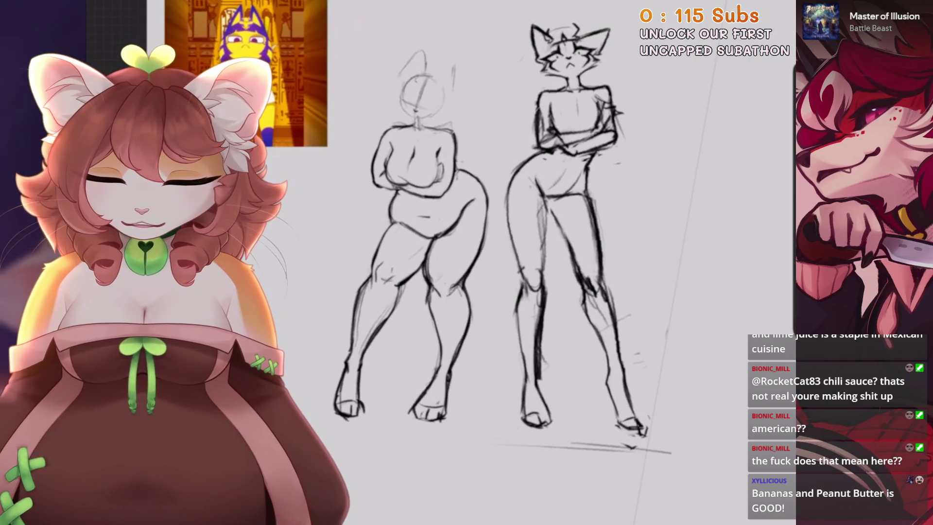
{"action": "scroll", "coordinate": [487, 292], "scroll_direction": "up", "scroll_amount": 3}
Select the left figure's foot and bend it with a Warp transform
{"action": "key", "text": "s"}
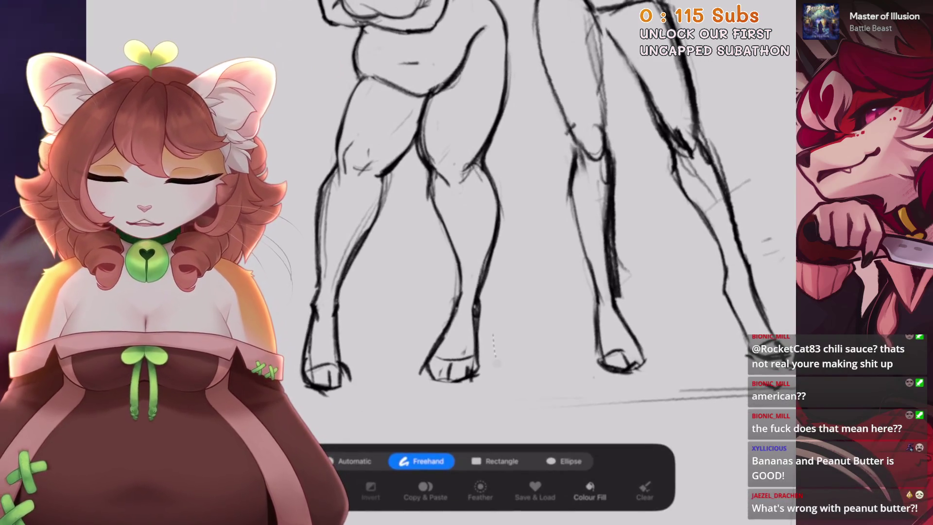
{"action": "key", "text": "v"}
{"action": "left_click", "coordinate": [554, 461]}
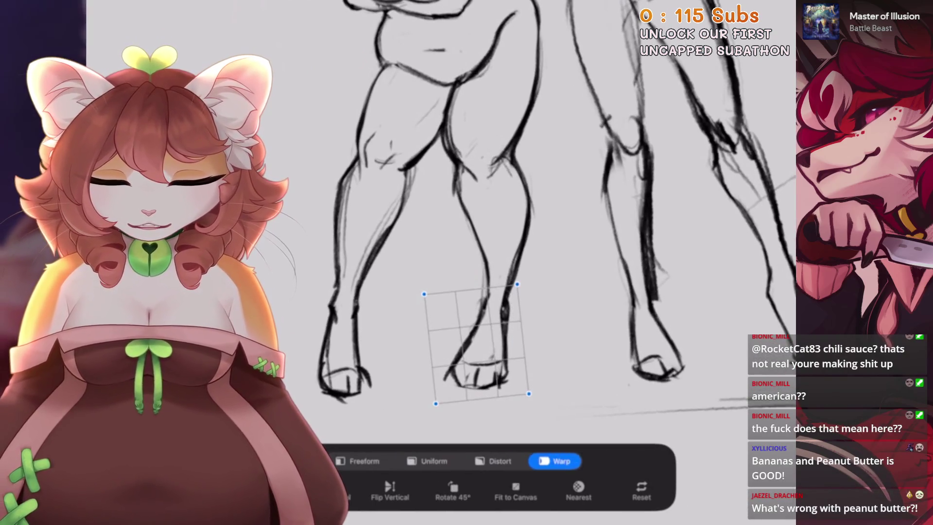
{"action": "left_click_drag", "start_coordinate": [467, 350], "coordinate": [474, 369]}
{"action": "scroll", "coordinate": [486, 291], "scroll_direction": "down", "scroll_amount": 5}
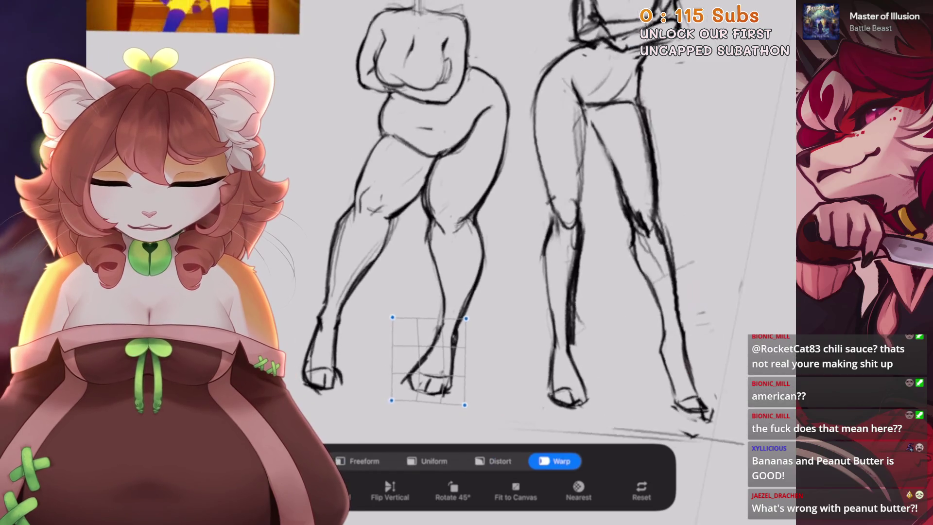
{"action": "scroll", "coordinate": [486, 292], "scroll_direction": "up", "scroll_amount": 5}
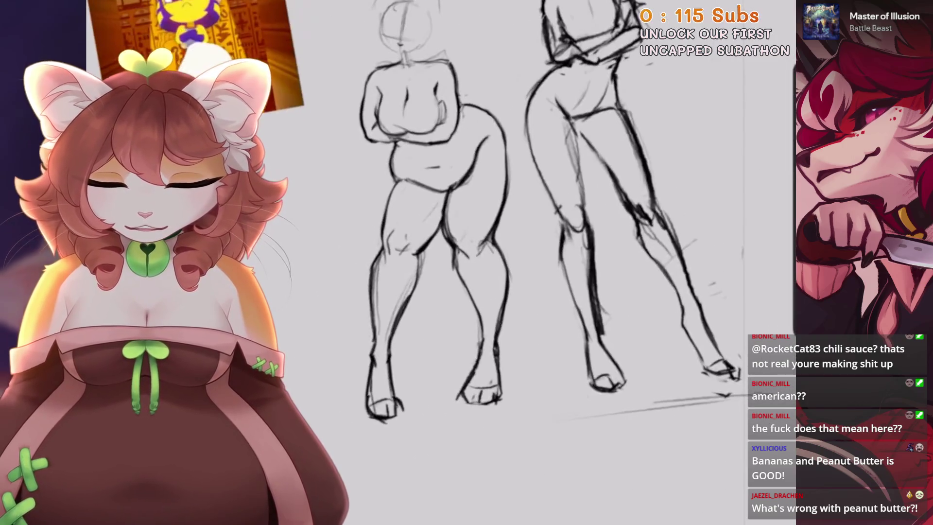
Pinch the left leg inward with Liquify twice, undoing each attempt
{"action": "left_click", "coordinate": [97, 7]}
{"action": "left_click", "coordinate": [127, 195]}
{"action": "scroll", "coordinate": [535, 219], "scroll_direction": "up", "scroll_amount": 1}
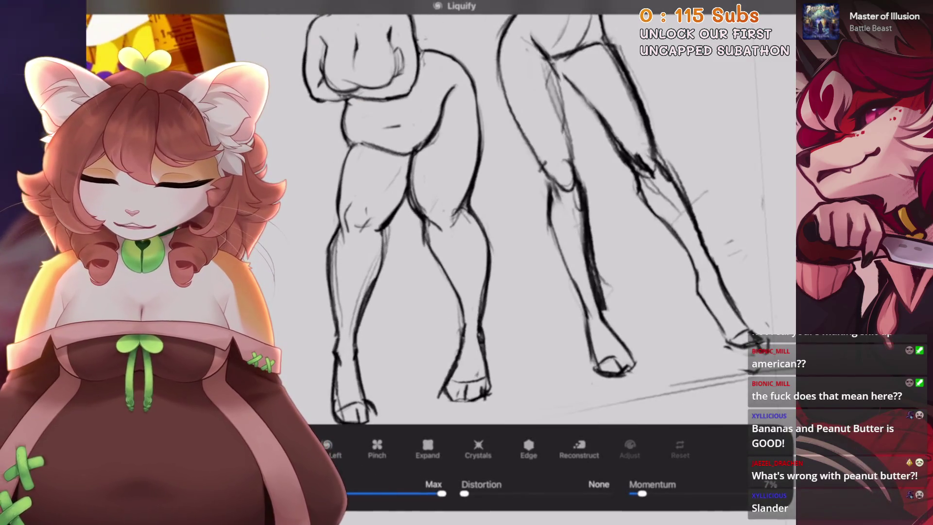
{"action": "left_click_drag", "start_coordinate": [471, 219], "coordinate": [474, 340]}
{"action": "key", "text": "ctrl+z"}
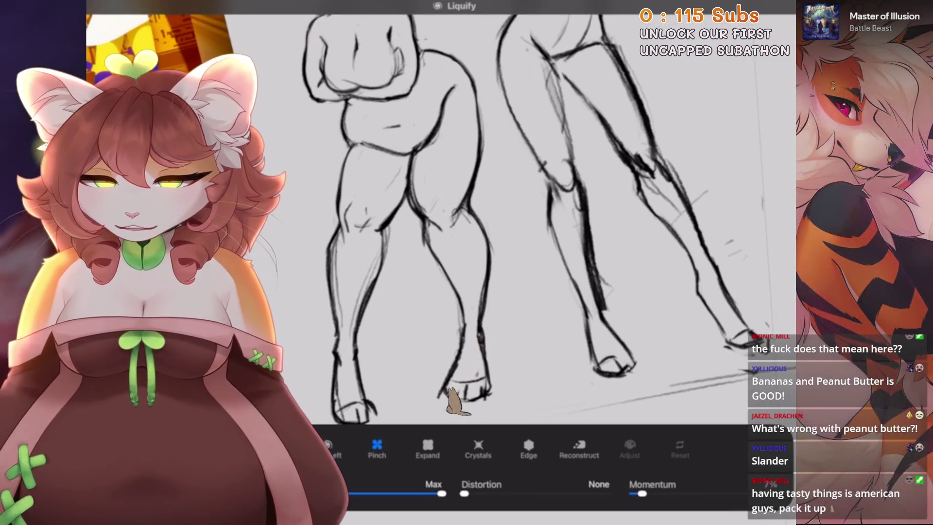
{"action": "left_click_drag", "start_coordinate": [474, 218], "coordinate": [474, 335]}
{"action": "key", "text": "ctrl+z"}
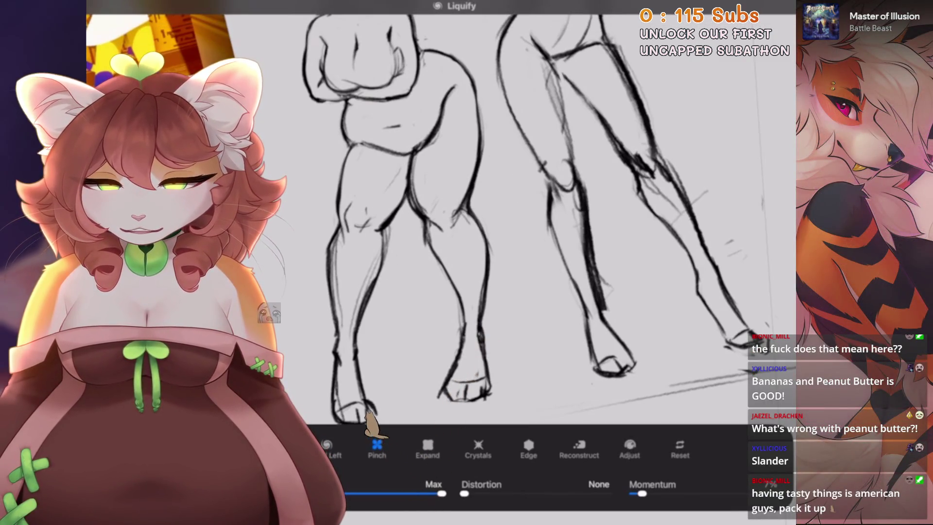
Redo the Liquify change on the left leg, then step back once more
{"action": "scroll", "coordinate": [486, 219], "scroll_direction": "down", "scroll_amount": 3}
{"action": "scroll", "coordinate": [486, 218], "scroll_direction": "up", "scroll_amount": 3}
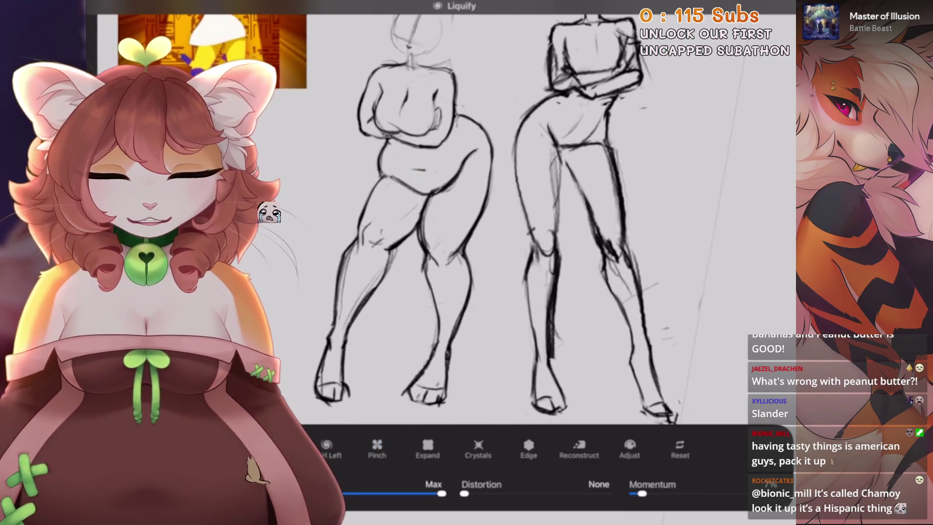
{"action": "scroll", "coordinate": [486, 218], "scroll_direction": "up", "scroll_amount": 2}
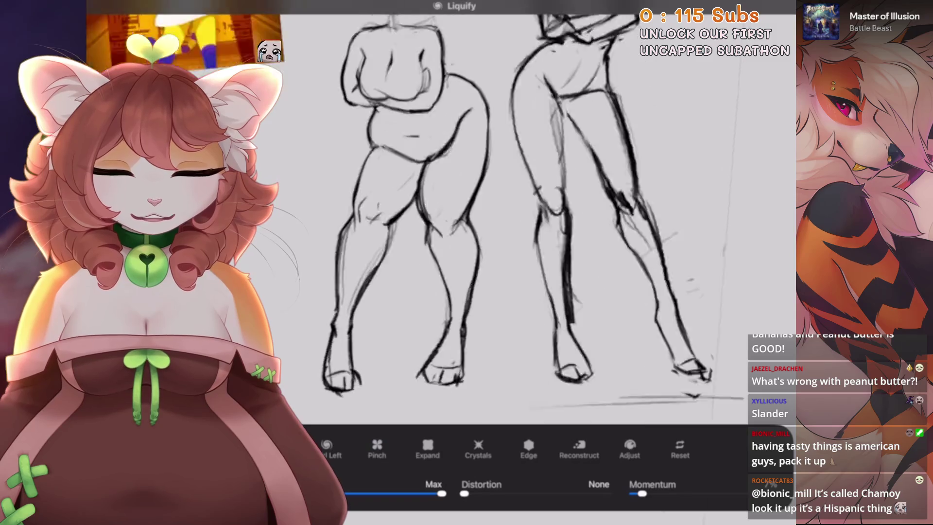
{"action": "scroll", "coordinate": [486, 219], "scroll_direction": "down", "scroll_amount": 2}
{"action": "scroll", "coordinate": [486, 219], "scroll_direction": "up", "scroll_amount": 2}
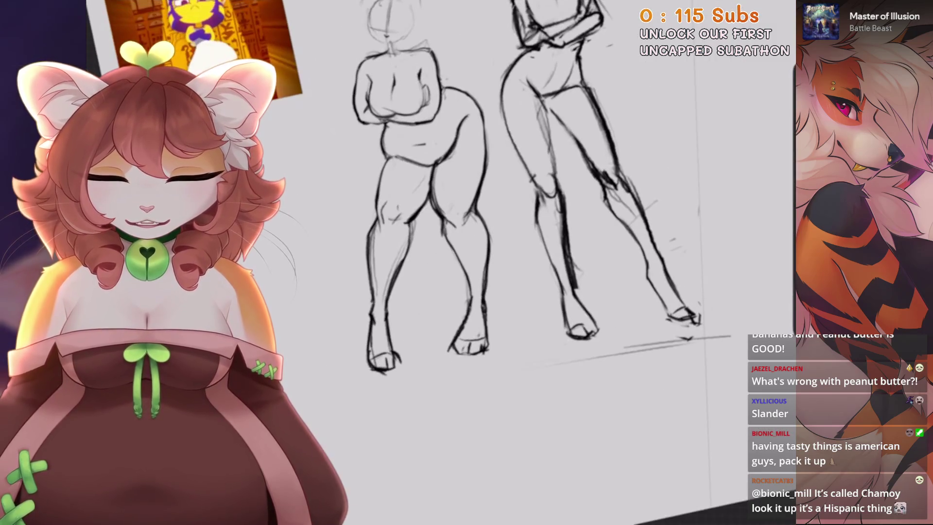
{"action": "scroll", "coordinate": [486, 218], "scroll_direction": "down", "scroll_amount": 2}
{"action": "scroll", "coordinate": [486, 219], "scroll_direction": "up", "scroll_amount": 1}
{"action": "key", "text": "ctrl+shift+z"}
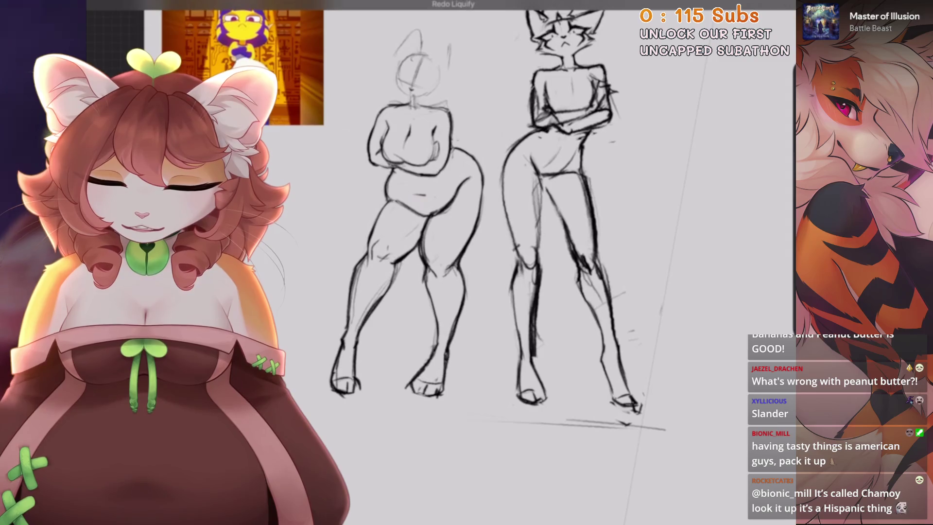
{"action": "scroll", "coordinate": [486, 219], "scroll_direction": "down", "scroll_amount": 1}
{"action": "key", "text": "ctrl+z"}
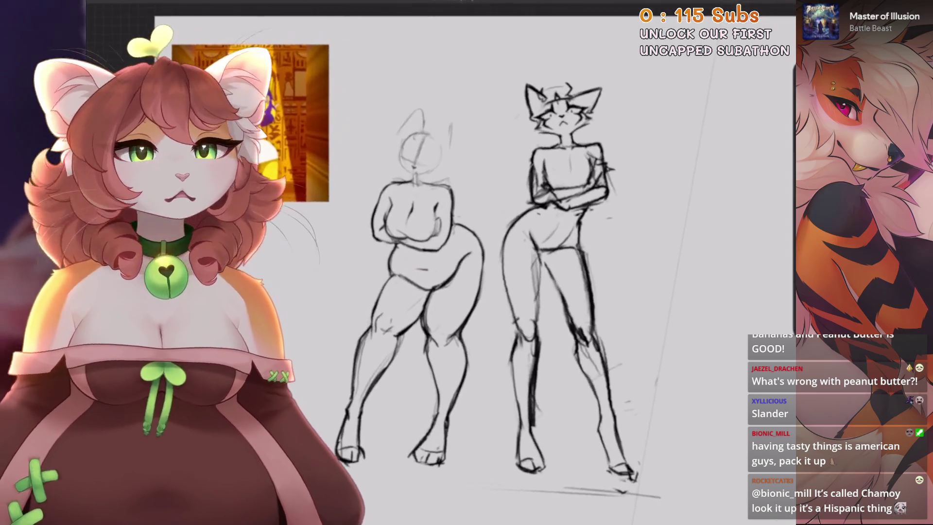
{"action": "scroll", "coordinate": [472, 243], "scroll_direction": "up", "scroll_amount": 5}
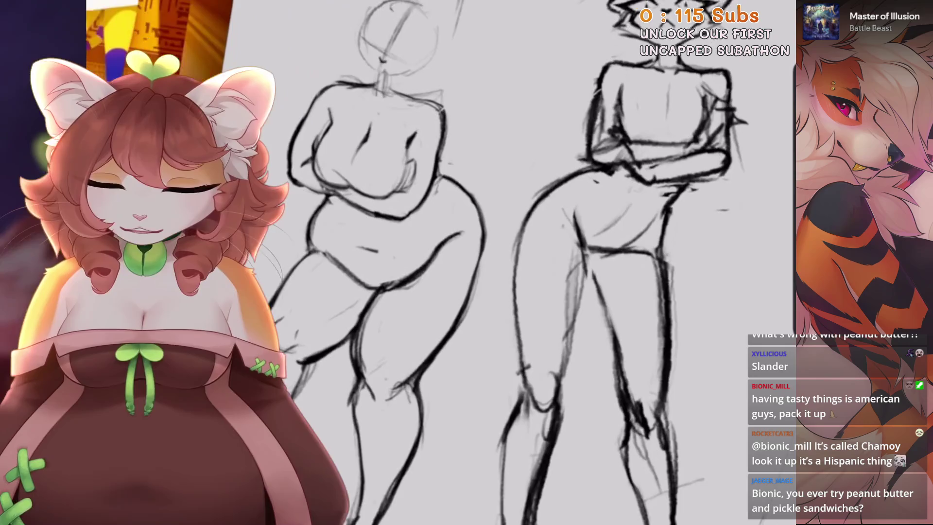
Lasso the left figure's hip and warp its curve
{"action": "key", "text": "s"}
{"action": "left_click_drag", "start_coordinate": [427, 189], "coordinate": [460, 216]}
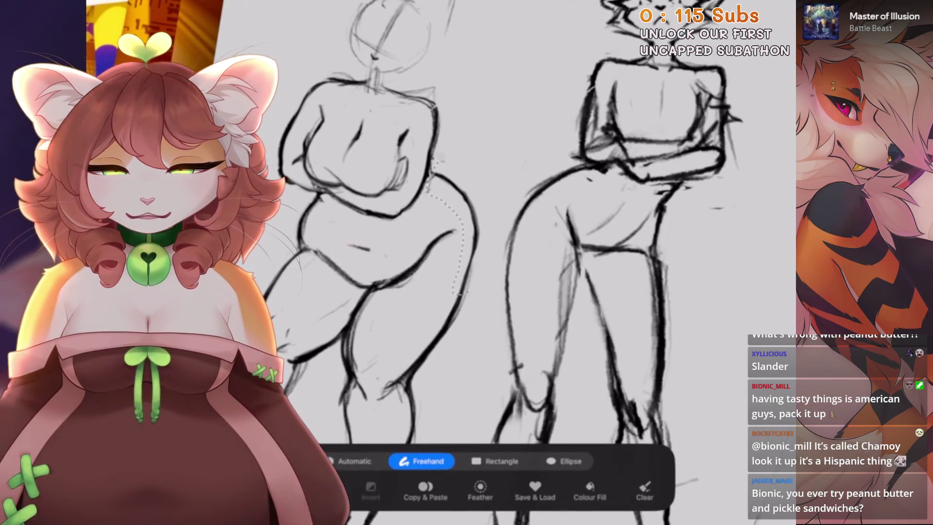
{"action": "left_click_drag", "start_coordinate": [459, 292], "coordinate": [428, 161]}
{"action": "key", "text": "v"}
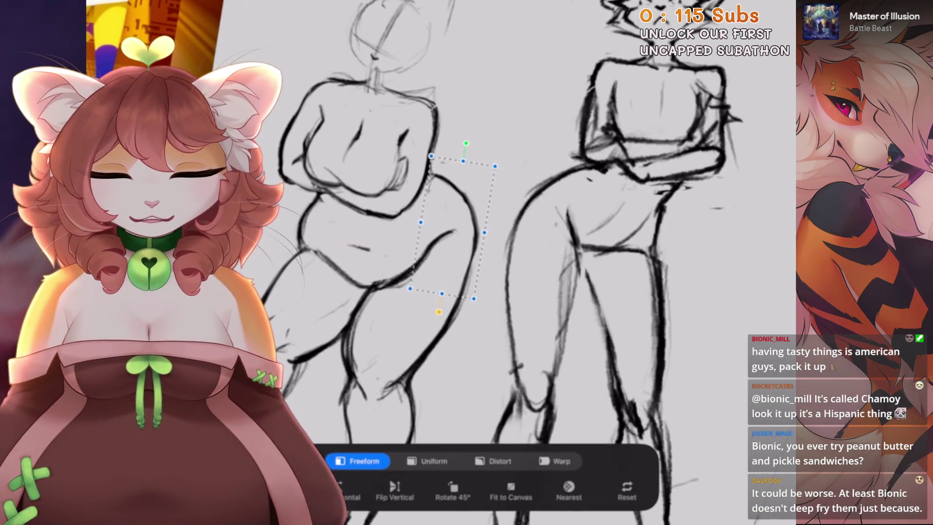
{"action": "key", "text": "v"}
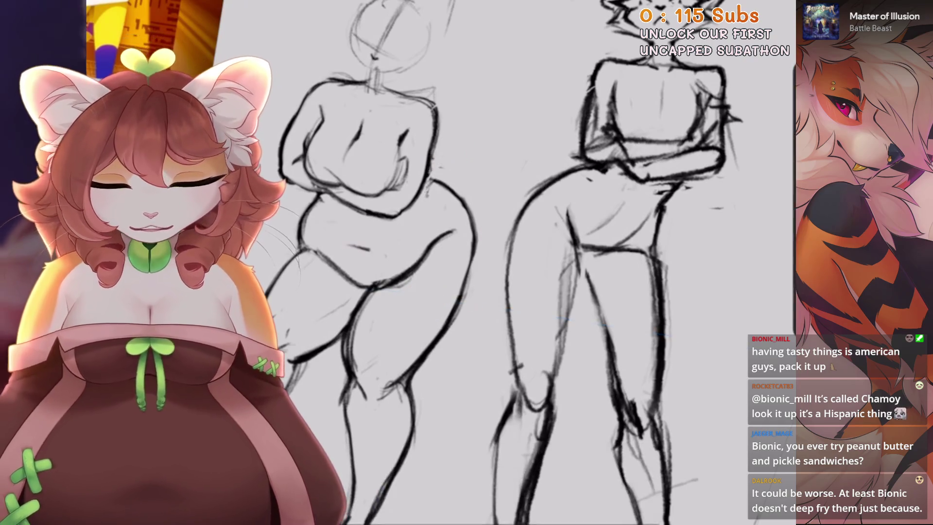
{"action": "scroll", "coordinate": [486, 262], "scroll_direction": "down", "scroll_amount": 2}
{"action": "scroll", "coordinate": [413, 219], "scroll_direction": "up", "scroll_amount": 5}
{"action": "scroll", "coordinate": [486, 262], "scroll_direction": "down", "scroll_amount": 2}
{"action": "scroll", "coordinate": [461, 218], "scroll_direction": "up", "scroll_amount": 2}
Lasso the waist beside the hip and warp its curve, then bring up canvas actions
{"action": "key", "text": "s"}
{"action": "left_click_drag", "start_coordinate": [437, 274], "coordinate": [429, 227]}
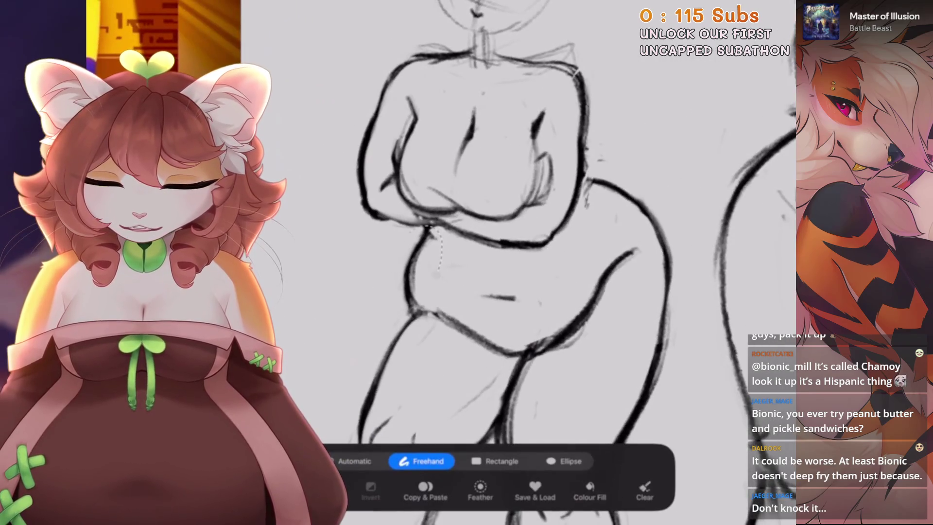
{"action": "scroll", "coordinate": [486, 263], "scroll_direction": "up", "scroll_amount": 2}
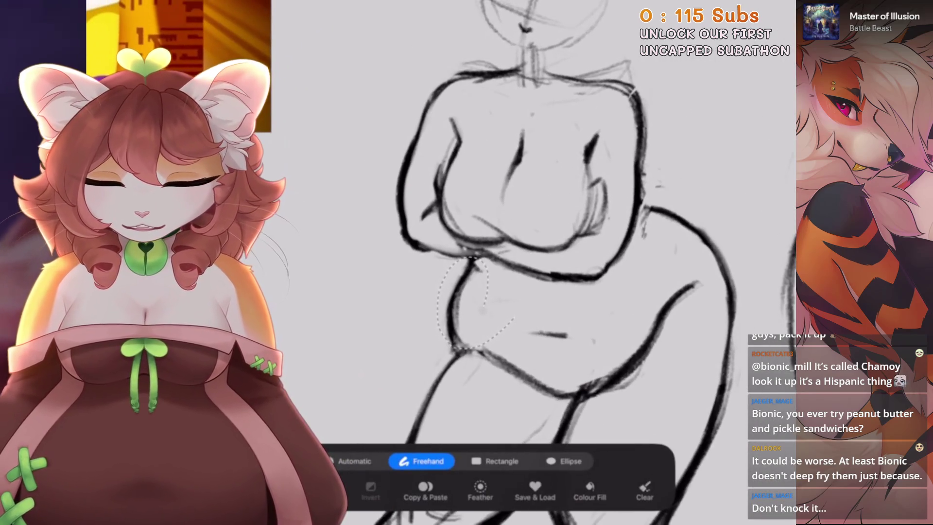
{"action": "key", "text": "v"}
{"action": "scroll", "coordinate": [534, 262], "scroll_direction": "up", "scroll_amount": 1}
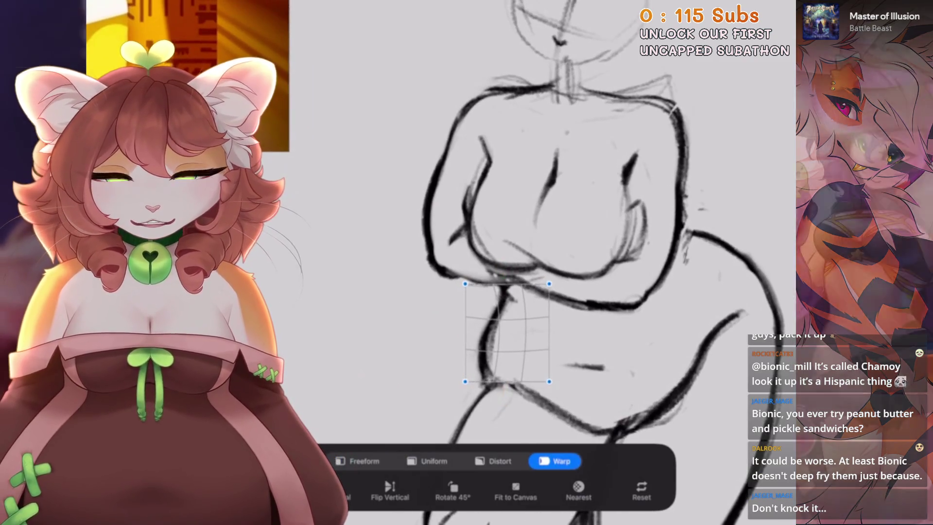
{"action": "scroll", "coordinate": [486, 263], "scroll_direction": "down", "scroll_amount": 3}
{"action": "scroll", "coordinate": [487, 262], "scroll_direction": "up", "scroll_amount": 2}
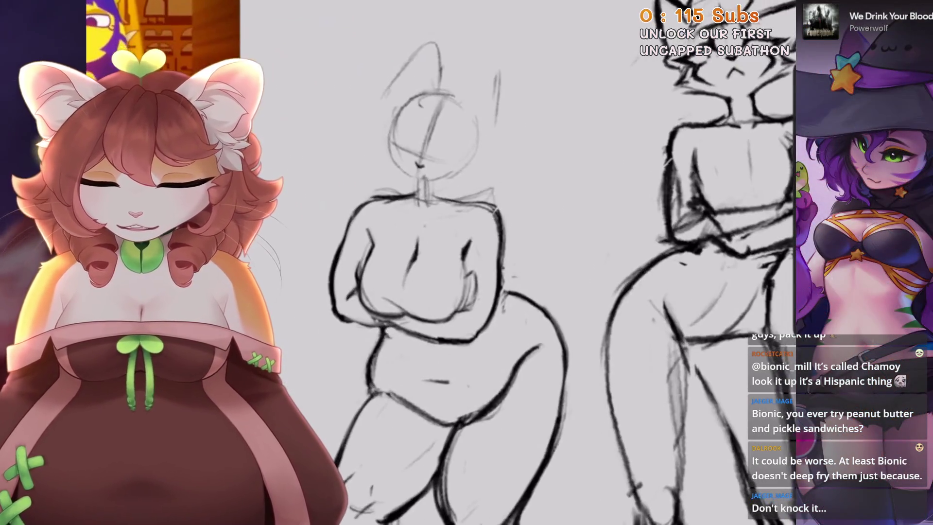
{"action": "scroll", "coordinate": [486, 263], "scroll_direction": "up", "scroll_amount": 1}
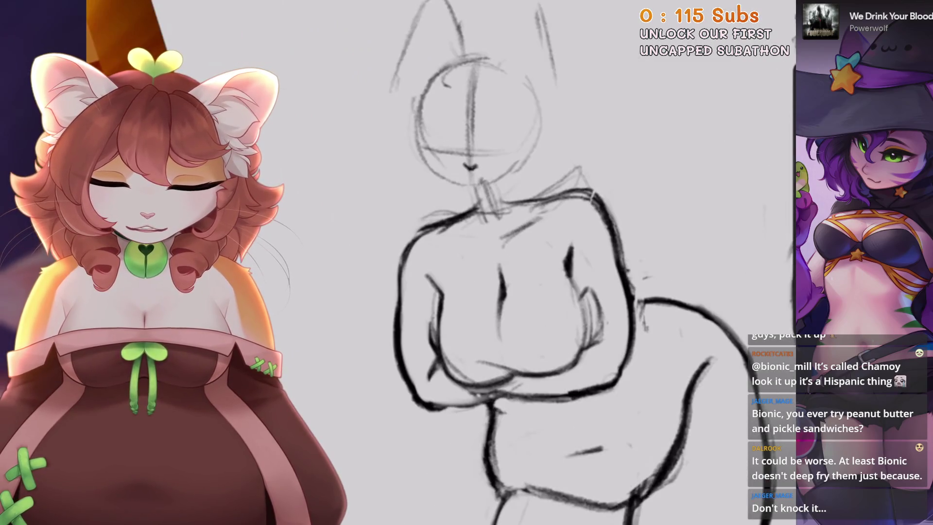
{"action": "scroll", "coordinate": [486, 262], "scroll_direction": "down", "scroll_amount": 2}
{"action": "scroll", "coordinate": [487, 263], "scroll_direction": "up", "scroll_amount": 2}
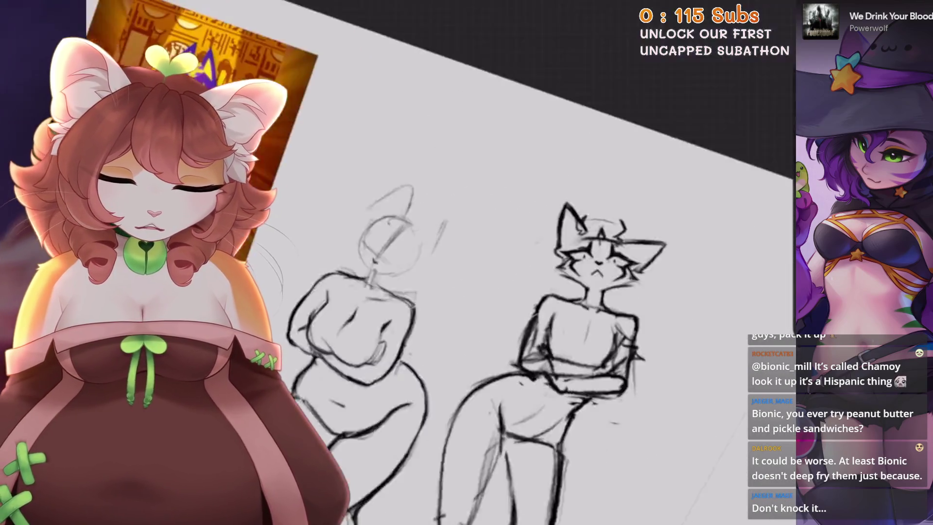
{"action": "scroll", "coordinate": [486, 263], "scroll_direction": "down", "scroll_amount": 2}
{"action": "scroll", "coordinate": [438, 219], "scroll_direction": "left", "scroll_amount": 2}
{"action": "left_click", "coordinate": [104, 6]}
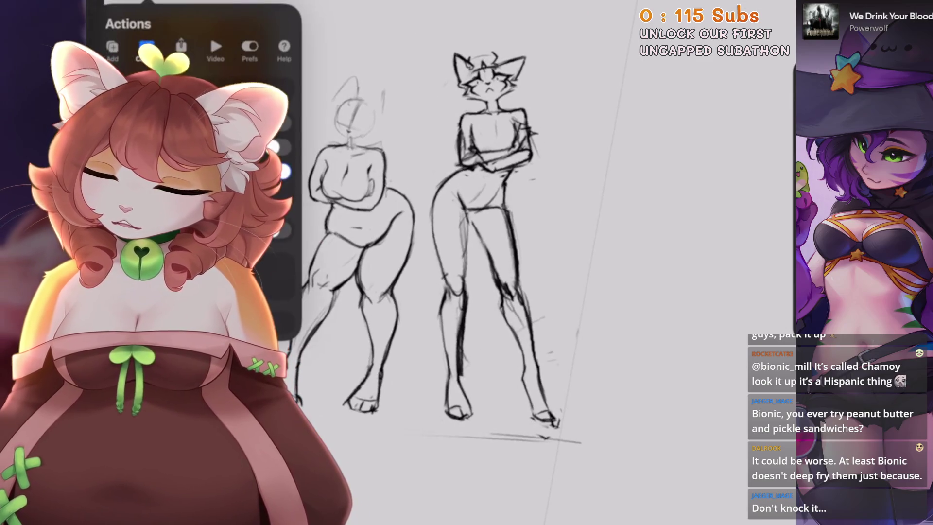
Add a vertical Symmetry drawing guide to the canvas
{"action": "scroll", "coordinate": [437, 243], "scroll_direction": "up", "scroll_amount": 2}
{"action": "left_click", "coordinate": [195, 199]}
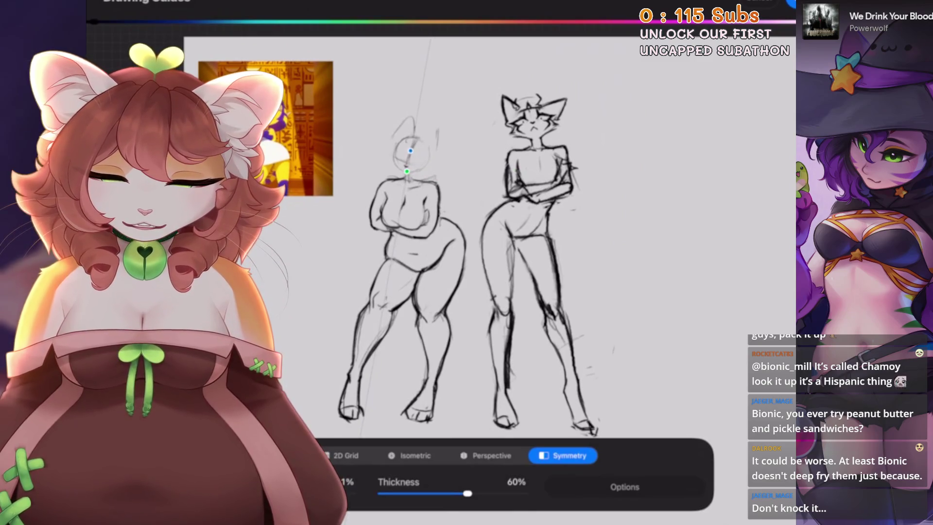
{"action": "scroll", "coordinate": [413, 219], "scroll_direction": "up", "scroll_amount": 3}
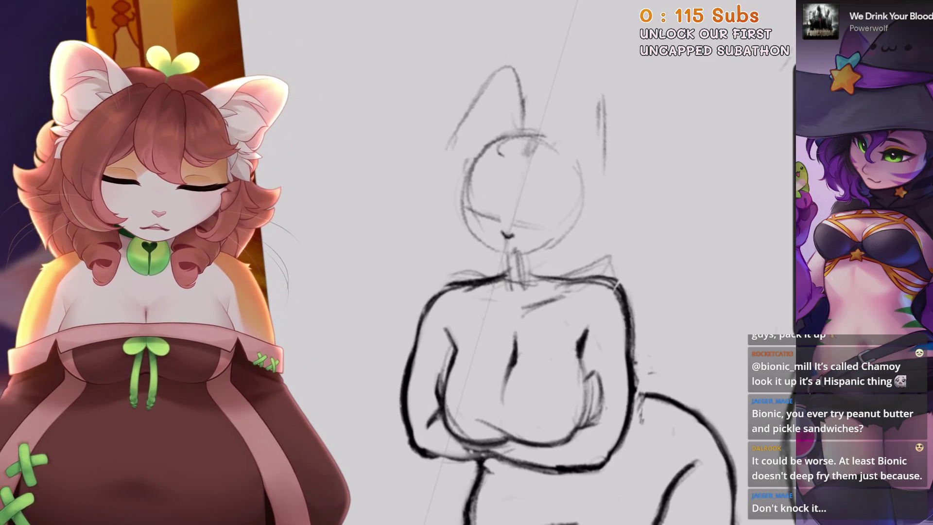
{"action": "scroll", "coordinate": [593, 282], "scroll_direction": "up", "scroll_amount": 1}
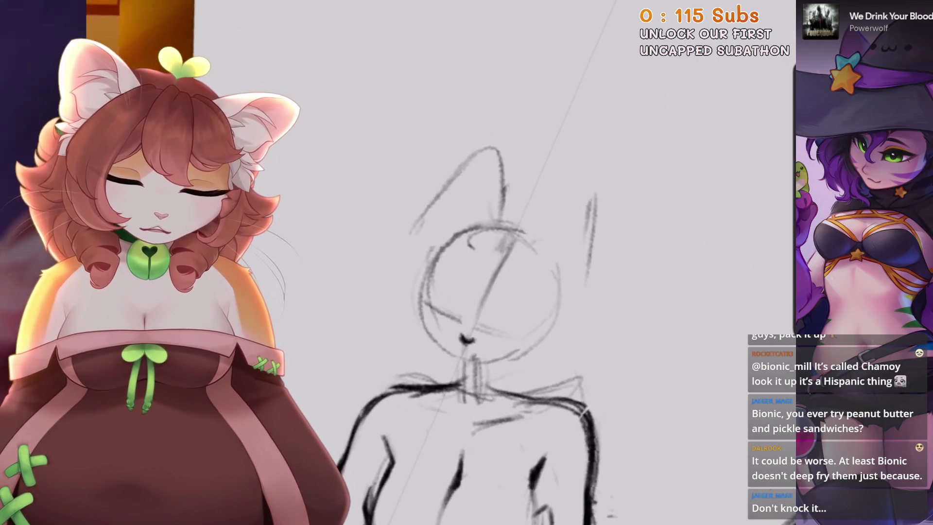
{"action": "scroll", "coordinate": [526, 278], "scroll_direction": "down", "scroll_amount": 1}
On the sketch layer, ink darker cat ear outlines on the left figure's head, redoing one stroke
{"action": "left_click", "coordinate": [759, 6]}
{"action": "left_click", "coordinate": [661, 55]}
{"action": "left_click_drag", "start_coordinate": [435, 198], "coordinate": [491, 152]}
{"action": "left_click_drag", "start_coordinate": [591, 194], "coordinate": [599, 268]}
{"action": "left_click_drag", "start_coordinate": [535, 236], "coordinate": [590, 194]}
{"action": "mouse_move", "coordinate": [495, 163]}
{"action": "left_mouse_down"}
{"action": "mouse_move", "coordinate": [500, 221]}
{"action": "mouse_move", "coordinate": [589, 195]}
{"action": "left_mouse_up"}
{"action": "key", "text": "ctrl+z"}
{"action": "mouse_move", "coordinate": [545, 262]}
{"action": "left_mouse_down"}
{"action": "mouse_move", "coordinate": [596, 209]}
{"action": "mouse_move", "coordinate": [490, 340]}
{"action": "left_mouse_up"}
Draw two curved closed-eye strokes on the face, undoing the failed attempts
{"action": "left_click_drag", "start_coordinate": [505, 292], "coordinate": [525, 204]}
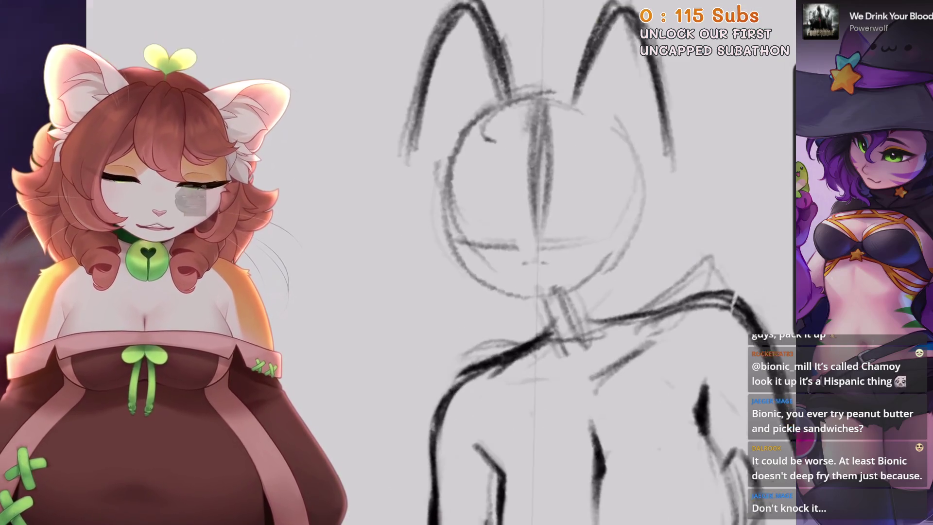
{"action": "key", "text": "ctrl+z"}
{"action": "key", "text": "ctrl+z"}
{"action": "key", "text": "ctrl+z"}
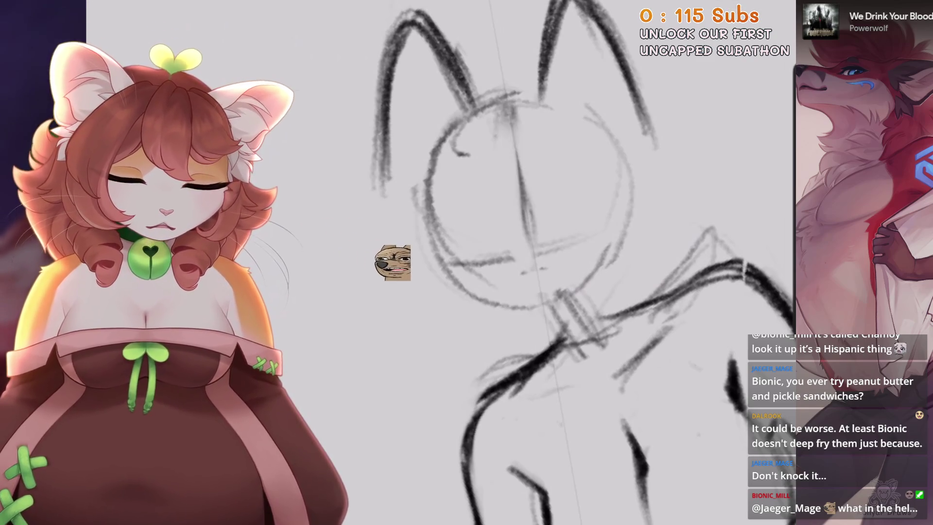
{"action": "key", "text": "ctrl+z"}
{"action": "mouse_move", "coordinate": [527, 279]}
{"action": "left_mouse_down"}
{"action": "mouse_move", "coordinate": [559, 258]}
{"action": "mouse_move", "coordinate": [597, 194]}
{"action": "mouse_move", "coordinate": [433, 268]}
{"action": "left_mouse_up"}
{"action": "left_click_drag", "start_coordinate": [583, 214], "coordinate": [671, 161]}
{"action": "left_click_drag", "start_coordinate": [471, 272], "coordinate": [370, 303]}
{"action": "key", "text": "ctrl+z"}
Lengthen the left eye line, undo stray strokes, then draw bold outlines over both eyes
{"action": "left_click_drag", "start_coordinate": [462, 278], "coordinate": [369, 304]}
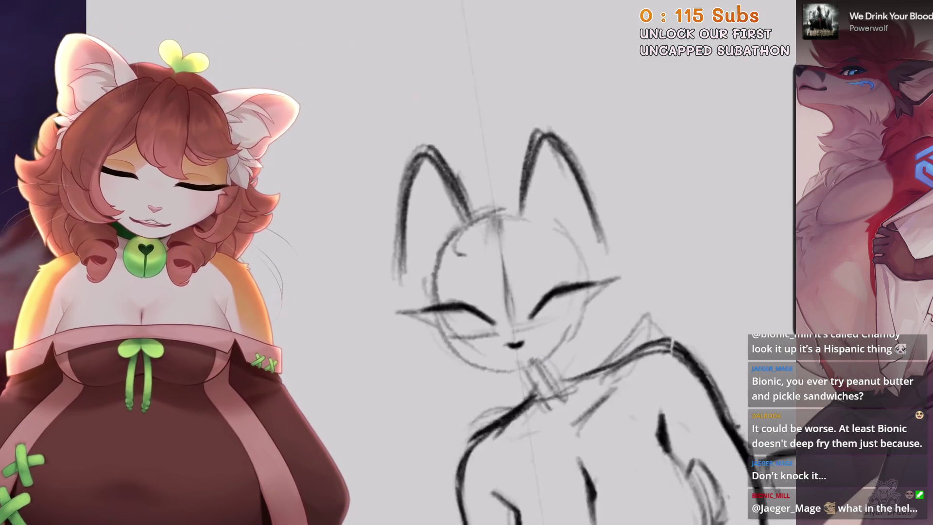
{"action": "scroll", "coordinate": [486, 262], "scroll_direction": "up", "scroll_amount": 3}
{"action": "mouse_move", "coordinate": [486, 255]}
{"action": "left_mouse_down"}
{"action": "mouse_move", "coordinate": [584, 196]}
{"action": "mouse_move", "coordinate": [559, 277]}
{"action": "left_mouse_up"}
{"action": "key", "text": "ctrl+z"}
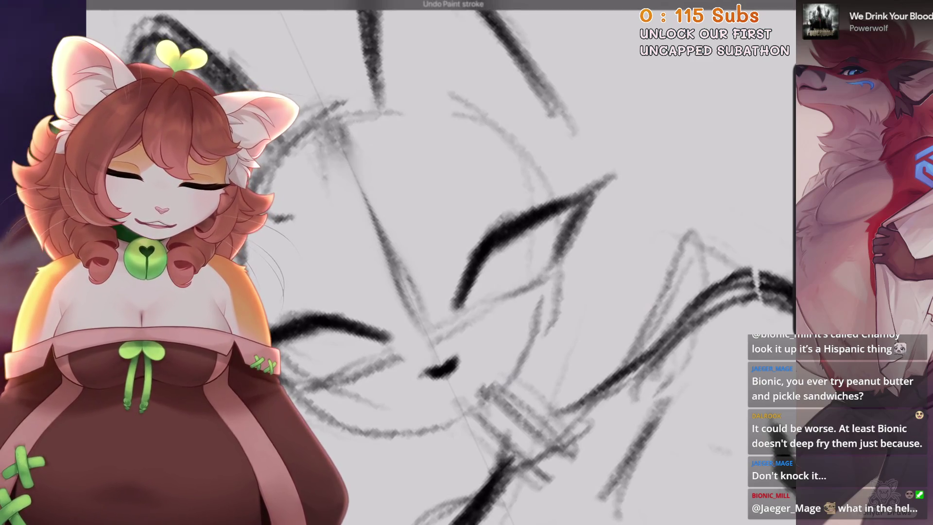
{"action": "key", "text": "ctrl+z"}
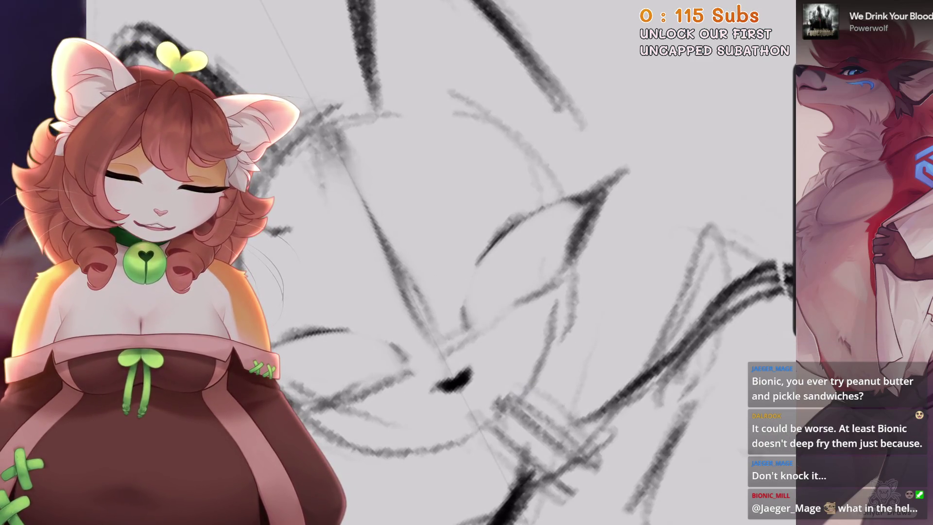
{"action": "mouse_move", "coordinate": [464, 316]}
{"action": "left_mouse_down"}
{"action": "mouse_move", "coordinate": [549, 216]}
{"action": "mouse_move", "coordinate": [605, 197]}
{"action": "left_mouse_up"}
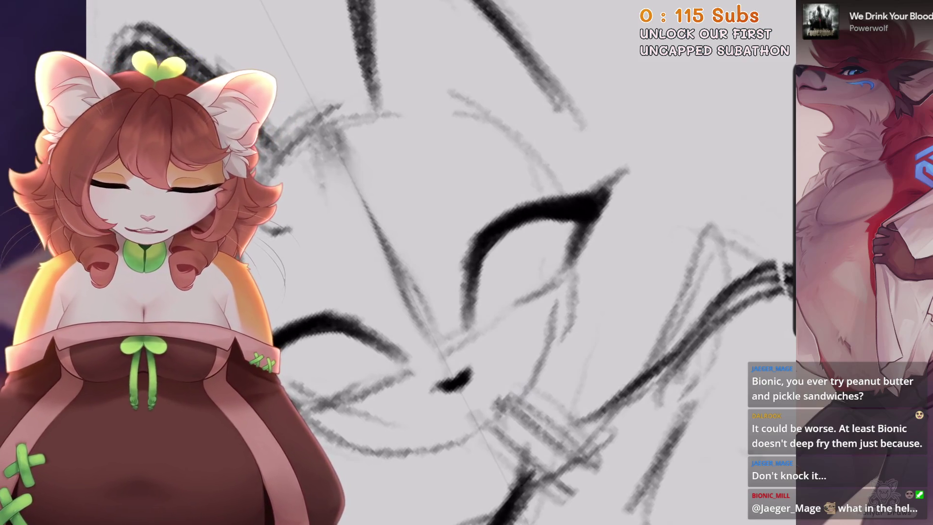
{"action": "scroll", "coordinate": [438, 263], "scroll_direction": "down", "scroll_amount": 3}
{"action": "scroll", "coordinate": [438, 292], "scroll_direction": "up", "scroll_amount": 3}
{"action": "left_click_drag", "start_coordinate": [423, 286], "coordinate": [418, 342]}
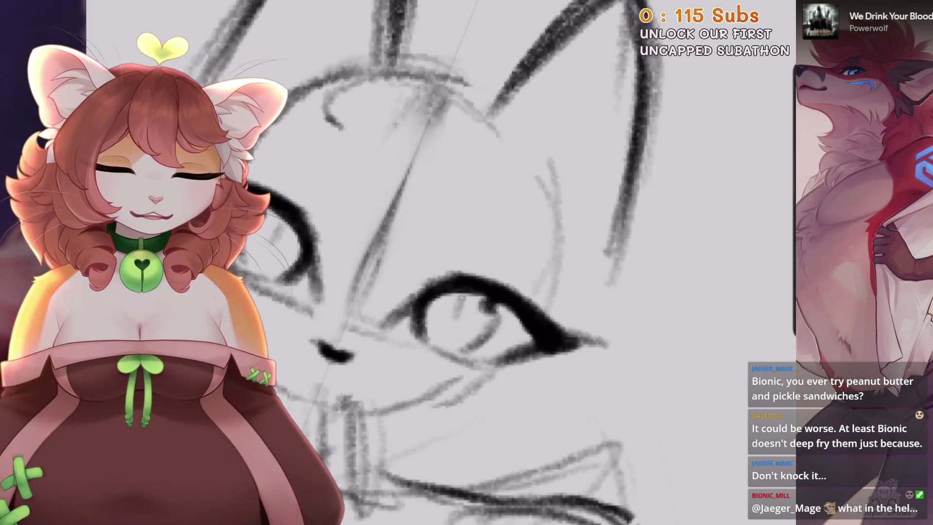
Darken the eye contours and shade in the pupil
{"action": "scroll", "coordinate": [437, 263], "scroll_direction": "down", "scroll_amount": 3}
{"action": "scroll", "coordinate": [438, 263], "scroll_direction": "up", "scroll_amount": 3}
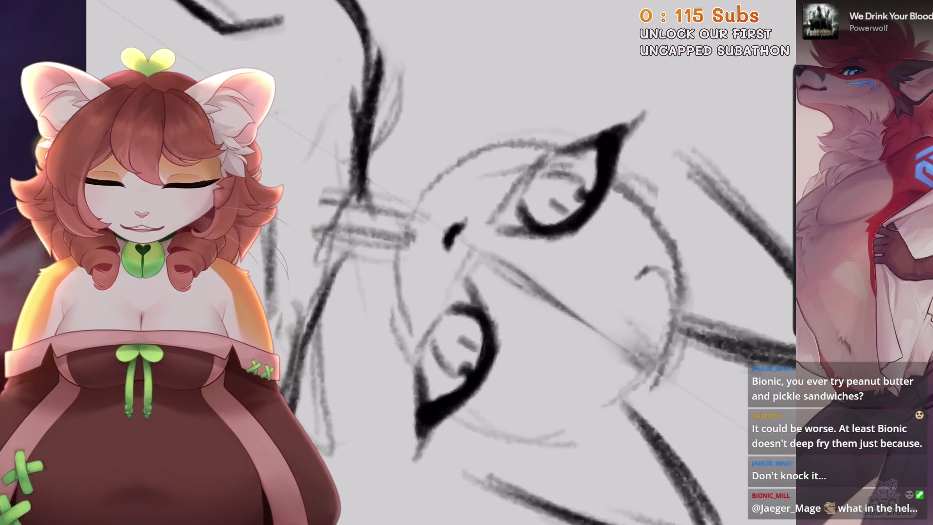
{"action": "scroll", "coordinate": [438, 263], "scroll_direction": "down", "scroll_amount": 3}
{"action": "scroll", "coordinate": [438, 263], "scroll_direction": "down", "scroll_amount": 2}
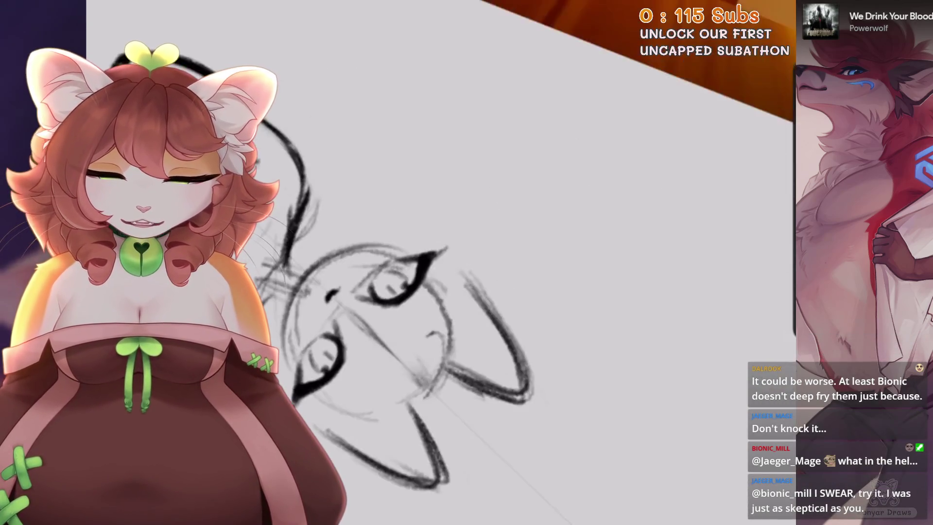
{"action": "scroll", "coordinate": [437, 262], "scroll_direction": "down", "scroll_amount": 2}
{"action": "scroll", "coordinate": [438, 262], "scroll_direction": "down", "scroll_amount": 3}
{"action": "scroll", "coordinate": [438, 263], "scroll_direction": "up", "scroll_amount": 3}
{"action": "scroll", "coordinate": [438, 263], "scroll_direction": "down", "scroll_amount": 3}
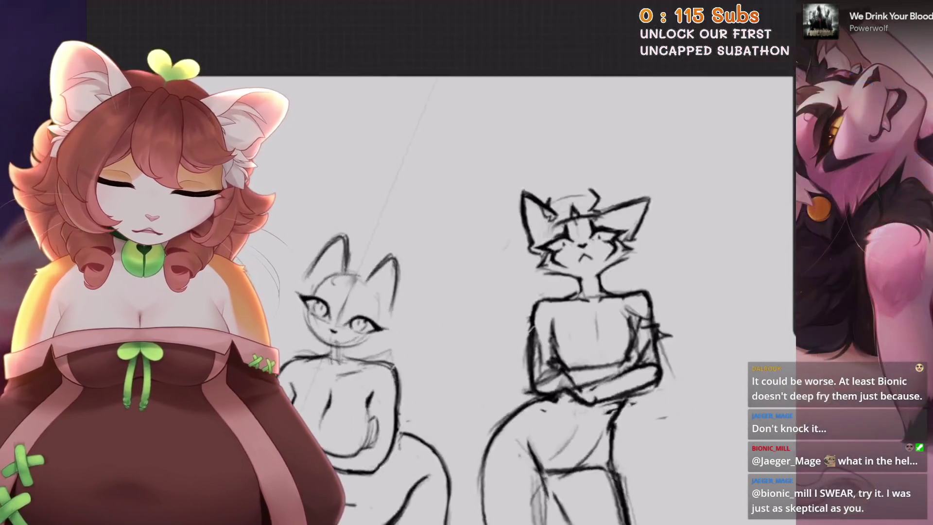
{"action": "scroll", "coordinate": [350, 301], "scroll_direction": "up", "scroll_amount": 3}
{"action": "scroll", "coordinate": [350, 301], "scroll_direction": "up", "scroll_amount": 2}
{"action": "scroll", "coordinate": [350, 301], "scroll_direction": "up", "scroll_amount": 2}
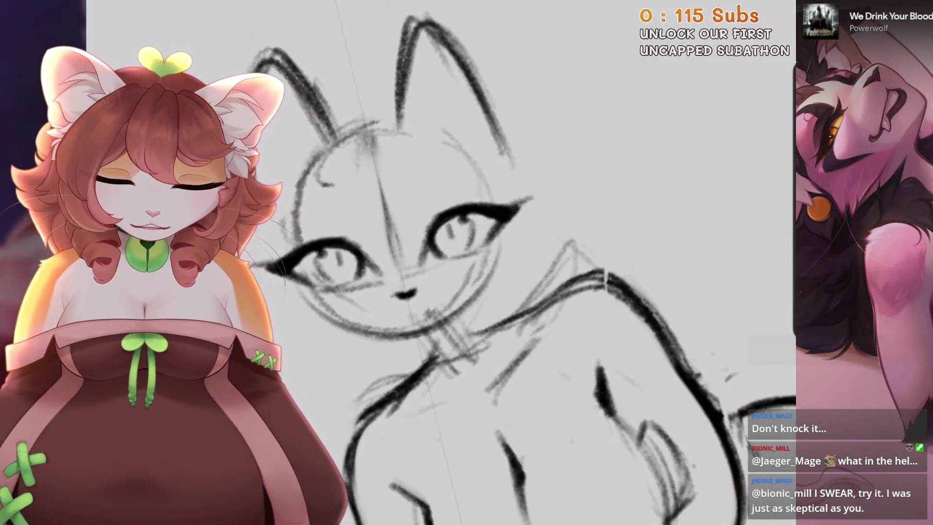
{"action": "scroll", "coordinate": [438, 263], "scroll_direction": "up", "scroll_amount": 1}
{"action": "scroll", "coordinate": [438, 262], "scroll_direction": "up", "scroll_amount": 1}
{"action": "scroll", "coordinate": [437, 262], "scroll_direction": "up", "scroll_amount": 1}
{"action": "scroll", "coordinate": [438, 263], "scroll_direction": "up", "scroll_amount": 2}
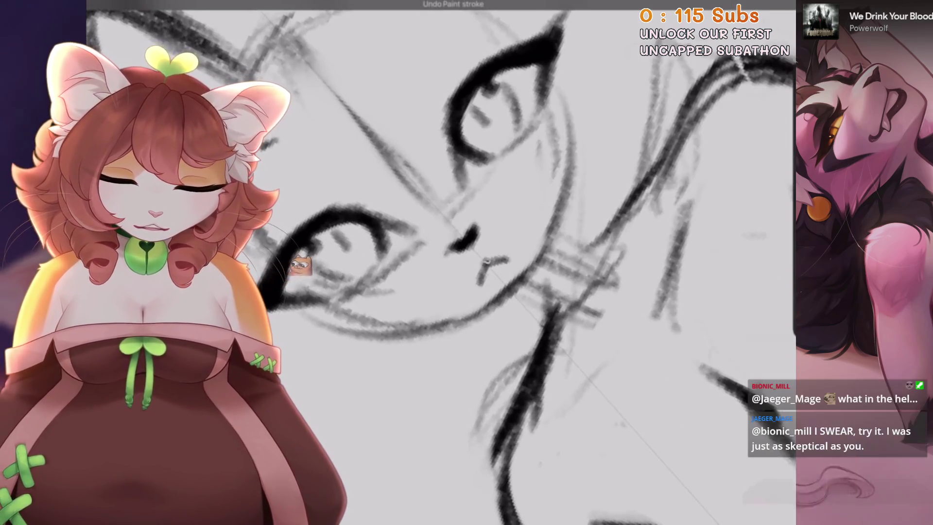
{"action": "scroll", "coordinate": [437, 263], "scroll_direction": "down", "scroll_amount": 3}
{"action": "scroll", "coordinate": [438, 263], "scroll_direction": "down", "scroll_amount": 1}
{"action": "scroll", "coordinate": [437, 262], "scroll_direction": "up", "scroll_amount": 3}
{"action": "mouse_move", "coordinate": [445, 207]}
{"action": "left_mouse_down"}
{"action": "mouse_move", "coordinate": [427, 260]}
{"action": "mouse_move", "coordinate": [457, 209]}
{"action": "left_mouse_up"}
{"action": "scroll", "coordinate": [438, 243], "scroll_direction": "down", "scroll_amount": 2}
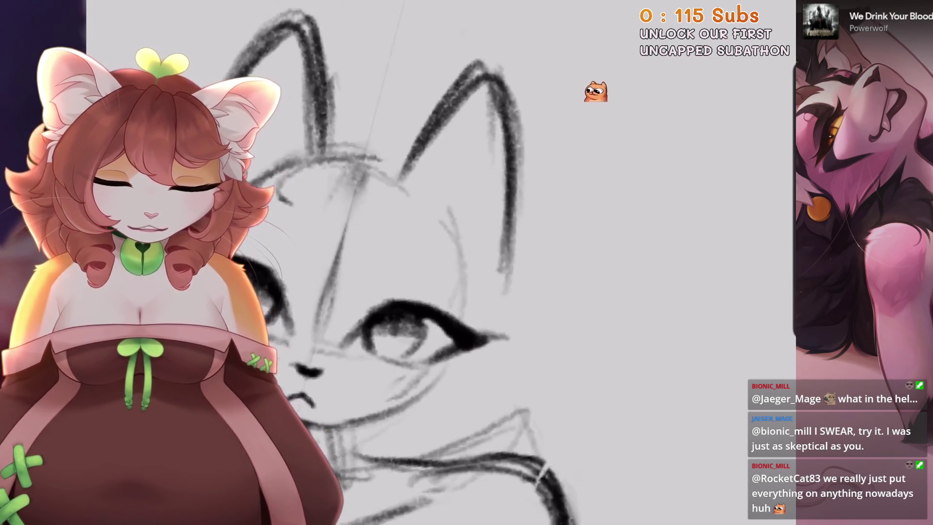
{"action": "left_click_drag", "start_coordinate": [369, 318], "coordinate": [382, 337]}
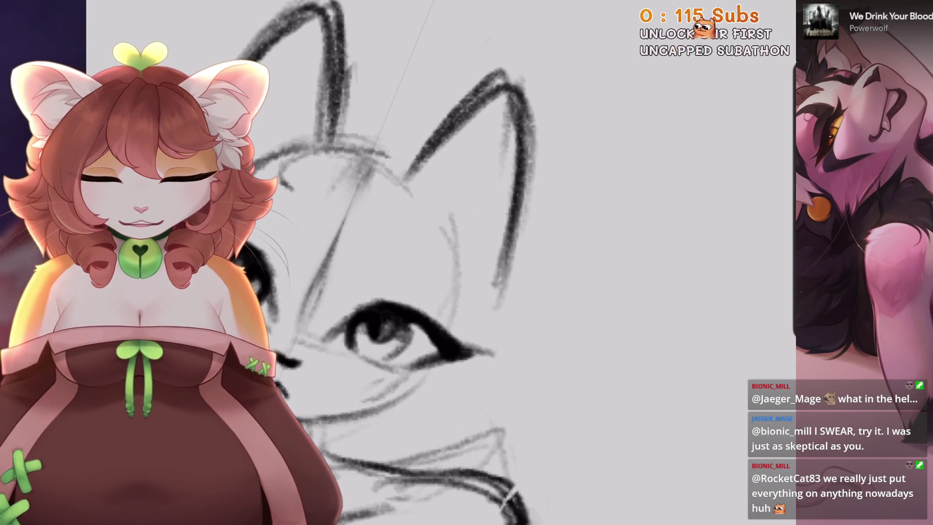
Undo the last two paint strokes and rotate the view to frame both eyes
{"action": "left_click_drag", "start_coordinate": [487, 243], "coordinate": [559, 364]}
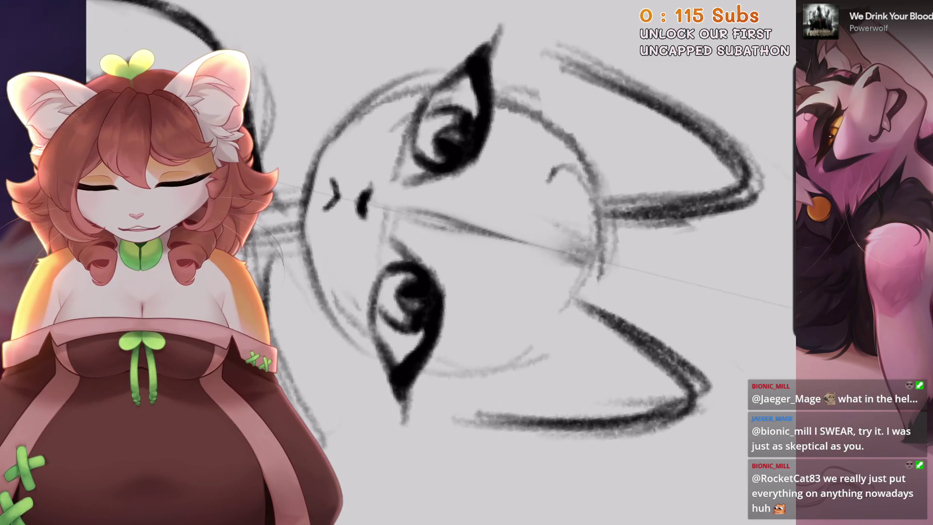
{"action": "key", "text": "ctrl+z"}
{"action": "left_click_drag", "start_coordinate": [486, 243], "coordinate": [534, 263]}
{"action": "key", "text": "ctrl+z"}
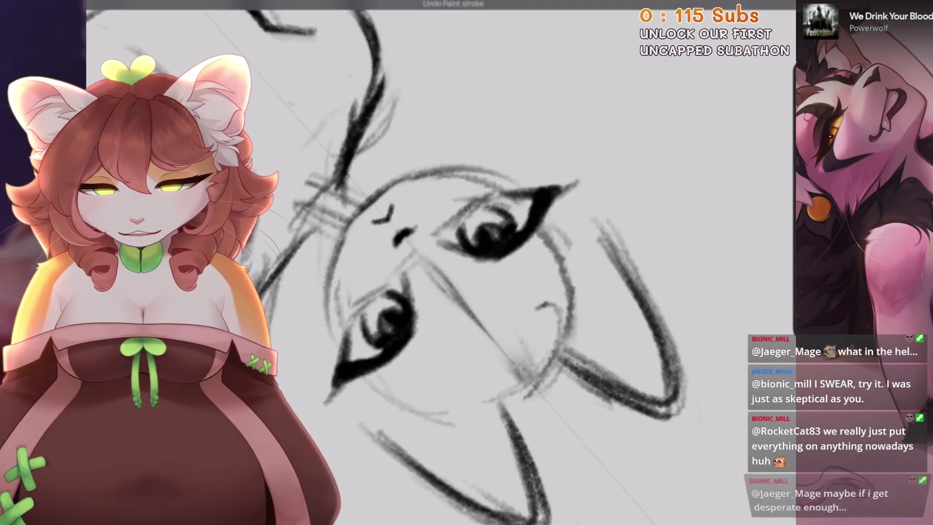
{"action": "scroll", "coordinate": [511, 268], "scroll_direction": "up", "scroll_amount": 5}
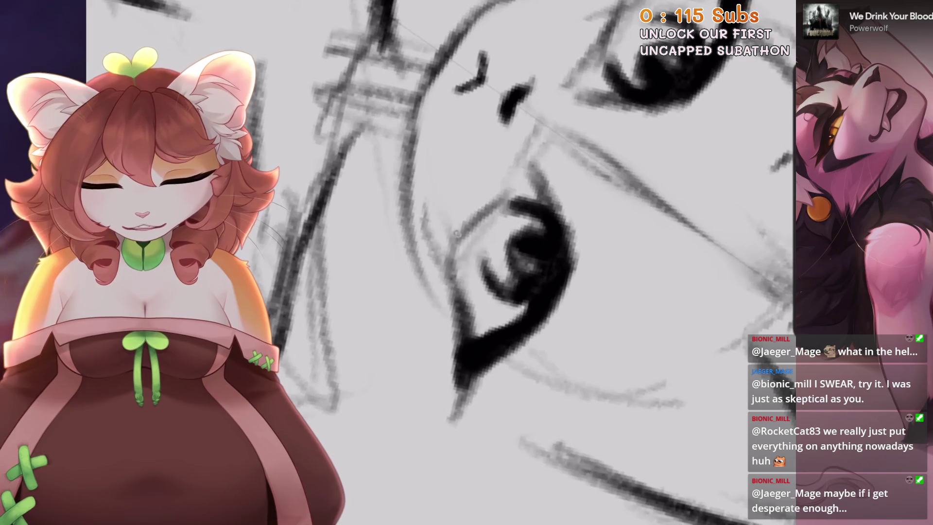
{"action": "left_click_drag", "start_coordinate": [486, 243], "coordinate": [535, 292]}
{"action": "left_click_drag", "start_coordinate": [486, 244], "coordinate": [535, 292]}
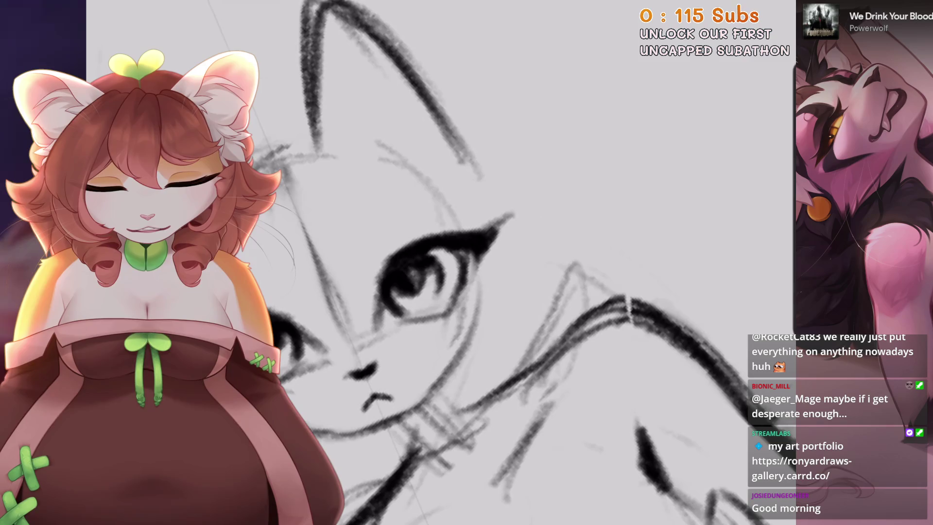
{"action": "left_click_drag", "start_coordinate": [461, 253], "coordinate": [441, 248]}
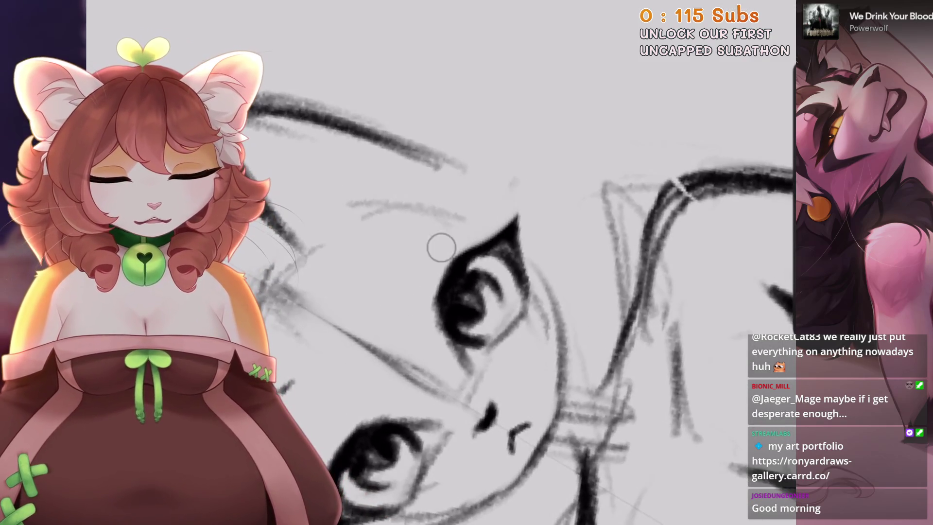
{"action": "left_click_drag", "start_coordinate": [514, 158], "coordinate": [507, 142]}
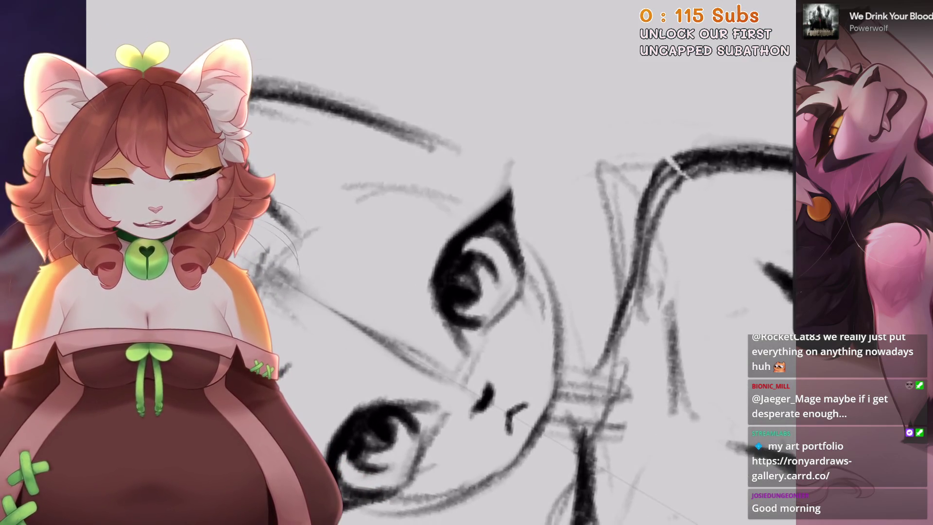
{"action": "mouse_move", "coordinate": [515, 182]}
{"action": "left_mouse_down"}
{"action": "mouse_move", "coordinate": [486, 243]}
{"action": "mouse_move", "coordinate": [491, 184]}
{"action": "left_mouse_up"}
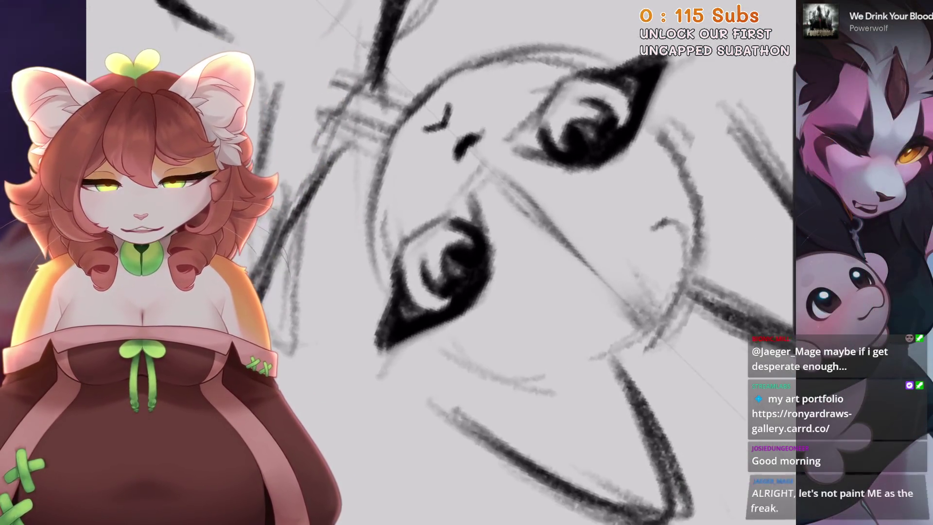
{"action": "mouse_move", "coordinate": [394, 263]}
{"action": "left_mouse_down"}
{"action": "mouse_move", "coordinate": [413, 298]}
{"action": "mouse_move", "coordinate": [370, 313]}
{"action": "mouse_move", "coordinate": [462, 282]}
{"action": "left_mouse_up"}
Restore the heart highlight in the eye and draw a small heart above the cat's head
{"action": "scroll", "coordinate": [487, 263], "scroll_direction": "up", "scroll_amount": 2}
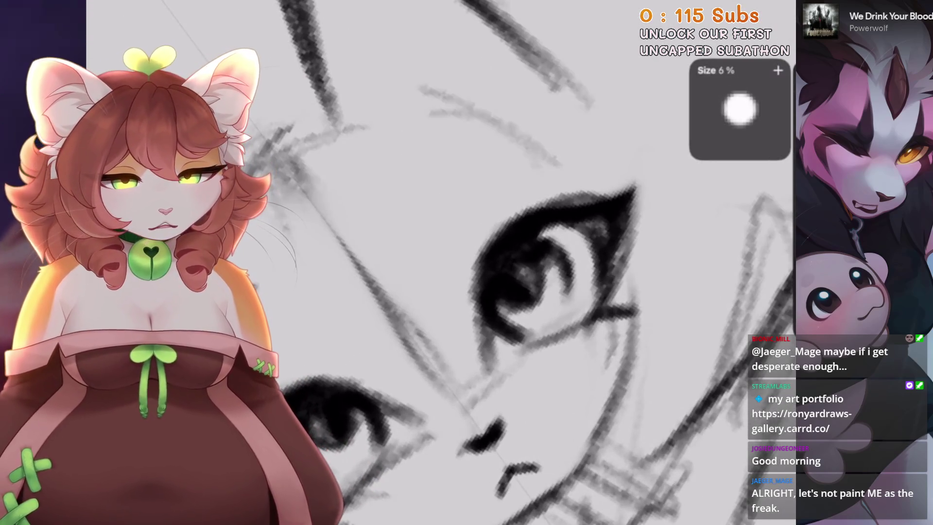
{"action": "scroll", "coordinate": [486, 263], "scroll_direction": "down", "scroll_amount": 2}
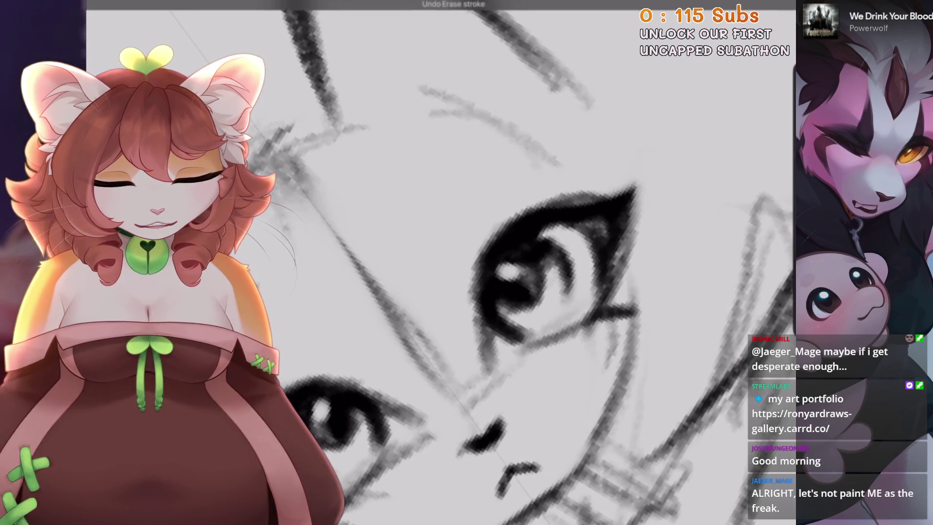
{"action": "left_click_drag", "start_coordinate": [462, 282], "coordinate": [438, 243]}
{"action": "scroll", "coordinate": [486, 262], "scroll_direction": "up", "scroll_amount": 1}
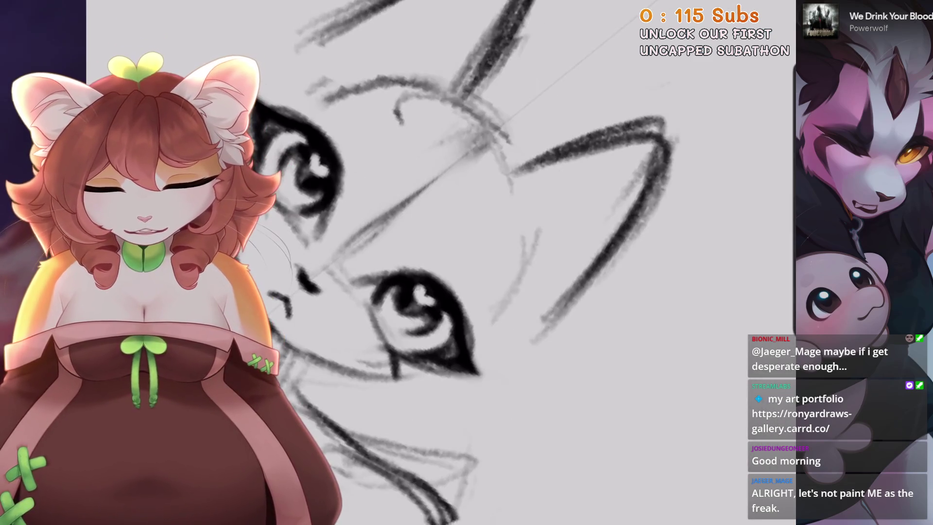
{"action": "scroll", "coordinate": [486, 262], "scroll_direction": "down", "scroll_amount": 2}
{"action": "scroll", "coordinate": [486, 262], "scroll_direction": "down", "scroll_amount": 1}
{"action": "scroll", "coordinate": [486, 262], "scroll_direction": "up", "scroll_amount": 2}
{"action": "scroll", "coordinate": [486, 262], "scroll_direction": "up", "scroll_amount": 1}
{"action": "key", "text": "ctrl+z"}
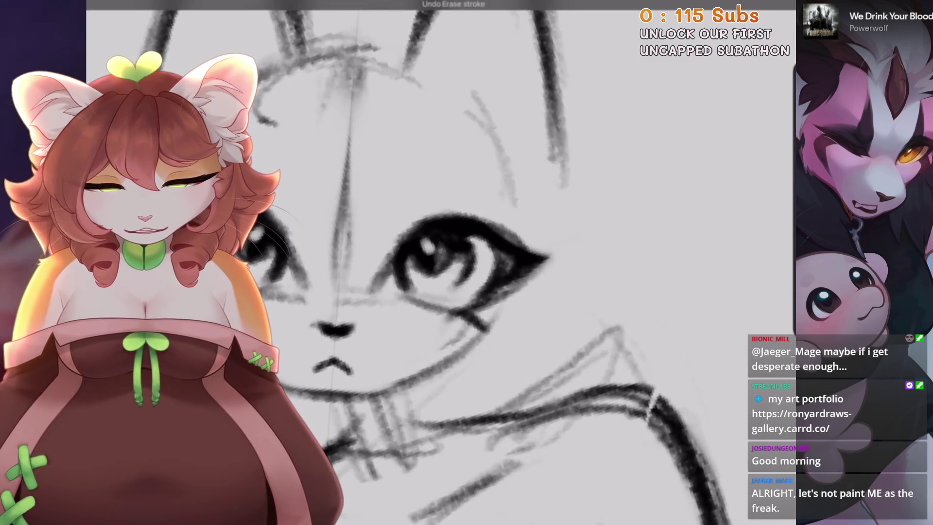
{"action": "scroll", "coordinate": [486, 262], "scroll_direction": "down", "scroll_amount": 2}
{"action": "scroll", "coordinate": [486, 262], "scroll_direction": "up", "scroll_amount": 1}
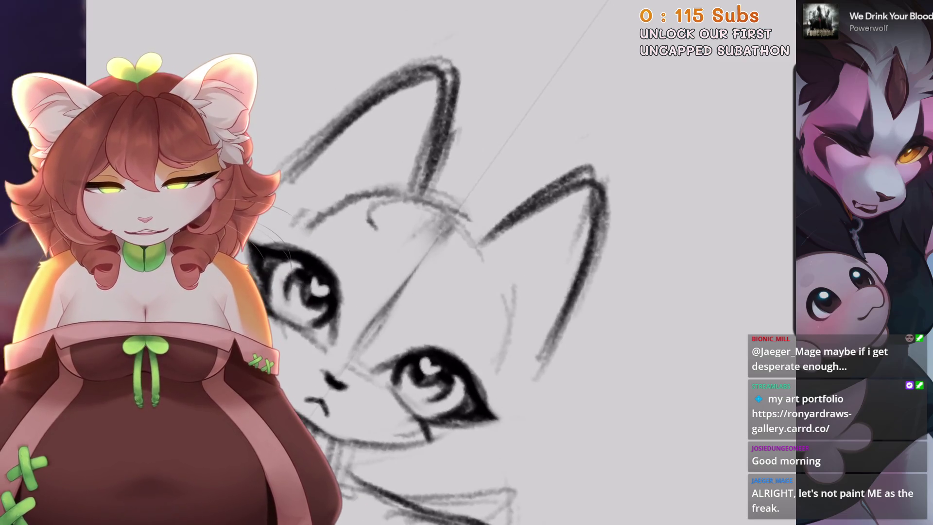
{"action": "left_click_drag", "start_coordinate": [468, 163], "coordinate": [495, 181]}
{"action": "scroll", "coordinate": [467, 262], "scroll_direction": "down", "scroll_amount": 2}
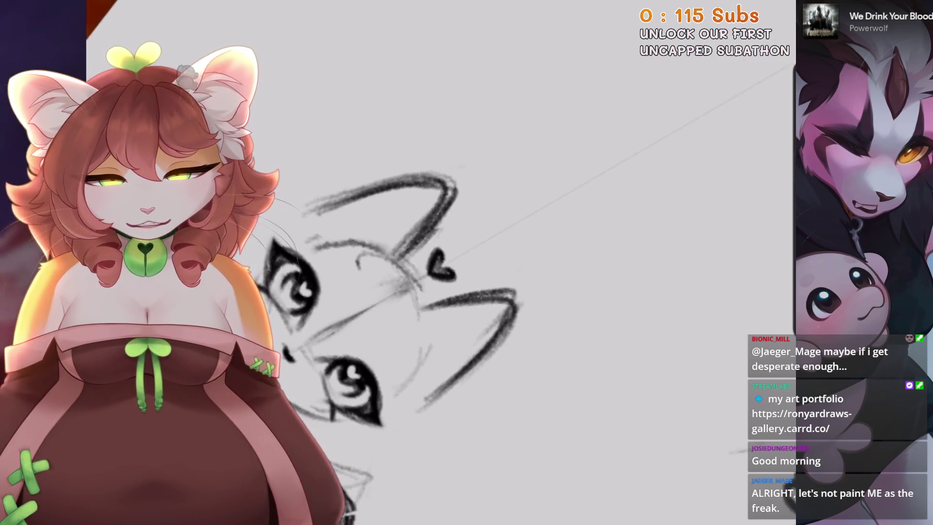
Adjust the brush size and erase the heavy ear strokes down to faint lines
{"action": "scroll", "coordinate": [467, 263], "scroll_direction": "up", "scroll_amount": 2}
{"action": "key", "text": "bracketleft"}
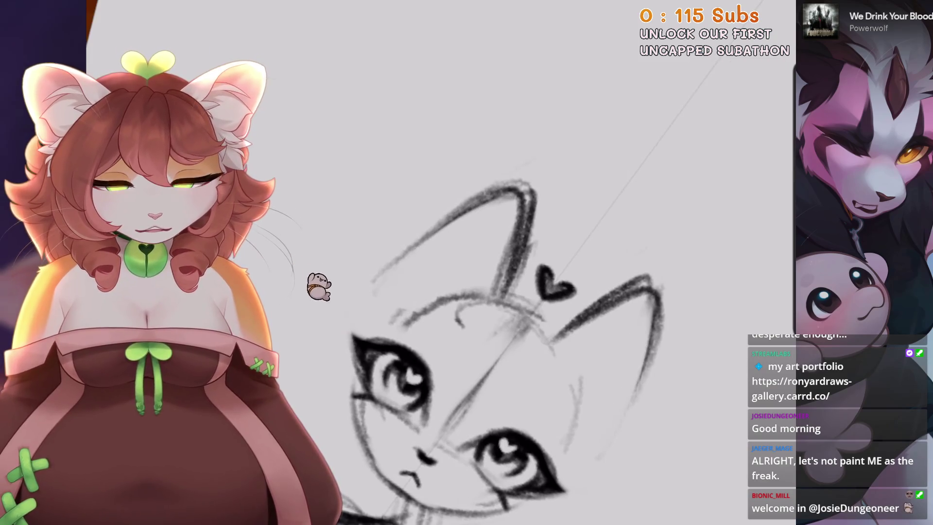
{"action": "key", "text": "bracketright"}
{"action": "left_click_drag", "start_coordinate": [461, 97], "coordinate": [554, 224]}
With the face upright and zoomed out, restore the mouth marks and dot beside the nose
{"action": "mouse_move", "coordinate": [470, 379]}
{"action": "left_mouse_down"}
{"action": "mouse_move", "coordinate": [492, 368]}
{"action": "mouse_move", "coordinate": [473, 381]}
{"action": "mouse_move", "coordinate": [548, 402]}
{"action": "mouse_move", "coordinate": [581, 476]}
{"action": "left_mouse_up"}
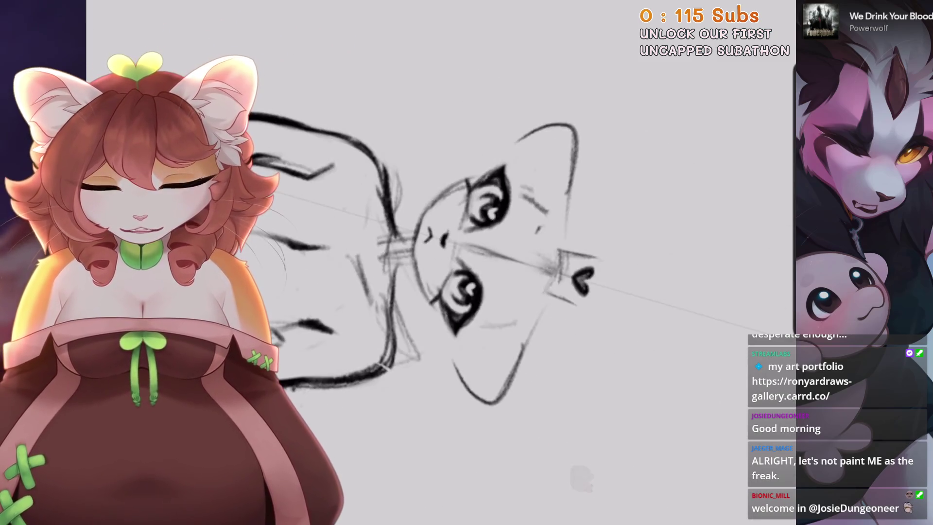
{"action": "key", "text": "ctrl+0"}
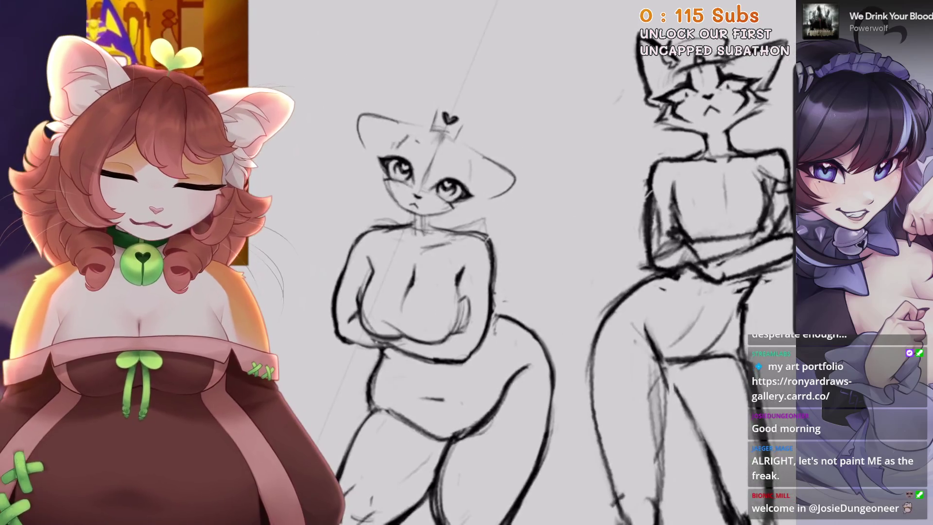
{"action": "scroll", "coordinate": [413, 146], "scroll_direction": "up", "scroll_amount": 5}
{"action": "scroll", "coordinate": [481, 229], "scroll_direction": "up", "scroll_amount": 2}
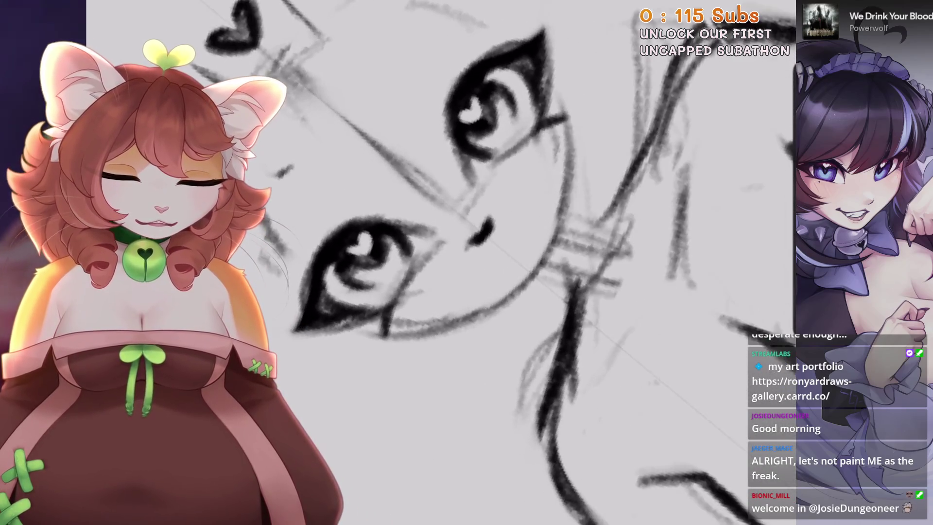
{"action": "key", "text": "ctrl+z"}
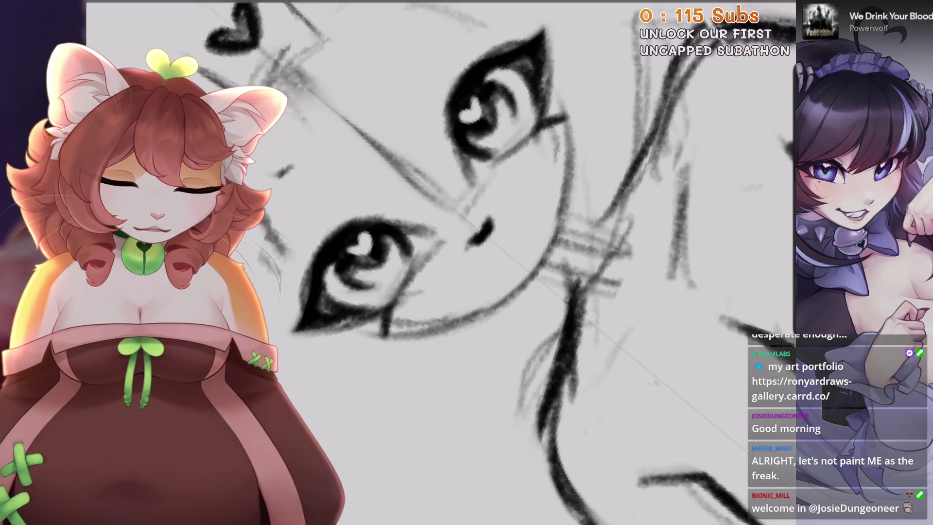
{"action": "key", "text": "ctrl+z"}
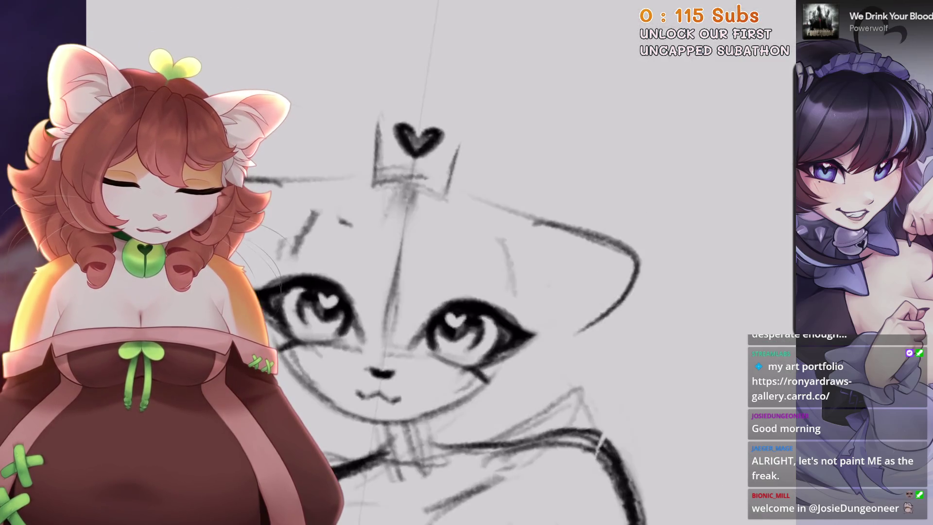
{"action": "left_click", "coordinate": [382, 258]}
{"action": "left_click", "coordinate": [377, 310]}
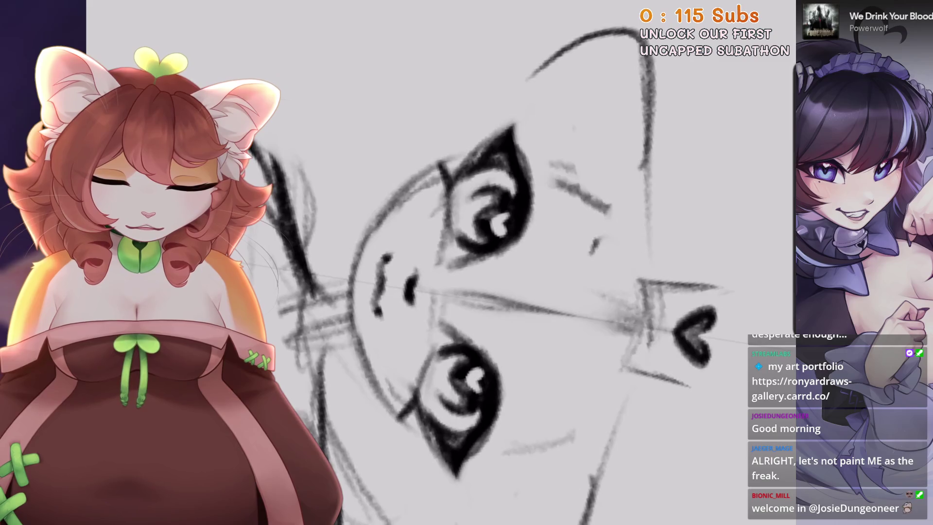
Restore the marks just erased near the eye
{"action": "scroll", "coordinate": [486, 292], "scroll_direction": "down", "scroll_amount": 3}
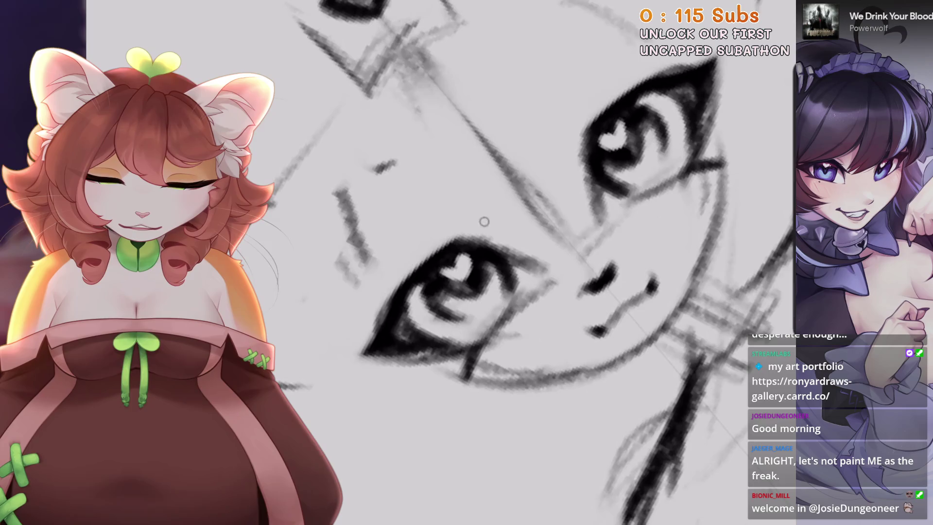
{"action": "key", "text": "ctrl+z"}
{"action": "scroll", "coordinate": [515, 204], "scroll_direction": "up", "scroll_amount": 3}
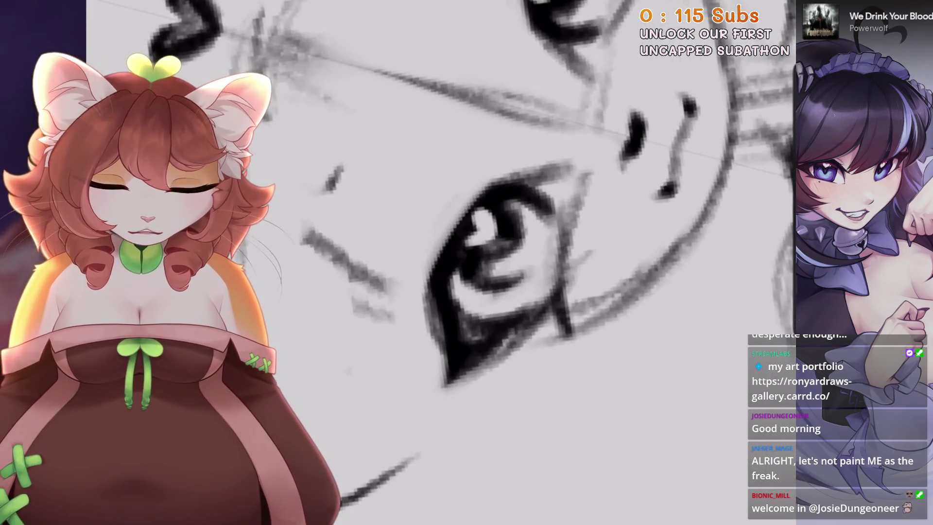
{"action": "scroll", "coordinate": [507, 181], "scroll_direction": "down", "scroll_amount": 5}
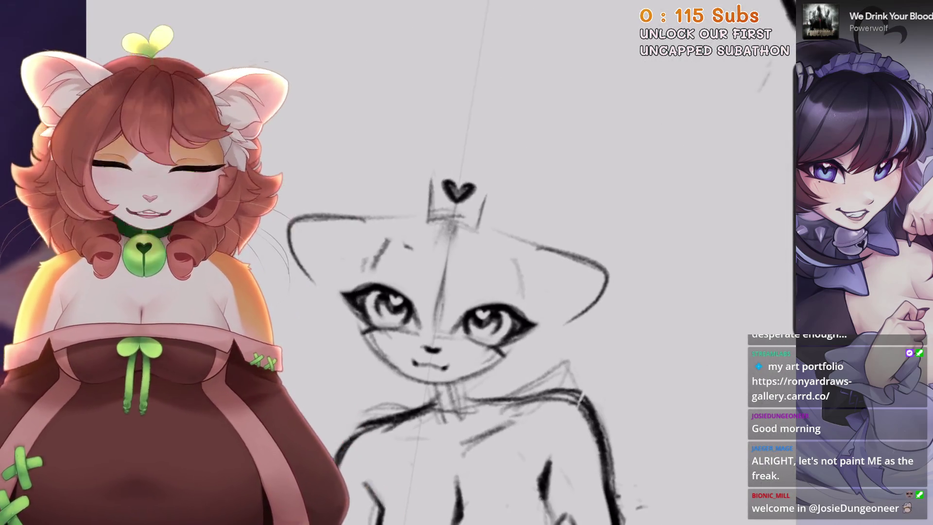
Bring the face upright into view and remove a stray stroke beside the right eye
{"action": "scroll", "coordinate": [507, 182], "scroll_direction": "up", "scroll_amount": 1}
{"action": "left_click_drag", "start_coordinate": [462, 326], "coordinate": [491, 252]}
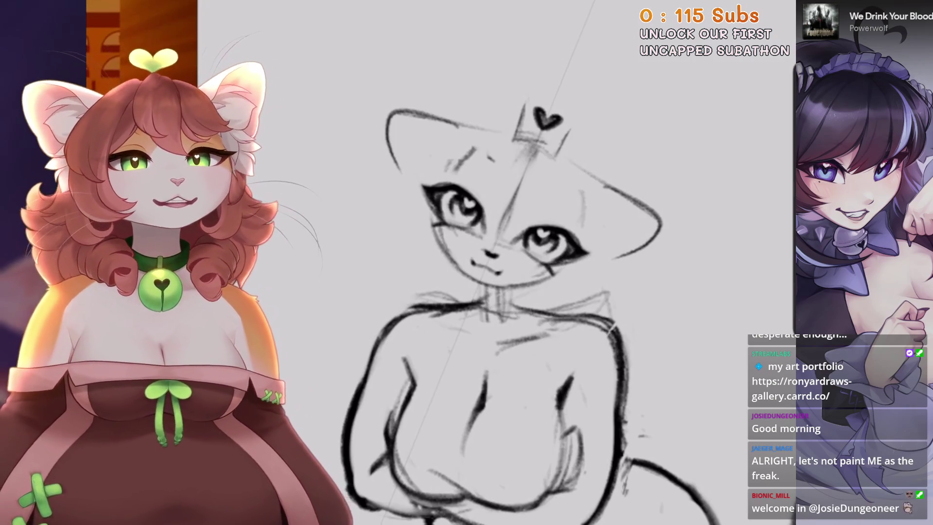
{"action": "scroll", "coordinate": [535, 291], "scroll_direction": "down", "scroll_amount": 5}
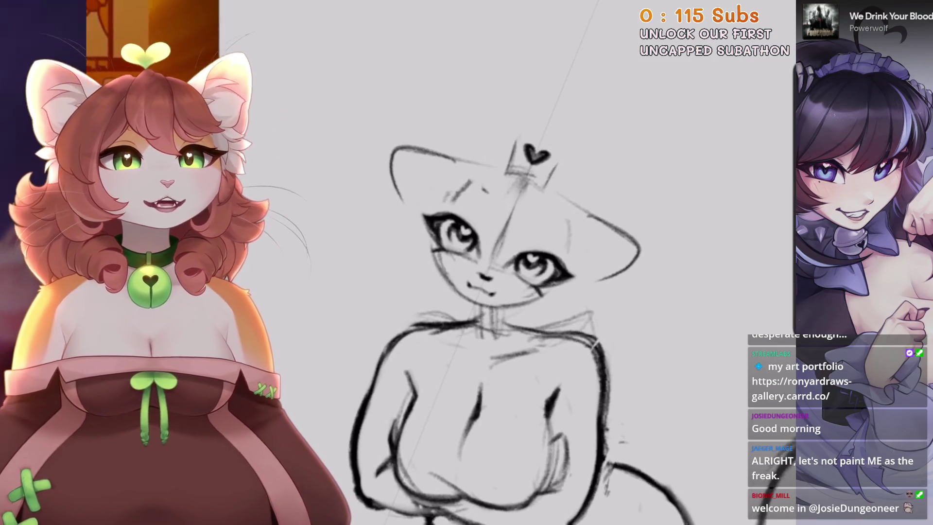
{"action": "scroll", "coordinate": [467, 218], "scroll_direction": "up", "scroll_amount": 3}
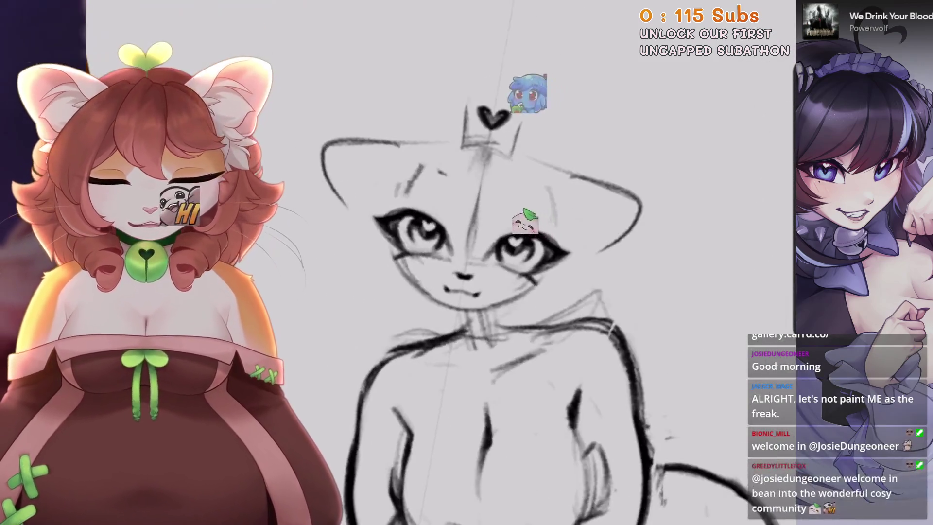
{"action": "scroll", "coordinate": [467, 219], "scroll_direction": "up", "scroll_amount": 3}
{"action": "key", "text": "ctrl+0"}
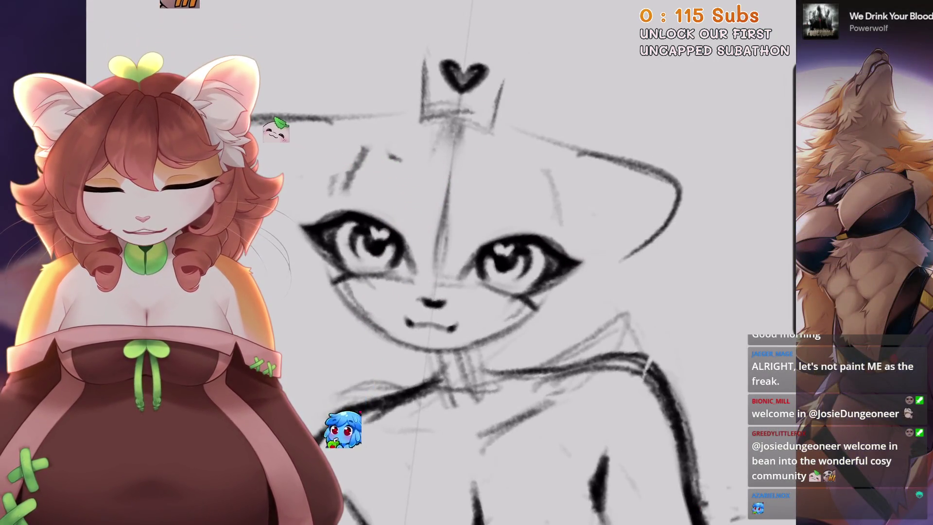
{"action": "scroll", "coordinate": [486, 243], "scroll_direction": "up", "scroll_amount": 2}
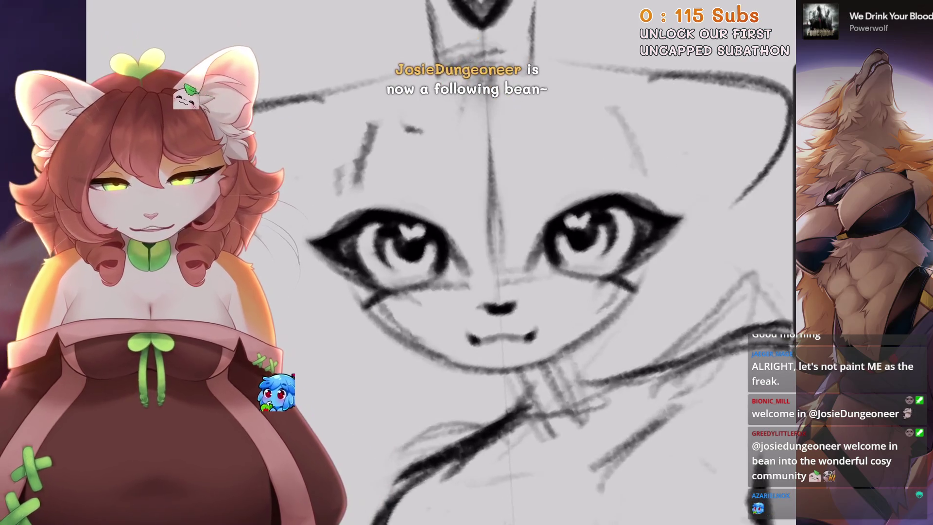
{"action": "left_click_drag", "start_coordinate": [559, 195], "coordinate": [523, 277]}
{"action": "key", "text": "ctrl+z"}
Erase the heart pupils from both eyes, leaving hollow eye outlines
{"action": "mouse_move", "coordinate": [535, 233]}
{"action": "left_mouse_down"}
{"action": "mouse_move", "coordinate": [486, 272]}
{"action": "mouse_move", "coordinate": [438, 292]}
{"action": "left_mouse_up"}
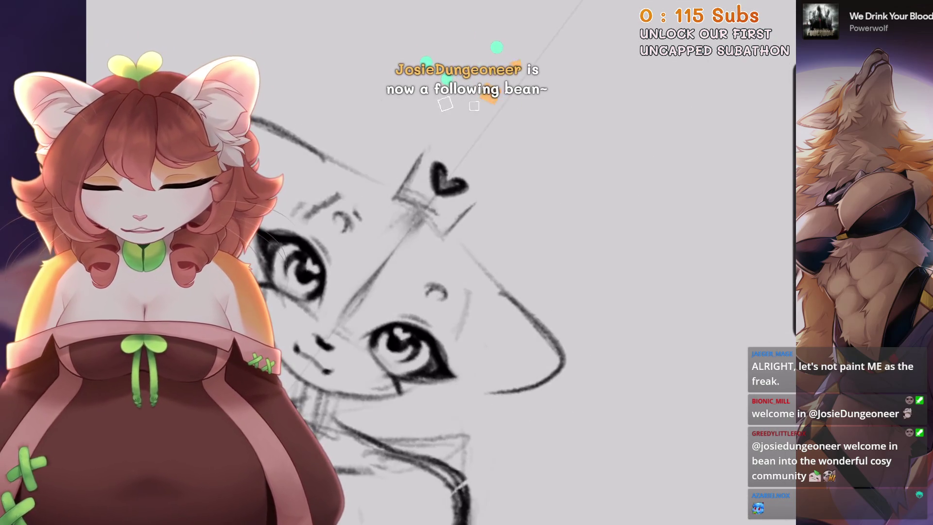
{"action": "left_click_drag", "start_coordinate": [486, 272], "coordinate": [462, 291]}
{"action": "left_click_drag", "start_coordinate": [438, 113], "coordinate": [429, 121]}
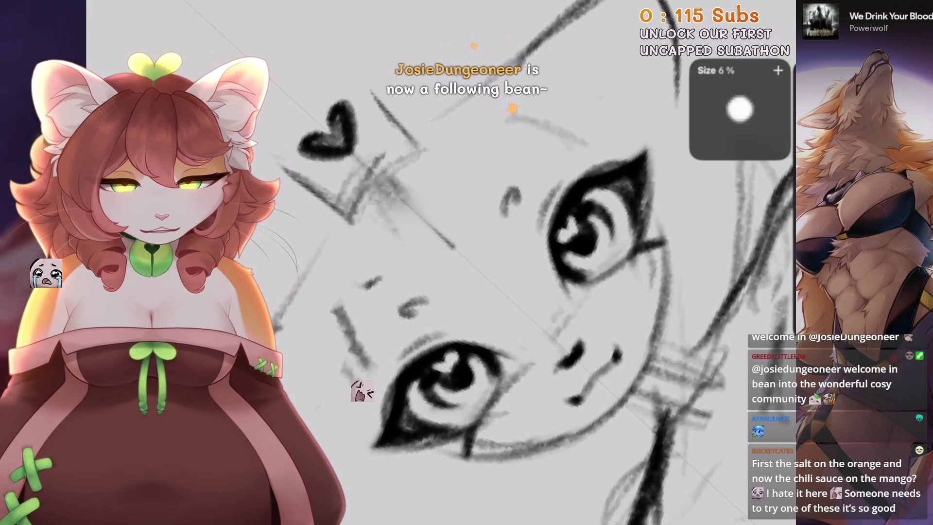
{"action": "left_click_drag", "start_coordinate": [606, 202], "coordinate": [564, 253]}
{"action": "left_click_drag", "start_coordinate": [467, 360], "coordinate": [428, 375]}
{"action": "left_click_drag", "start_coordinate": [430, 121], "coordinate": [428, 123]}
Redraw the short line beside the nose, undoing the last attempt
{"action": "left_click_drag", "start_coordinate": [486, 263], "coordinate": [438, 190]}
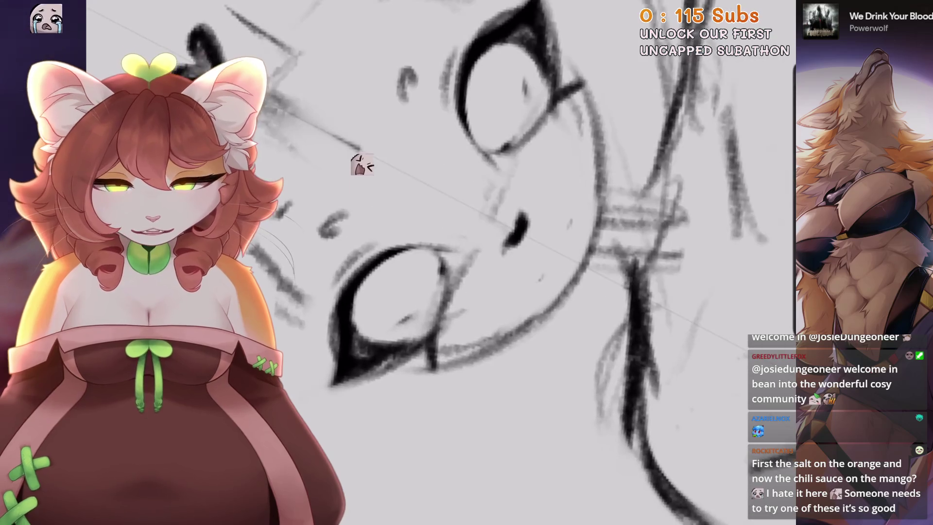
{"action": "left_click_drag", "start_coordinate": [566, 228], "coordinate": [540, 272]}
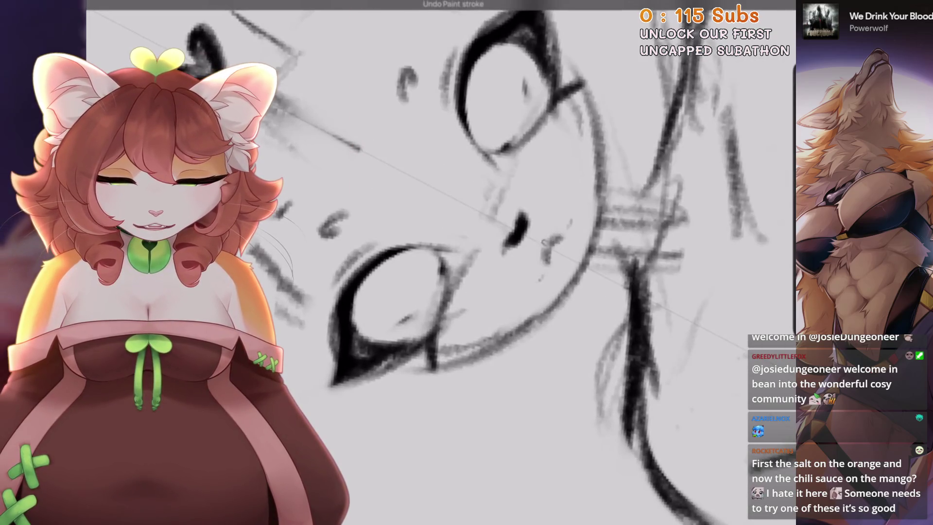
{"action": "key", "text": "ctrl+minus"}
{"action": "scroll", "coordinate": [437, 292], "scroll_direction": "up", "scroll_amount": 5}
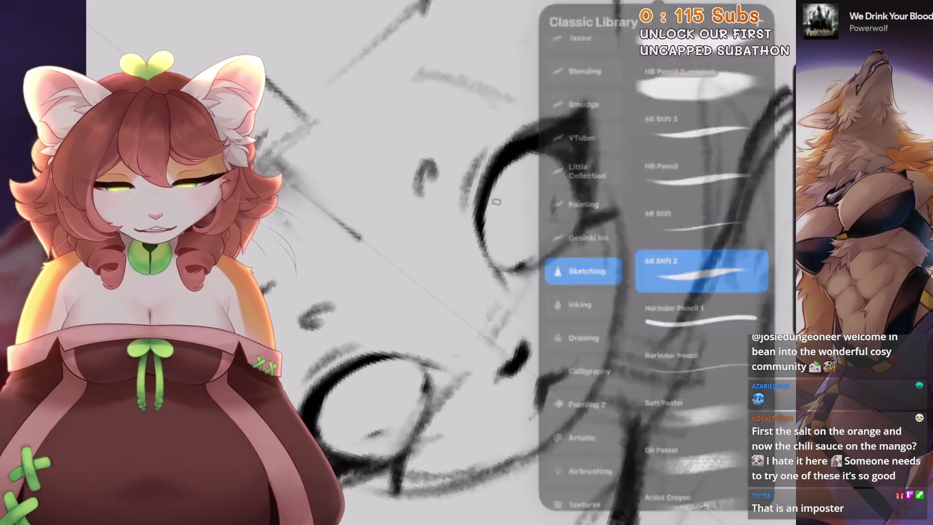
Draw the upper eyelid stroke across the emptied eye, undoing the unsatisfactory attempts
{"action": "key", "text": "ctrl+z"}
{"action": "left_click_drag", "start_coordinate": [580, 155], "coordinate": [505, 163]}
{"action": "scroll", "coordinate": [535, 243], "scroll_direction": "down", "scroll_amount": 2}
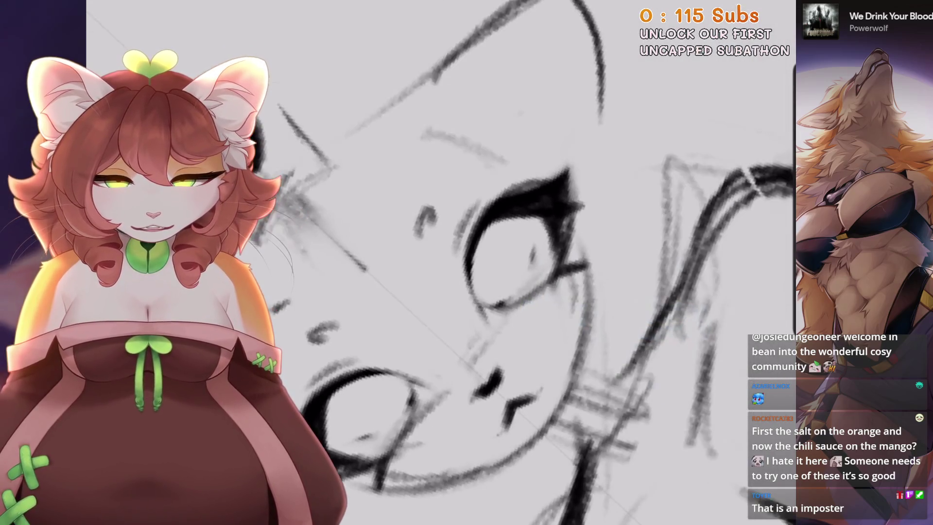
{"action": "scroll", "coordinate": [534, 292], "scroll_direction": "down", "scroll_amount": 1}
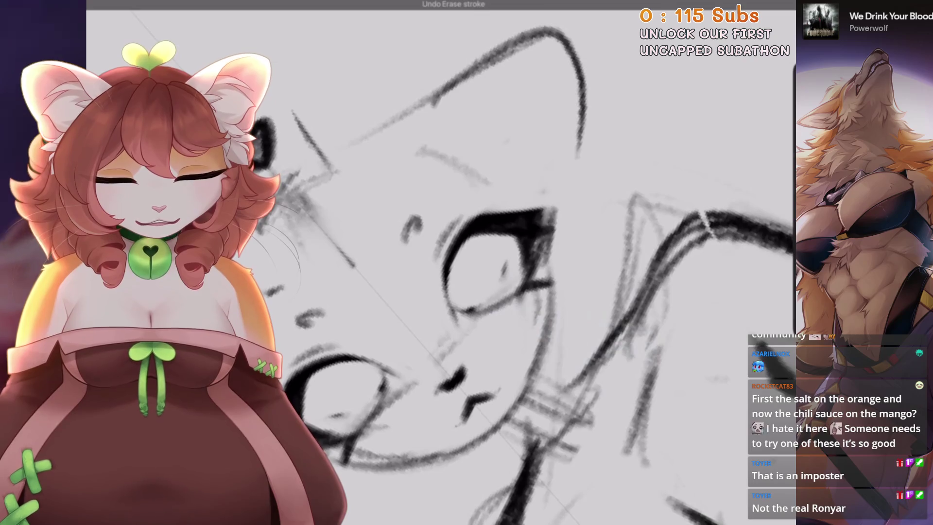
{"action": "scroll", "coordinate": [534, 292], "scroll_direction": "up", "scroll_amount": 2}
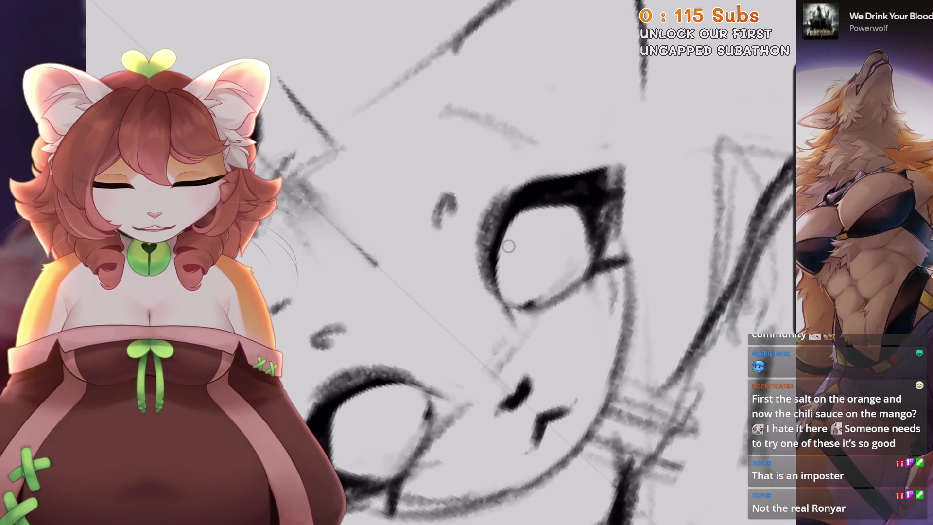
{"action": "scroll", "coordinate": [525, 233], "scroll_direction": "down", "scroll_amount": 2}
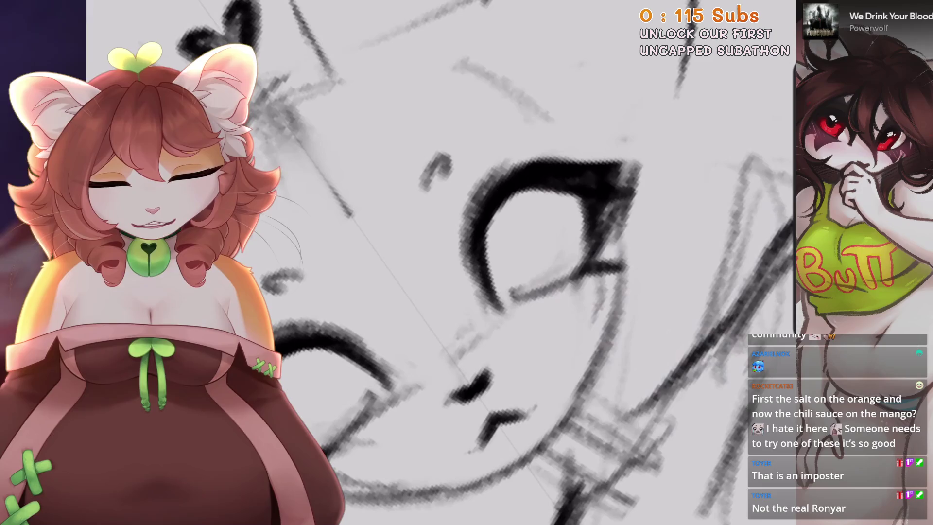
{"action": "scroll", "coordinate": [534, 291], "scroll_direction": "down", "scroll_amount": 1}
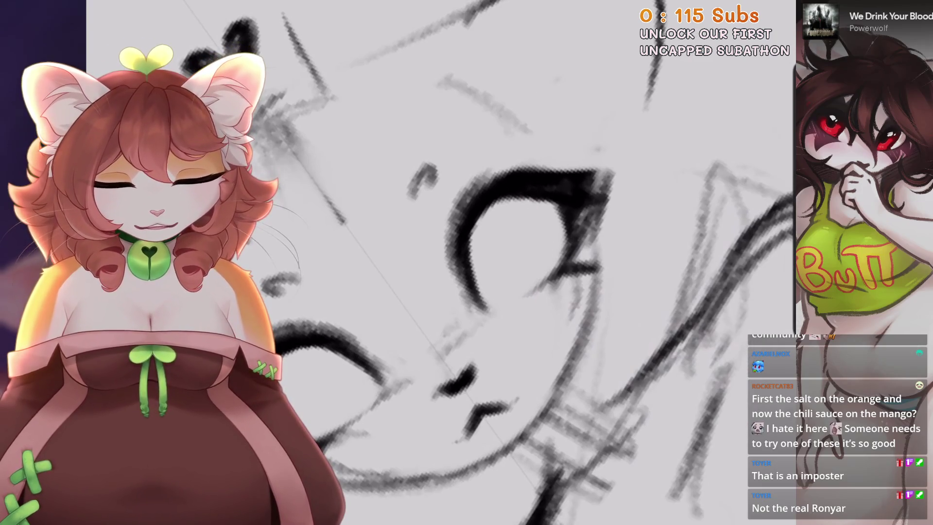
{"action": "scroll", "coordinate": [535, 291], "scroll_direction": "down", "scroll_amount": 1}
{"action": "scroll", "coordinate": [437, 292], "scroll_direction": "down", "scroll_amount": 3}
{"action": "key", "text": "ctrl+z"}
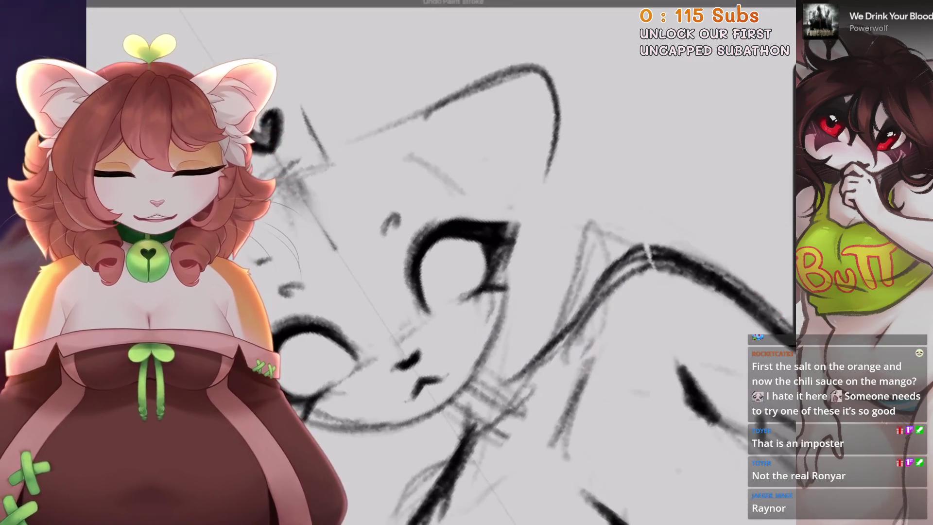
{"action": "scroll", "coordinate": [535, 291], "scroll_direction": "down", "scroll_amount": 3}
{"action": "scroll", "coordinate": [534, 292], "scroll_direction": "down", "scroll_amount": 3}
{"action": "scroll", "coordinate": [535, 292], "scroll_direction": "down", "scroll_amount": 2}
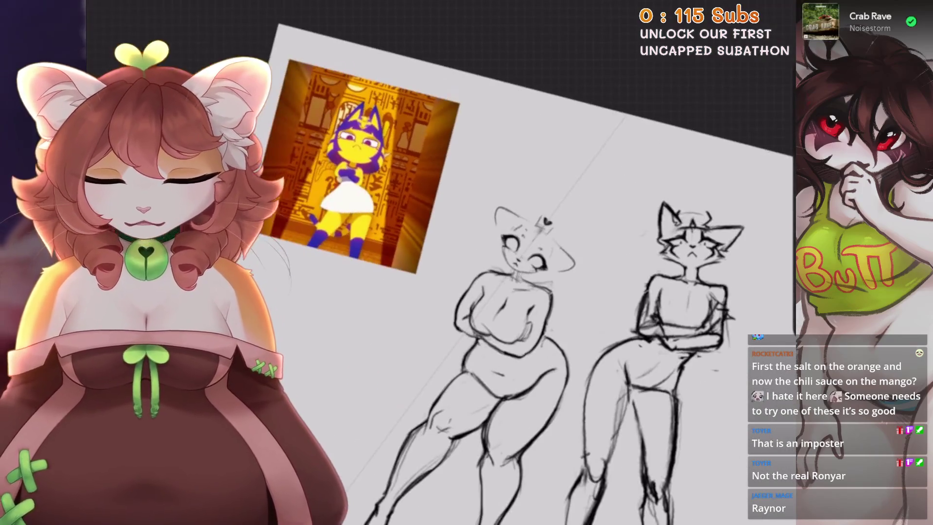
{"action": "scroll", "coordinate": [535, 291], "scroll_direction": "up", "scroll_amount": 1}
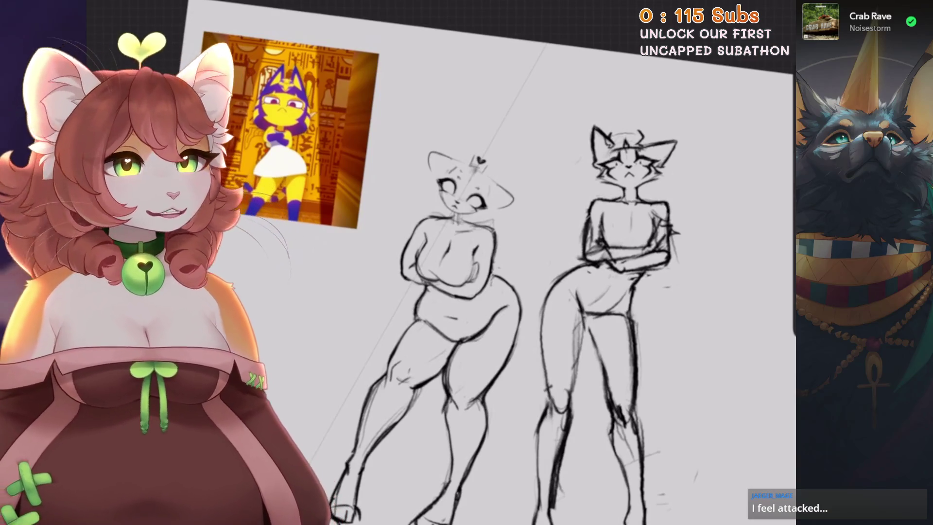
{"action": "scroll", "coordinate": [472, 236], "scroll_direction": "up", "scroll_amount": 1}
{"action": "scroll", "coordinate": [473, 237], "scroll_direction": "up", "scroll_amount": 3}
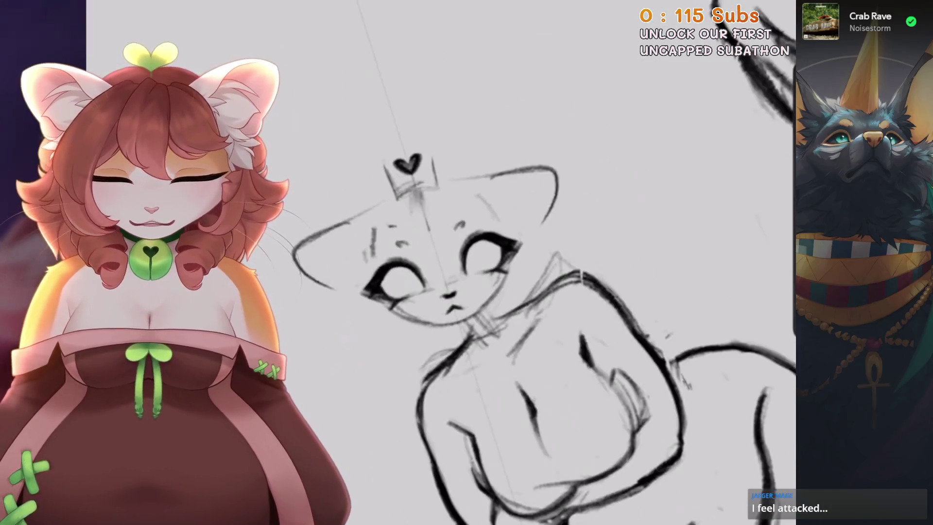
Erase parts of the eye and mouth lines, then undo to restore them
{"action": "scroll", "coordinate": [473, 237], "scroll_direction": "up", "scroll_amount": 2}
{"action": "mouse_move", "coordinate": [473, 236]}
{"action": "left_mouse_down"}
{"action": "mouse_move", "coordinate": [549, 185]}
{"action": "mouse_move", "coordinate": [535, 233]}
{"action": "left_mouse_up"}
{"action": "left_click_drag", "start_coordinate": [370, 335], "coordinate": [437, 330]}
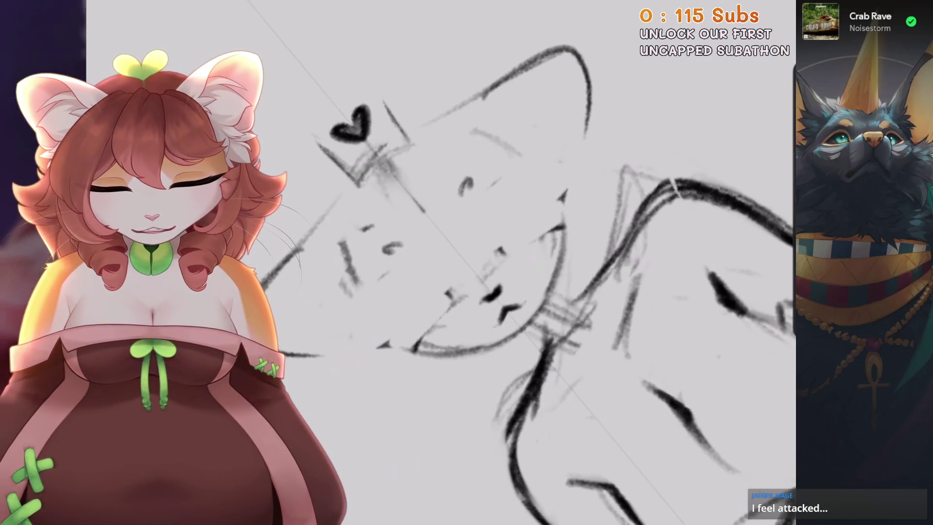
{"action": "scroll", "coordinate": [431, 211], "scroll_direction": "up", "scroll_amount": 1}
{"action": "key", "text": "ctrl+z"}
{"action": "key", "text": "ctrl+z"}
{"action": "key", "text": "ctrl+z"}
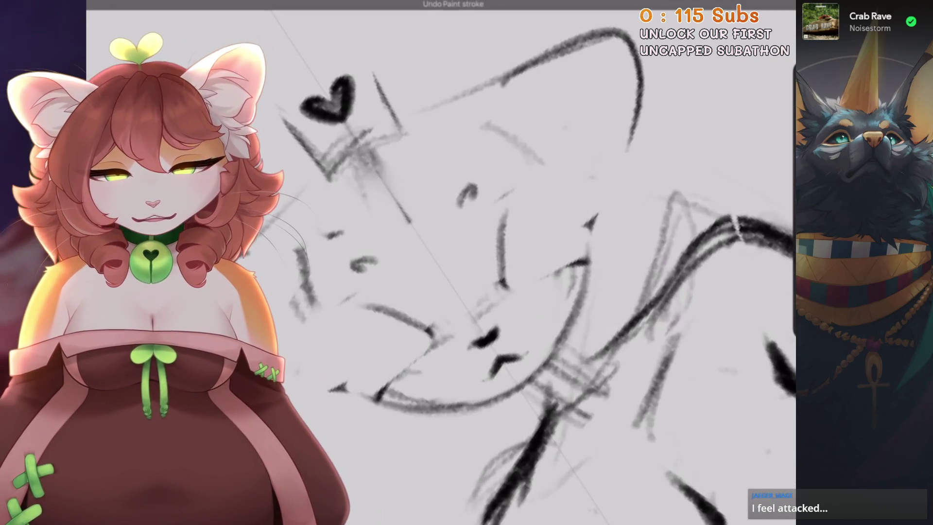
Add the dark curved pupil strokes inside the eye, undoing a bad one
{"action": "key", "text": "ctrl+z"}
Draw a thicker, darker upper eyelid arc and the lower curve of the eye
{"action": "left_click_drag", "start_coordinate": [508, 238], "coordinate": [569, 190]}
{"action": "mouse_move", "coordinate": [508, 218]}
{"action": "left_mouse_down"}
{"action": "mouse_move", "coordinate": [610, 182]}
{"action": "mouse_move", "coordinate": [525, 214]}
{"action": "mouse_move", "coordinate": [500, 278]}
{"action": "left_mouse_up"}
{"action": "left_click_drag", "start_coordinate": [539, 214], "coordinate": [501, 280]}
{"action": "mouse_move", "coordinate": [588, 195]}
{"action": "left_mouse_down"}
{"action": "mouse_move", "coordinate": [567, 255]}
{"action": "mouse_move", "coordinate": [515, 290]}
{"action": "left_mouse_up"}
{"action": "scroll", "coordinate": [535, 243], "scroll_direction": "up", "scroll_amount": 3}
{"action": "mouse_move", "coordinate": [525, 194]}
{"action": "left_mouse_down"}
{"action": "mouse_move", "coordinate": [551, 233]}
{"action": "mouse_move", "coordinate": [515, 282]}
{"action": "left_mouse_up"}
{"action": "key", "text": "ctrl+z"}
{"action": "key", "text": "ctrl+z"}
{"action": "mouse_move", "coordinate": [559, 189]}
{"action": "left_mouse_down"}
{"action": "mouse_move", "coordinate": [539, 214]}
{"action": "mouse_move", "coordinate": [530, 278]}
{"action": "left_mouse_up"}
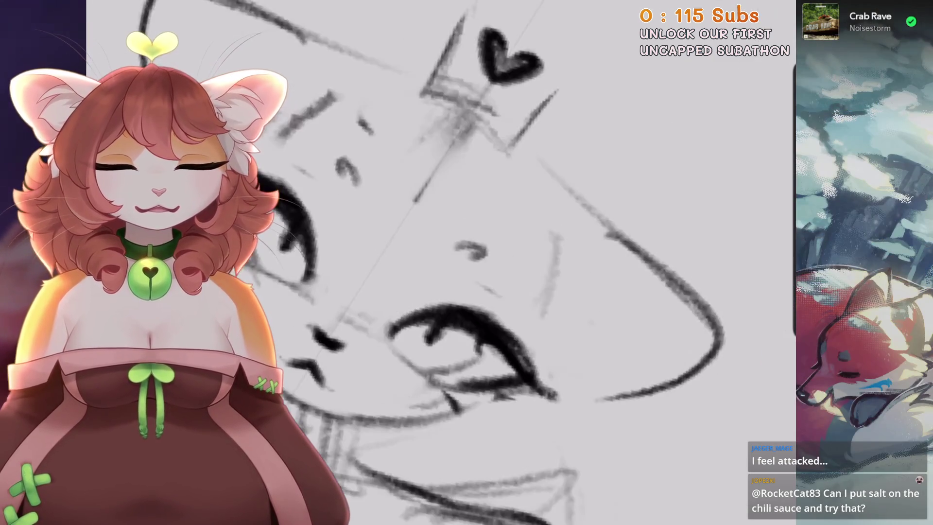
{"action": "key", "text": "ctrl+z"}
{"action": "scroll", "coordinate": [438, 263], "scroll_direction": "down", "scroll_amount": 5}
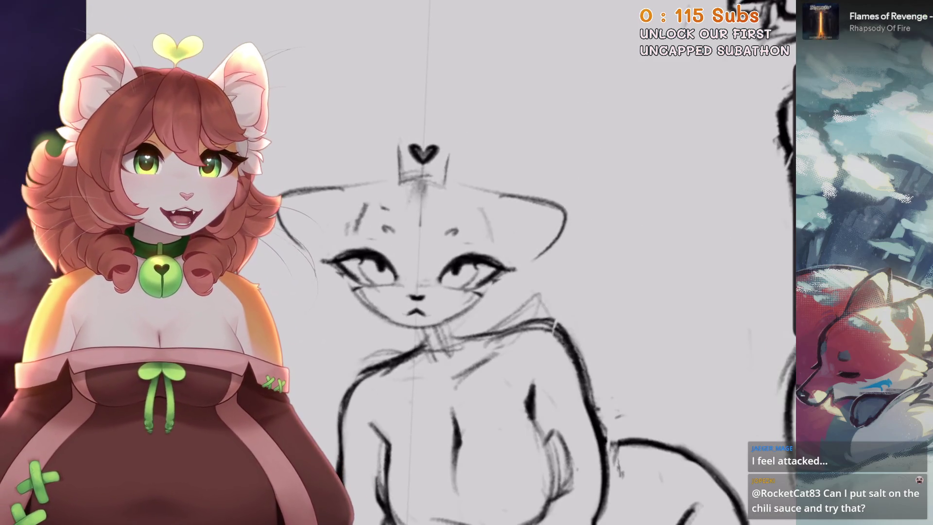
Sketch the torso outline below the face
{"action": "left_click_drag", "start_coordinate": [422, 262], "coordinate": [457, 200]}
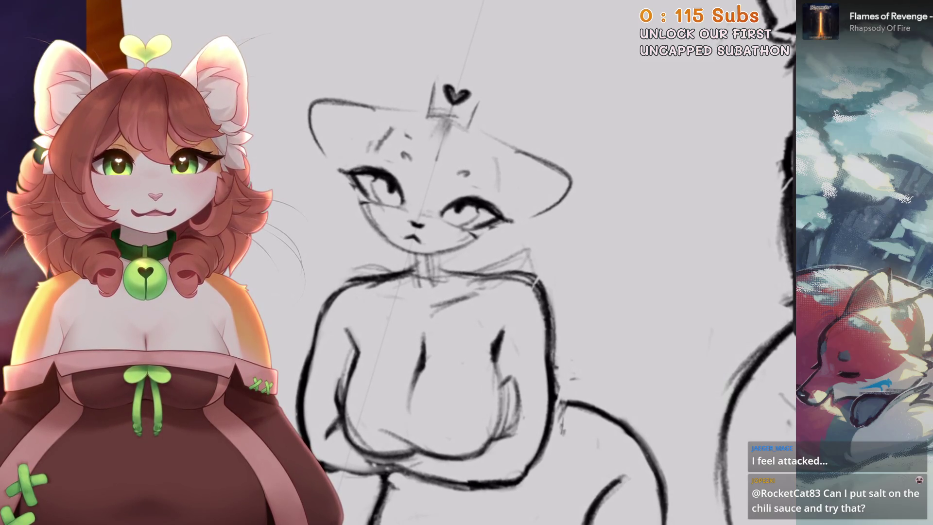
{"action": "scroll", "coordinate": [486, 340], "scroll_direction": "up", "scroll_amount": 3}
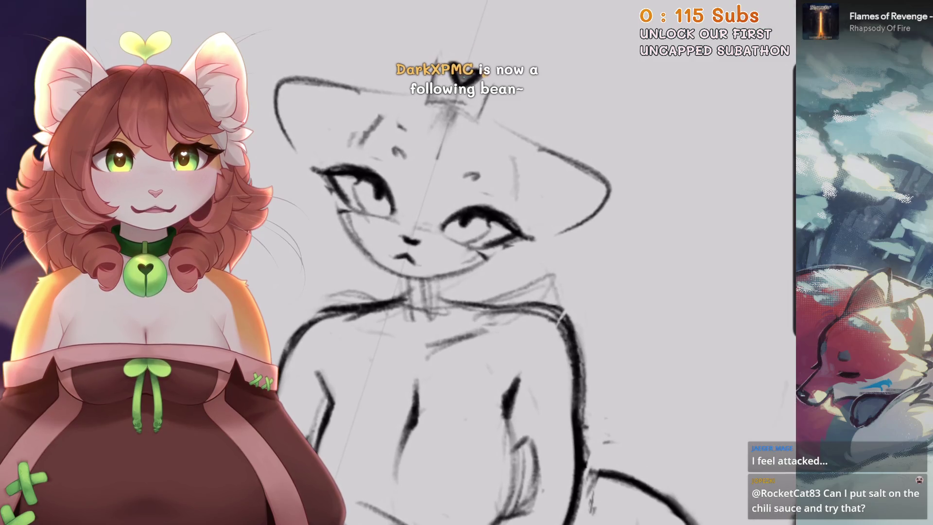
{"action": "left_click_drag", "start_coordinate": [384, 369], "coordinate": [389, 491]}
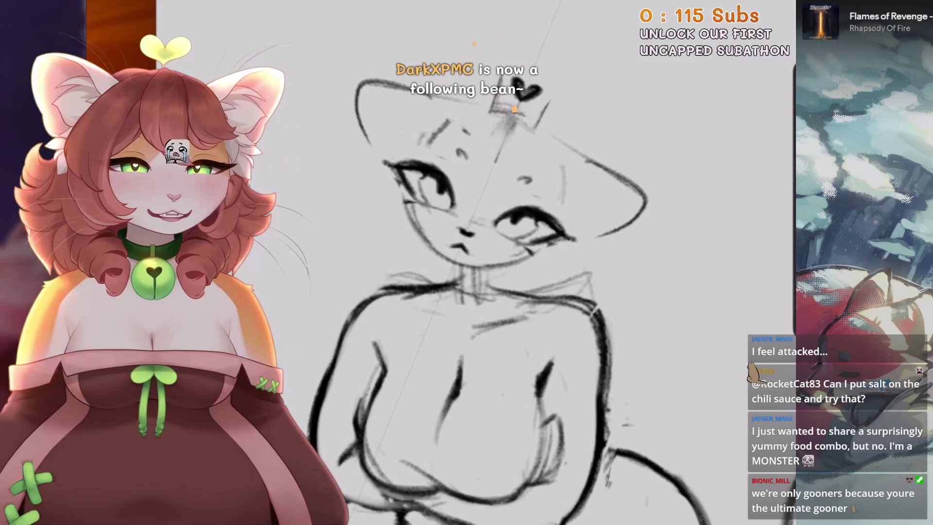
Undo the last stroke, then rotate and zoom in on the left cat's face
{"action": "scroll", "coordinate": [425, 175], "scroll_direction": "up", "scroll_amount": 3}
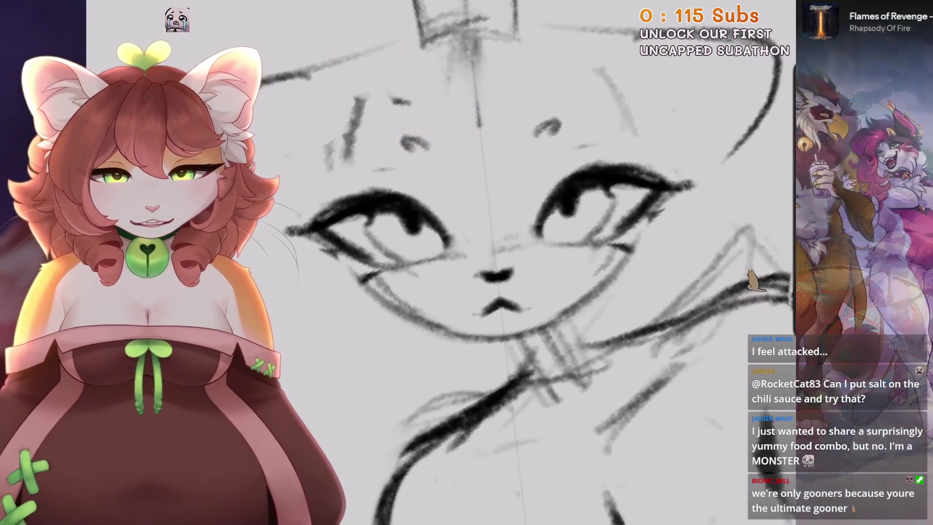
{"action": "scroll", "coordinate": [437, 262], "scroll_direction": "up", "scroll_amount": 2}
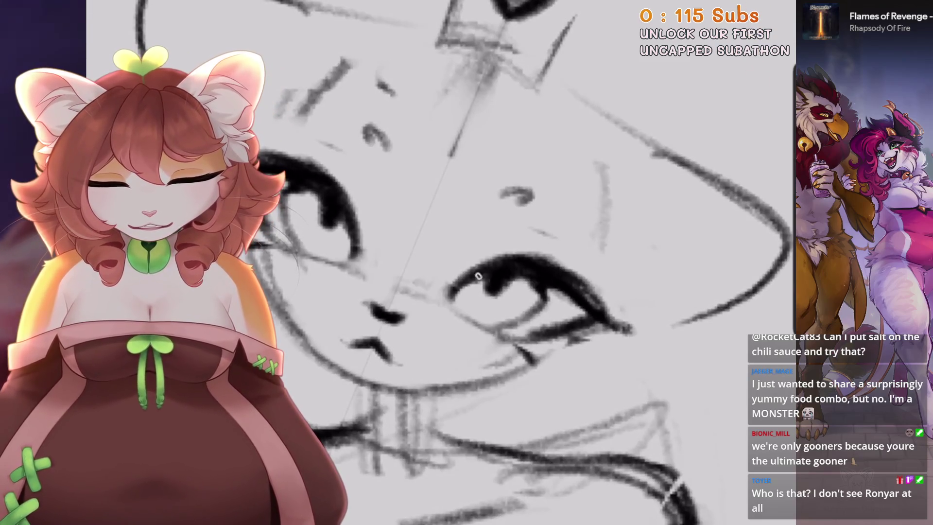
{"action": "scroll", "coordinate": [478, 276], "scroll_direction": "down", "scroll_amount": 2}
{"action": "key", "text": "ctrl+z"}
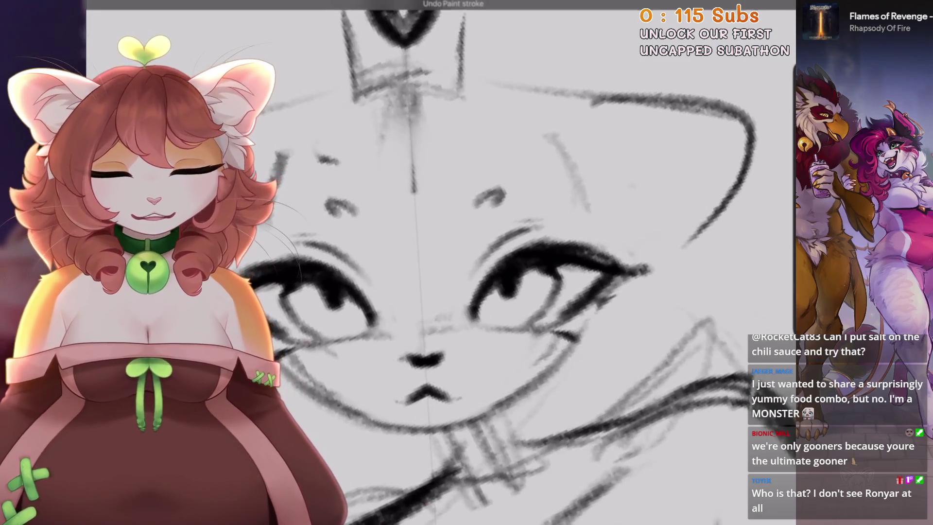
{"action": "scroll", "coordinate": [437, 263], "scroll_direction": "up", "scroll_amount": 1}
{"action": "left_click_drag", "start_coordinate": [521, 219], "coordinate": [486, 292]}
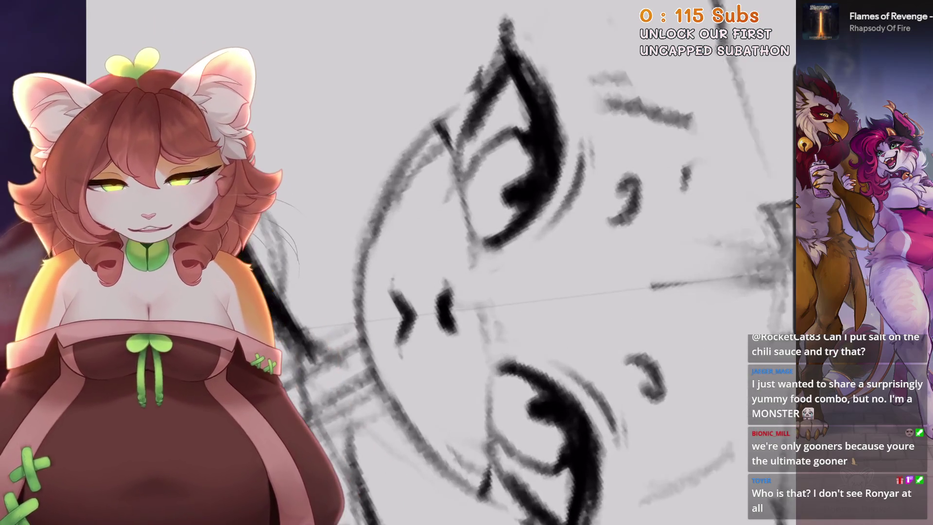
{"action": "mouse_move", "coordinate": [408, 356]}
{"action": "left_mouse_down"}
{"action": "mouse_move", "coordinate": [430, 347]}
{"action": "mouse_move", "coordinate": [495, 219]}
{"action": "left_mouse_up"}
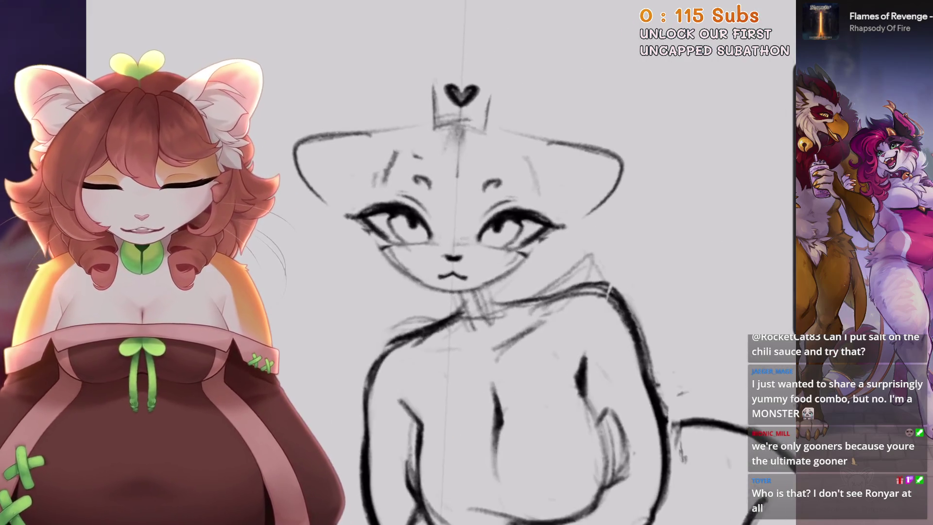
Undo the last erase stroke and the stray mark beside the left cat's eye
{"action": "scroll", "coordinate": [481, 240], "scroll_direction": "up", "scroll_amount": 5}
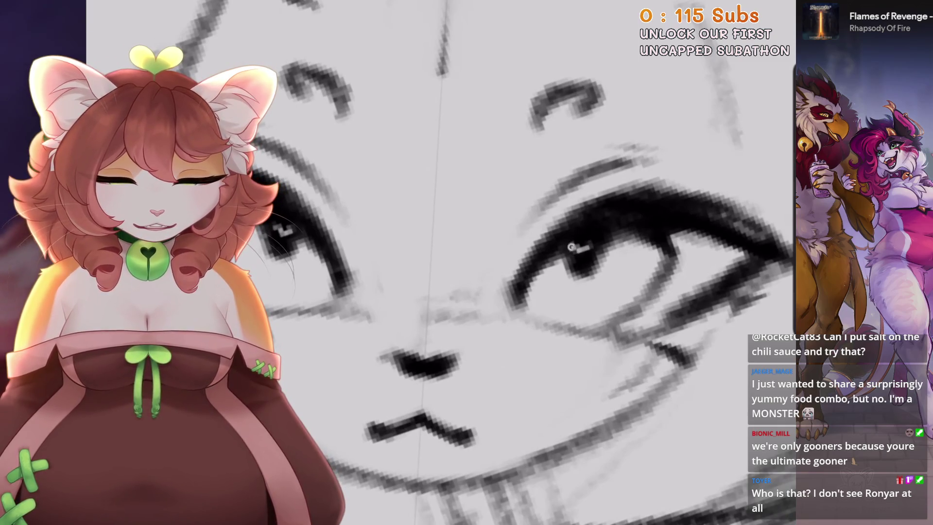
{"action": "scroll", "coordinate": [437, 243], "scroll_direction": "down", "scroll_amount": 5}
{"action": "scroll", "coordinate": [437, 243], "scroll_direction": "down", "scroll_amount": 2}
{"action": "scroll", "coordinate": [388, 170], "scroll_direction": "up", "scroll_amount": 4}
{"action": "key", "text": "ctrl+z"}
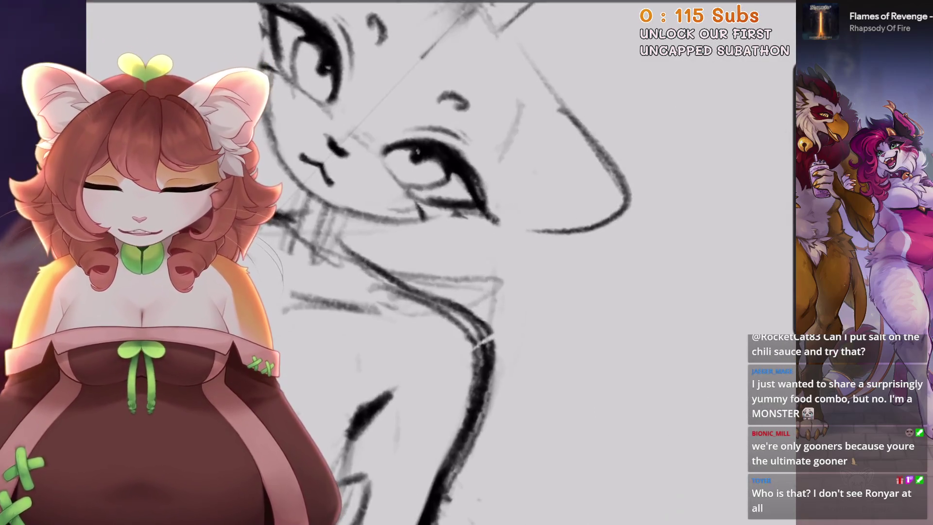
{"action": "scroll", "coordinate": [437, 219], "scroll_direction": "up", "scroll_amount": 5}
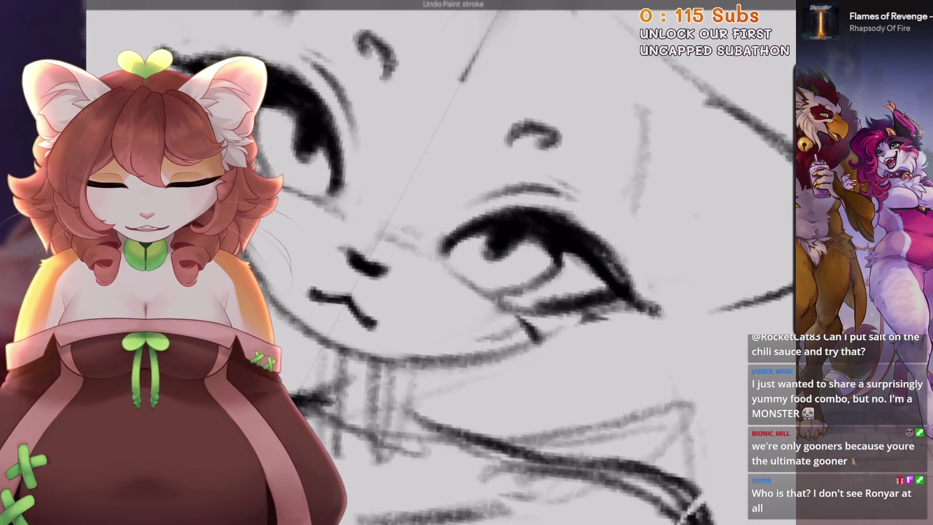
{"action": "scroll", "coordinate": [438, 243], "scroll_direction": "down", "scroll_amount": 3}
{"action": "scroll", "coordinate": [437, 243], "scroll_direction": "up", "scroll_amount": 3}
{"action": "key", "text": "ctrl+z"}
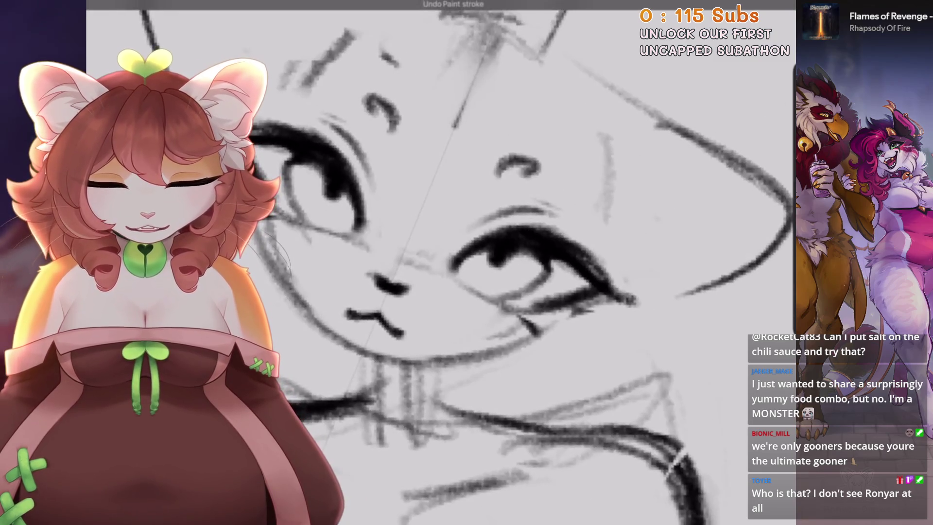
{"action": "scroll", "coordinate": [438, 262], "scroll_direction": "down", "scroll_amount": 3}
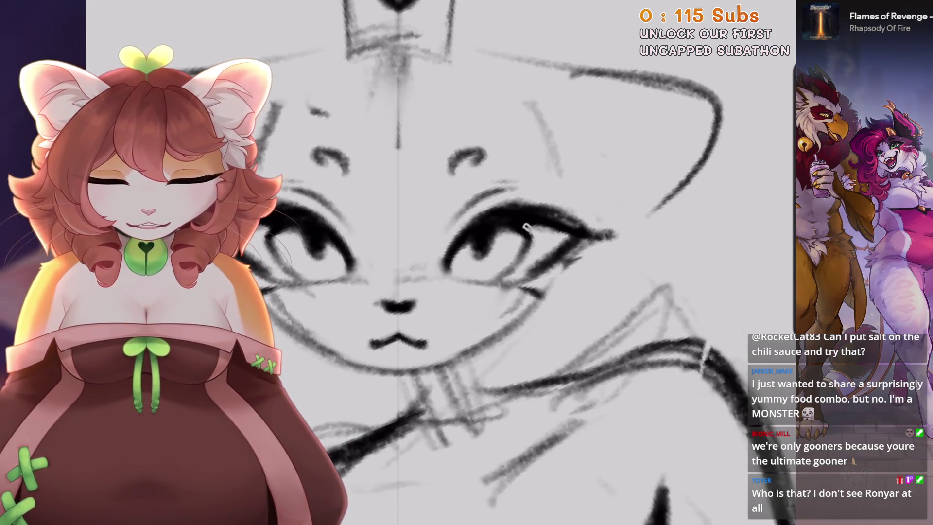
{"action": "scroll", "coordinate": [487, 262], "scroll_direction": "up", "scroll_amount": 3}
{"action": "scroll", "coordinate": [486, 262], "scroll_direction": "down", "scroll_amount": 2}
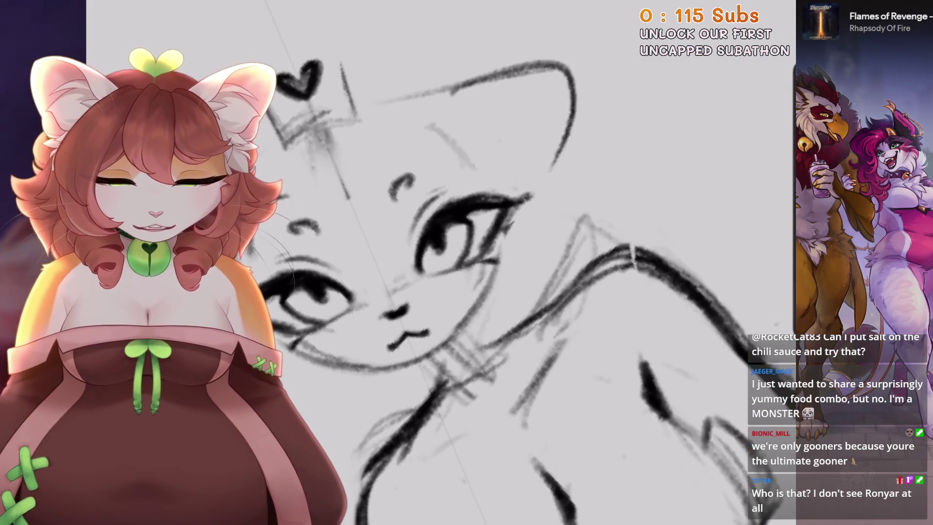
{"action": "scroll", "coordinate": [258, 272], "scroll_direction": "up", "scroll_amount": 2}
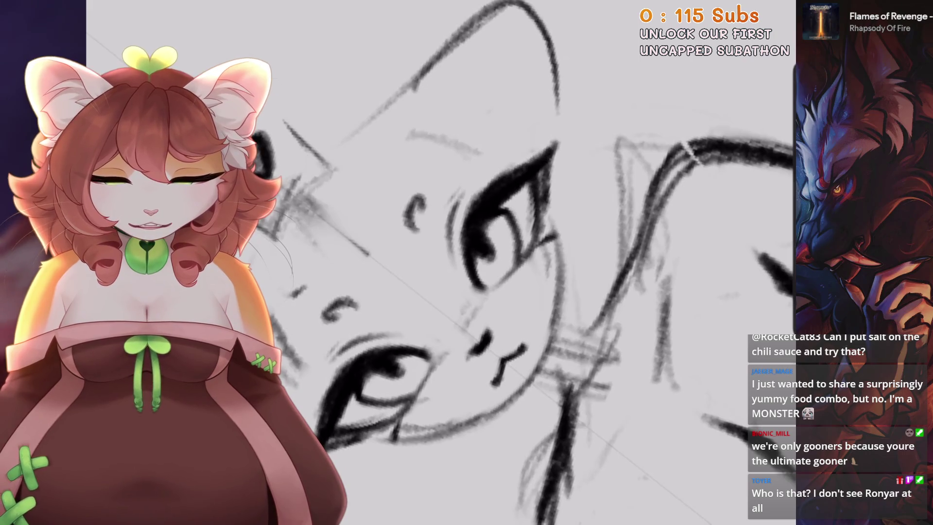
{"action": "scroll", "coordinate": [515, 291], "scroll_direction": "down", "scroll_amount": 1}
{"action": "scroll", "coordinate": [486, 263], "scroll_direction": "down", "scroll_amount": 2}
{"action": "scroll", "coordinate": [432, 304], "scroll_direction": "up", "scroll_amount": 2}
{"action": "scroll", "coordinate": [431, 304], "scroll_direction": "up", "scroll_amount": 1}
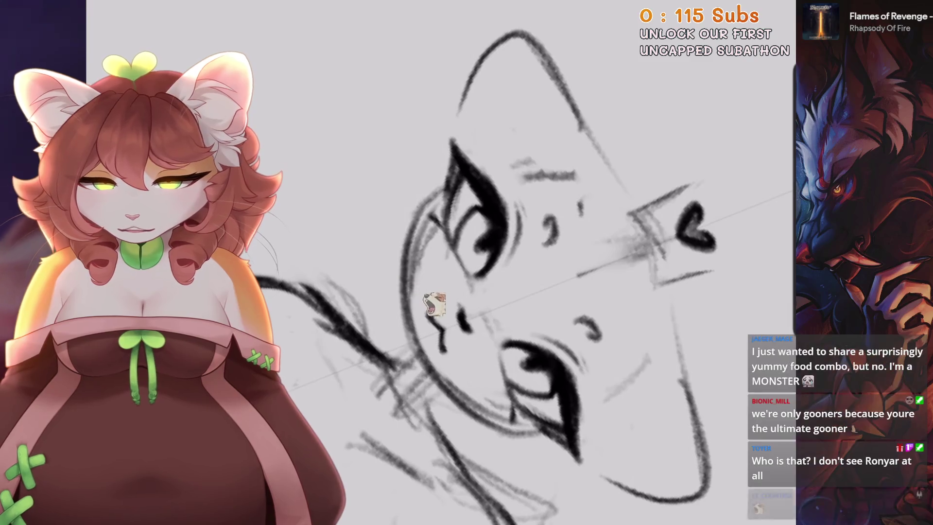
{"action": "scroll", "coordinate": [548, 355], "scroll_direction": "down", "scroll_amount": 2}
{"action": "scroll", "coordinate": [581, 368], "scroll_direction": "down", "scroll_amount": 1}
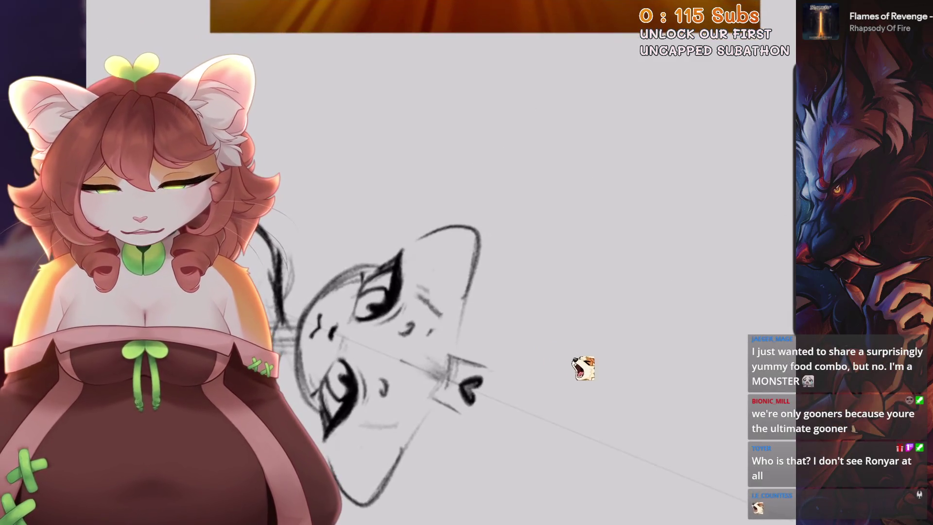
Redraw the ear's top and right edges and the lower jaw line
{"action": "left_click_drag", "start_coordinate": [406, 246], "coordinate": [454, 335]}
{"action": "left_click_drag", "start_coordinate": [423, 411], "coordinate": [362, 508]}
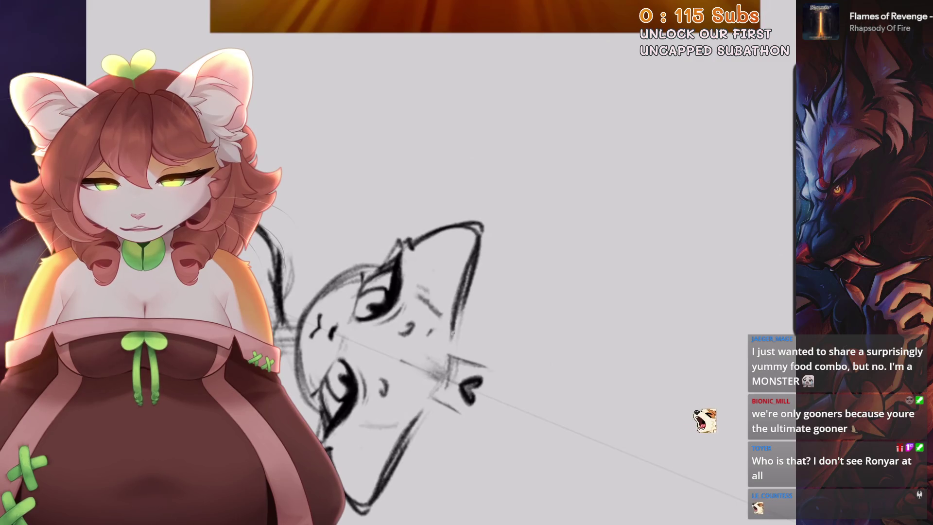
{"action": "scroll", "coordinate": [730, 437], "scroll_direction": "up", "scroll_amount": 3}
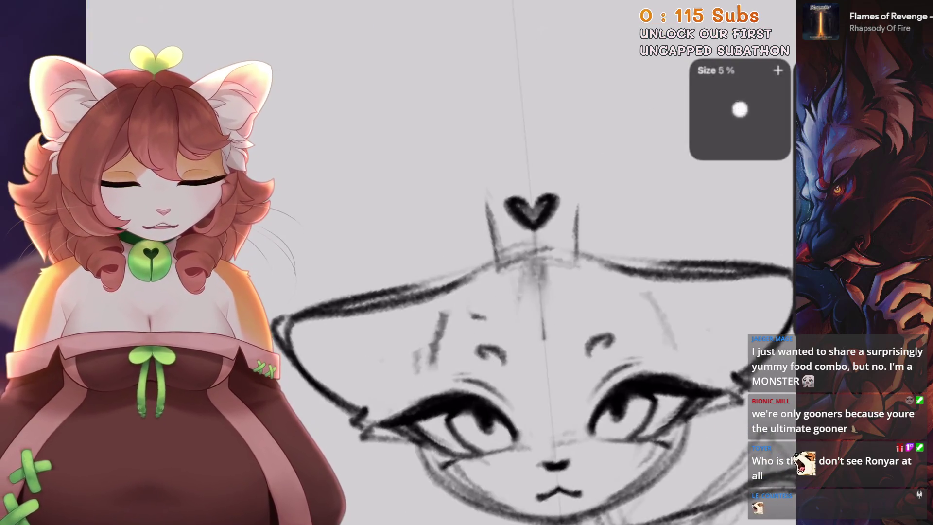
Erase the dark heart and draw a heart outline with top curve and point
{"action": "left_click_drag", "start_coordinate": [505, 202], "coordinate": [559, 214]}
{"action": "mouse_move", "coordinate": [482, 142]}
{"action": "left_mouse_down"}
{"action": "mouse_move", "coordinate": [568, 137]}
{"action": "mouse_move", "coordinate": [522, 175]}
{"action": "left_mouse_up"}
{"action": "key", "text": "ctrl+z"}
{"action": "key", "text": "ctrl+z"}
{"action": "left_click_drag", "start_coordinate": [477, 145], "coordinate": [576, 141]}
{"action": "left_click_drag", "start_coordinate": [479, 150], "coordinate": [522, 176]}
{"action": "left_click_drag", "start_coordinate": [574, 146], "coordinate": [534, 173]}
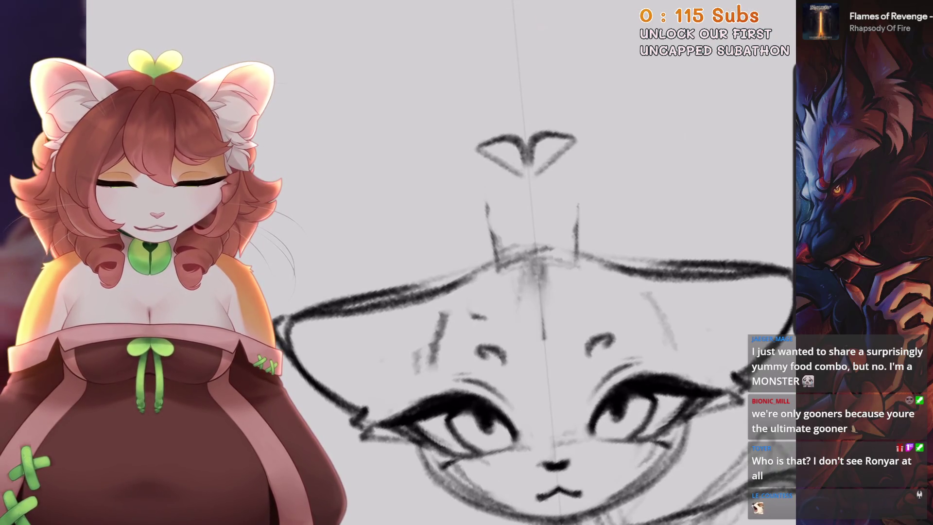
Rotate and straighten the view to frame the eyes and mouth upright
{"action": "scroll", "coordinate": [486, 292], "scroll_direction": "down", "scroll_amount": 5}
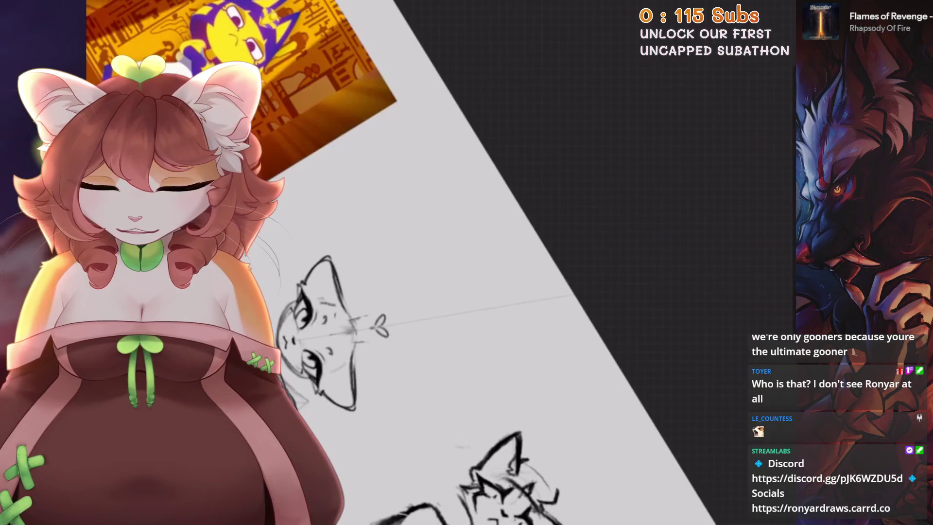
{"action": "scroll", "coordinate": [438, 262], "scroll_direction": "up", "scroll_amount": 5}
{"action": "scroll", "coordinate": [437, 263], "scroll_direction": "up", "scroll_amount": 3}
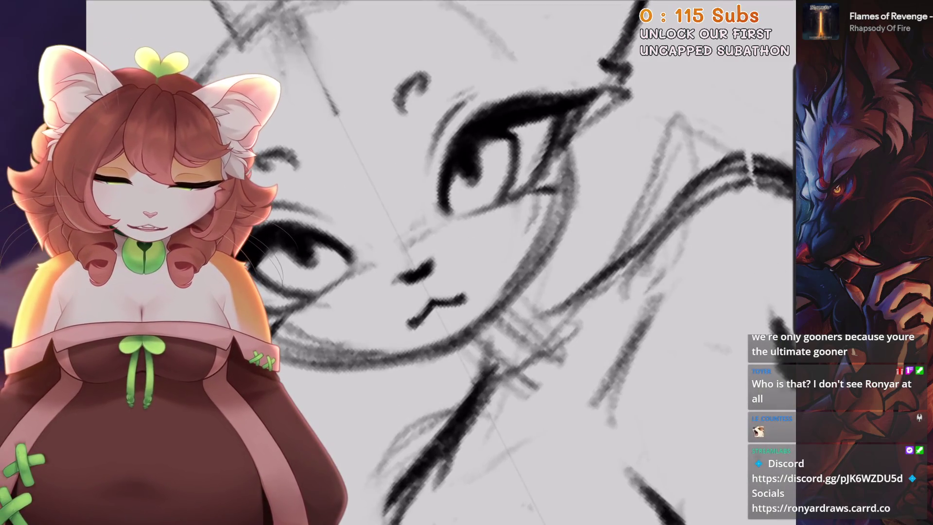
{"action": "scroll", "coordinate": [534, 272], "scroll_direction": "down", "scroll_amount": 3}
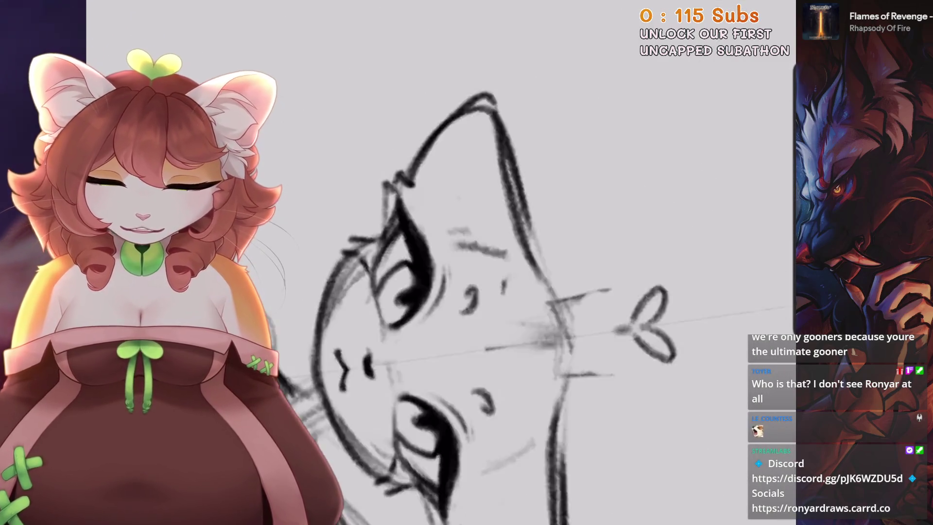
{"action": "key", "text": "Delete"}
{"action": "scroll", "coordinate": [437, 263], "scroll_direction": "down", "scroll_amount": 2}
{"action": "key", "text": "5"}
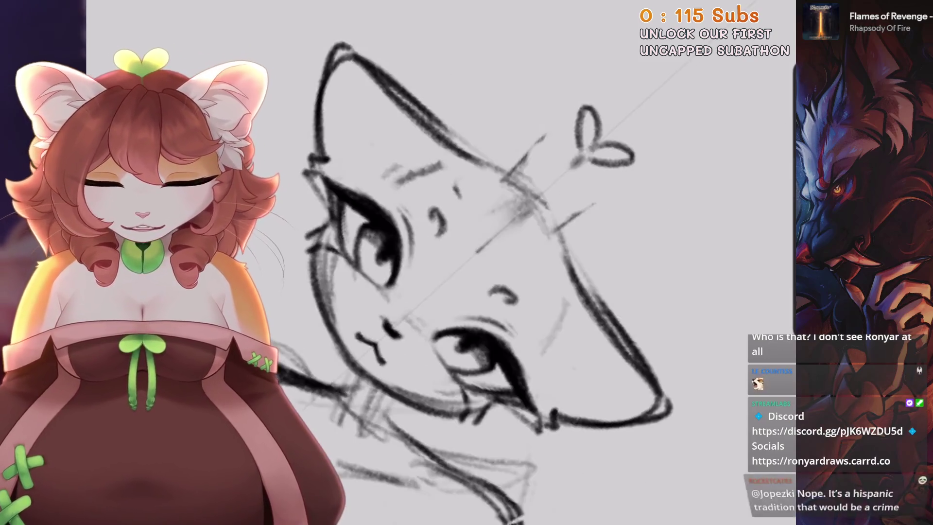
{"action": "scroll", "coordinate": [438, 262], "scroll_direction": "up", "scroll_amount": 2}
{"action": "scroll", "coordinate": [437, 262], "scroll_direction": "up", "scroll_amount": 2}
{"action": "key", "text": "5"}
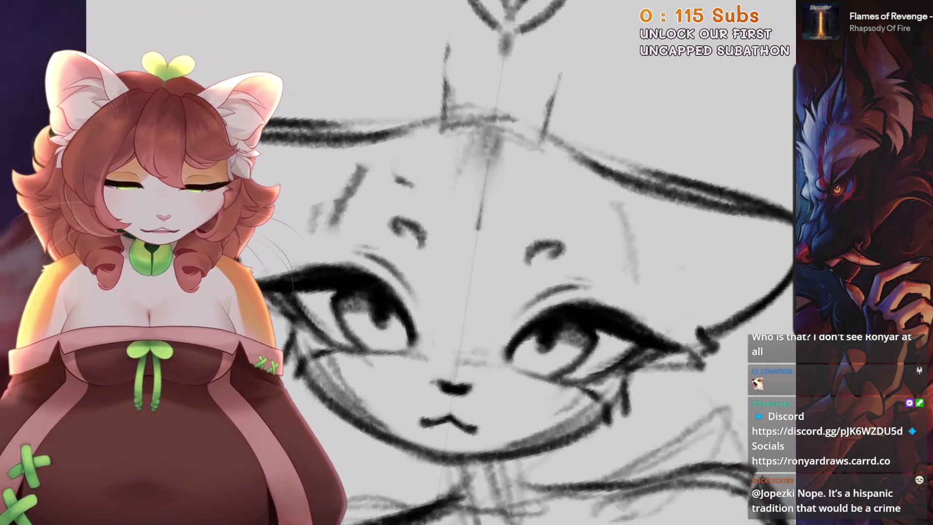
{"action": "scroll", "coordinate": [438, 262], "scroll_direction": "down", "scroll_amount": 2}
{"action": "scroll", "coordinate": [438, 263], "scroll_direction": "up", "scroll_amount": 2}
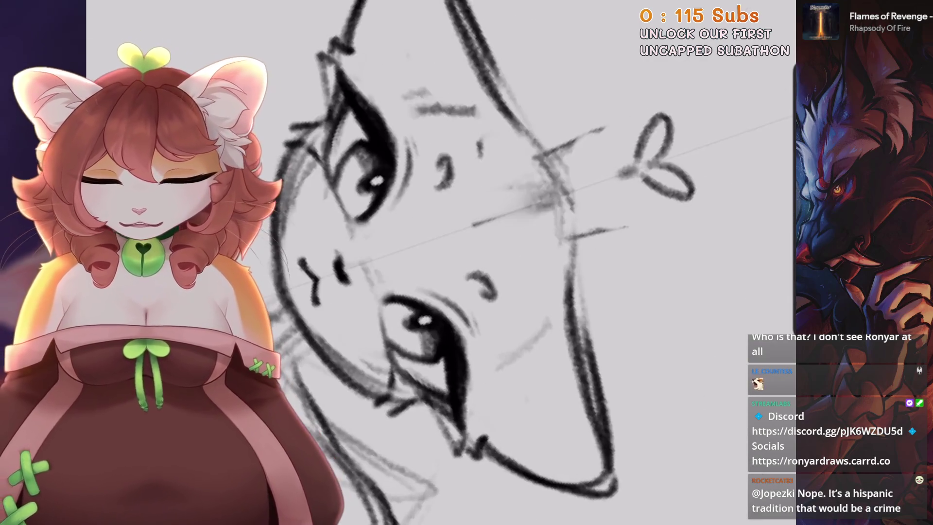
Undo the last erase stroke, then zoom out to show both figures upright
{"action": "key", "text": "ctrl+z"}
{"action": "key", "text": "5"}
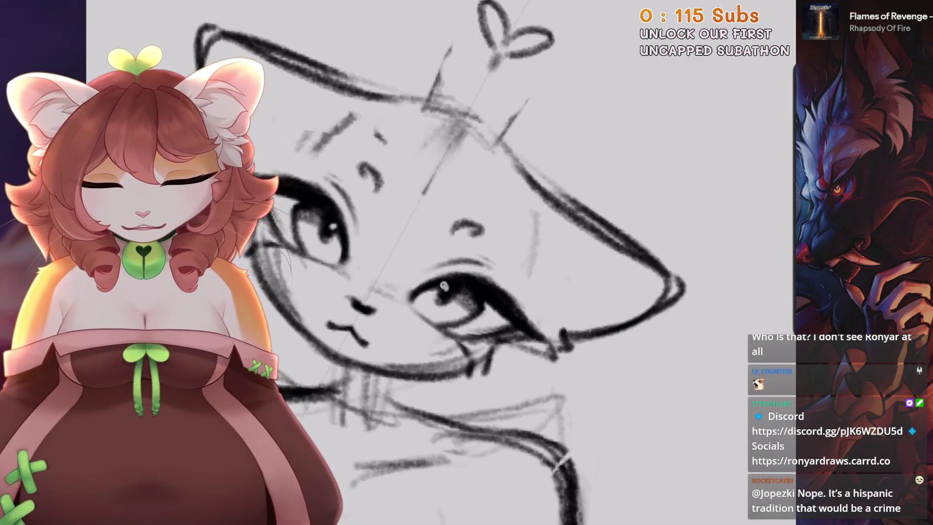
{"action": "key", "text": "5"}
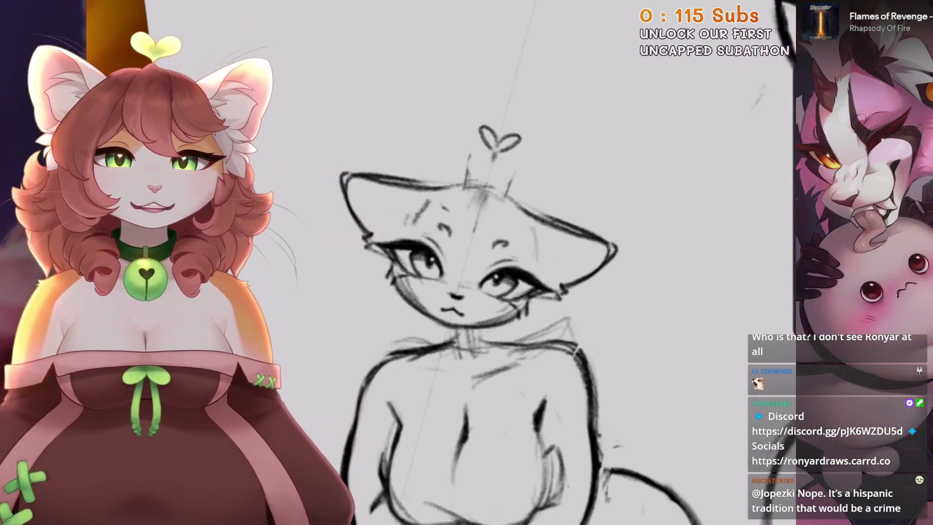
{"action": "scroll", "coordinate": [535, 292], "scroll_direction": "down", "scroll_amount": 2}
{"action": "scroll", "coordinate": [535, 292], "scroll_direction": "down", "scroll_amount": 2}
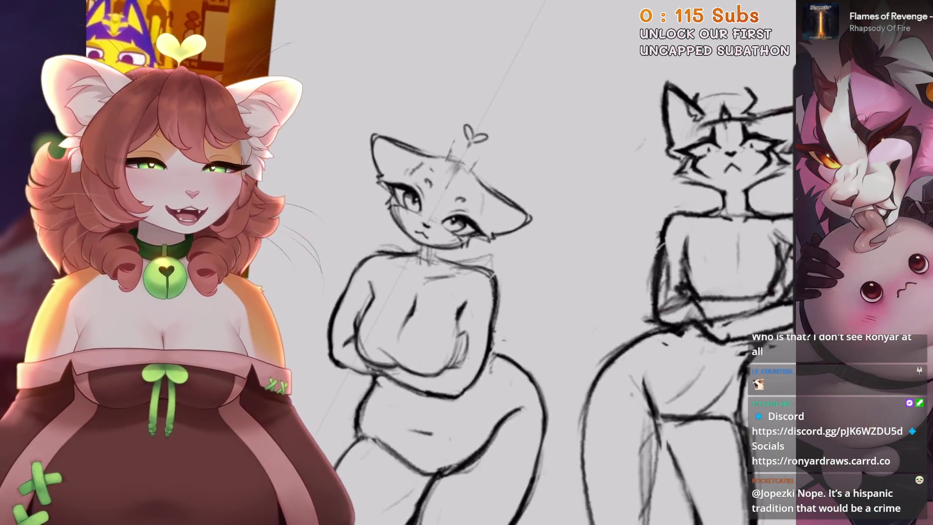
{"action": "scroll", "coordinate": [437, 292], "scroll_direction": "down", "scroll_amount": 2}
{"action": "scroll", "coordinate": [437, 292], "scroll_direction": "down", "scroll_amount": 2}
{"action": "scroll", "coordinate": [486, 291], "scroll_direction": "up", "scroll_amount": 2}
{"action": "scroll", "coordinate": [486, 292], "scroll_direction": "up", "scroll_amount": 2}
{"action": "scroll", "coordinate": [535, 292], "scroll_direction": "down", "scroll_amount": 2}
{"action": "scroll", "coordinate": [486, 291], "scroll_direction": "down", "scroll_amount": 2}
{"action": "scroll", "coordinate": [486, 292], "scroll_direction": "up", "scroll_amount": 2}
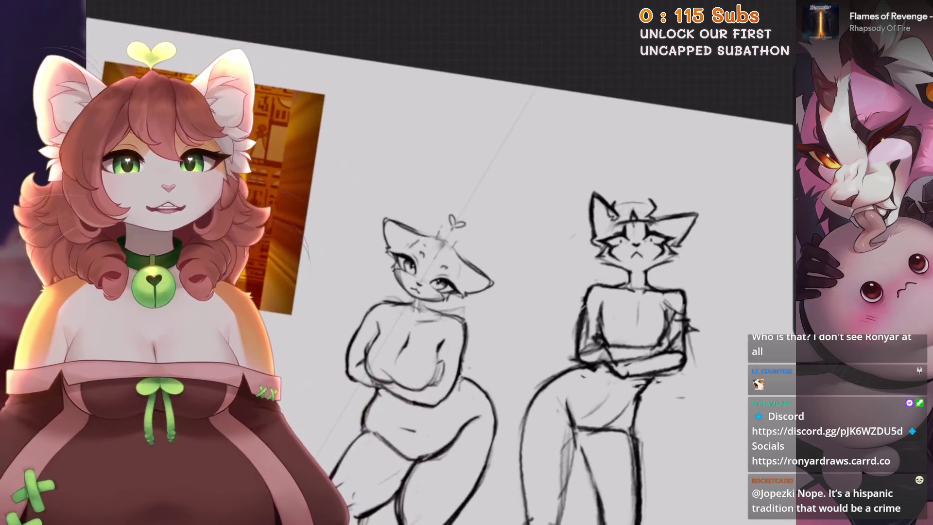
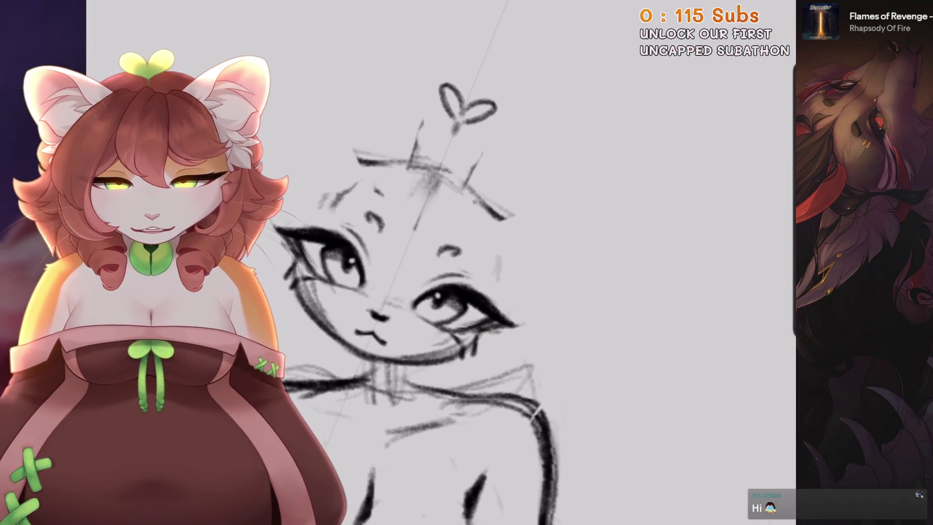
Sketch trial ear and contour strokes around the left cat's head, undoing the rejected ones
{"action": "left_click_drag", "start_coordinate": [307, 158], "coordinate": [403, 153]}
{"action": "left_click_drag", "start_coordinate": [466, 187], "coordinate": [542, 253]}
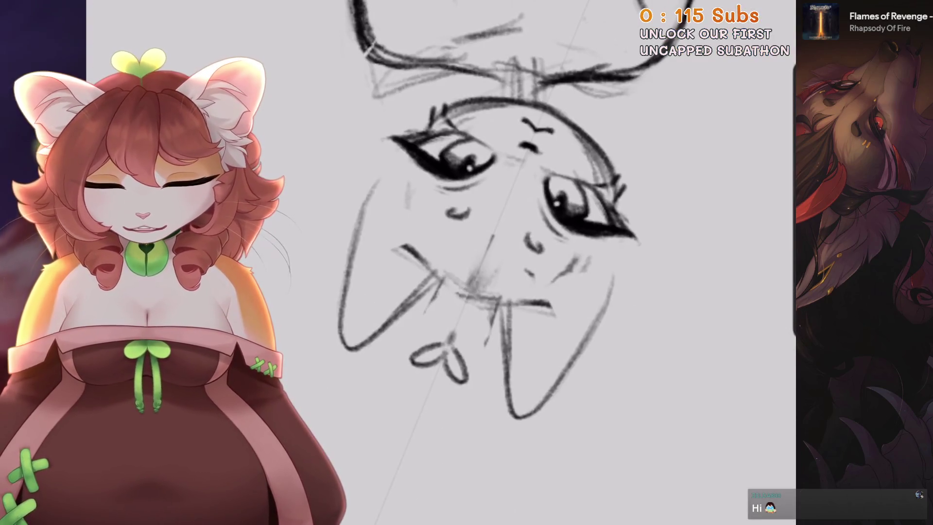
{"action": "key", "text": "ctrl+z"}
{"action": "key", "text": "ctrl+z"}
{"action": "left_click_drag", "start_coordinate": [420, 226], "coordinate": [399, 350]}
{"action": "left_click_drag", "start_coordinate": [605, 382], "coordinate": [681, 474]}
{"action": "key", "text": "ctrl+z"}
{"action": "left_click_drag", "start_coordinate": [360, 350], "coordinate": [481, 331]}
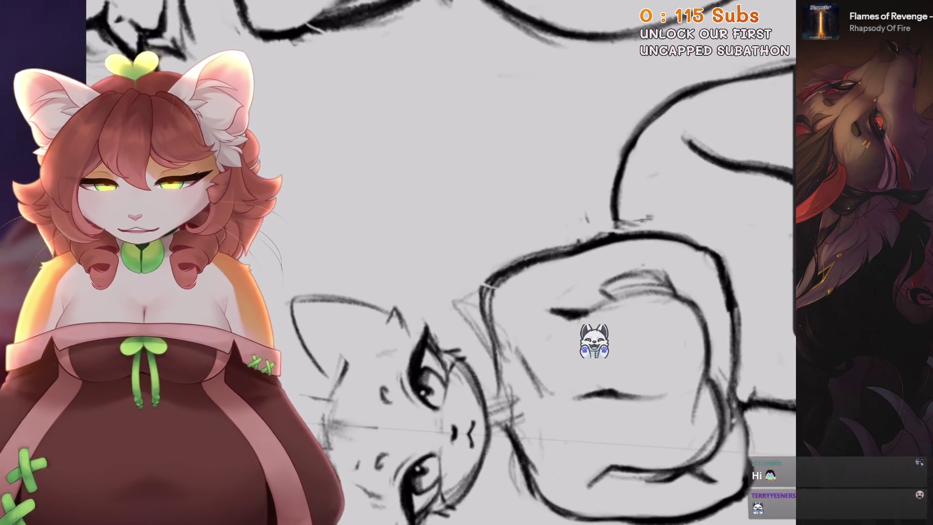
{"action": "key", "text": "ctrl+z"}
Redraw the left cat's right ear rising from the head, then view both cat figures
{"action": "left_click_drag", "start_coordinate": [505, 297], "coordinate": [457, 278]}
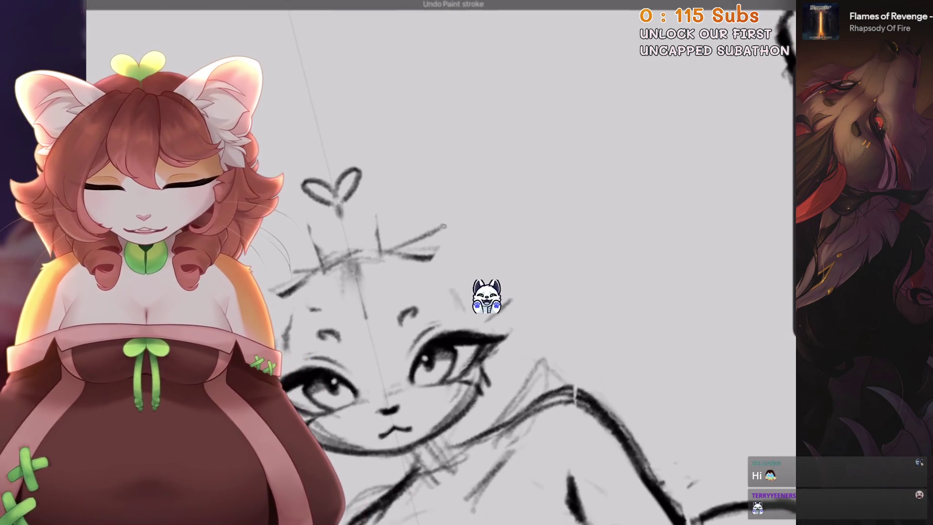
{"action": "key", "text": "ctrl+z"}
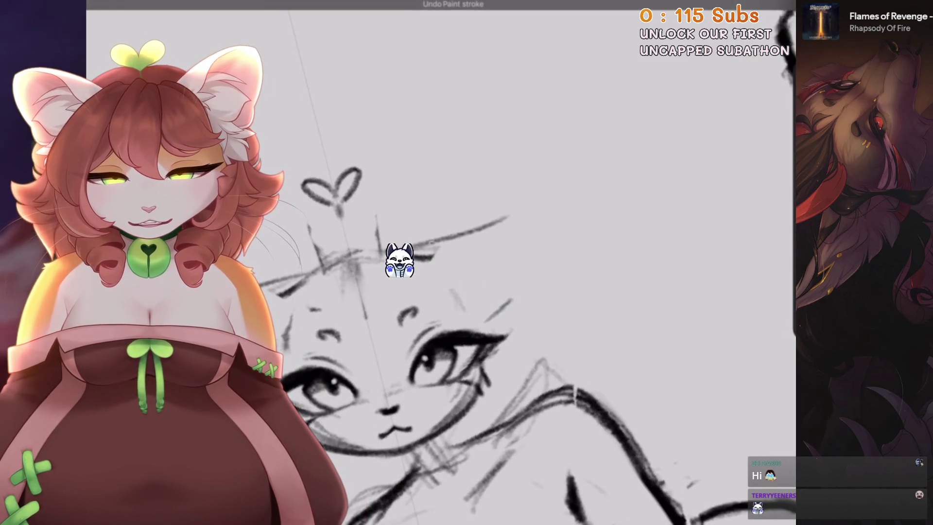
{"action": "left_click_drag", "start_coordinate": [438, 241], "coordinate": [508, 301]}
{"action": "key", "text": "ctrl+z"}
{"action": "left_click_drag", "start_coordinate": [403, 253], "coordinate": [506, 312]}
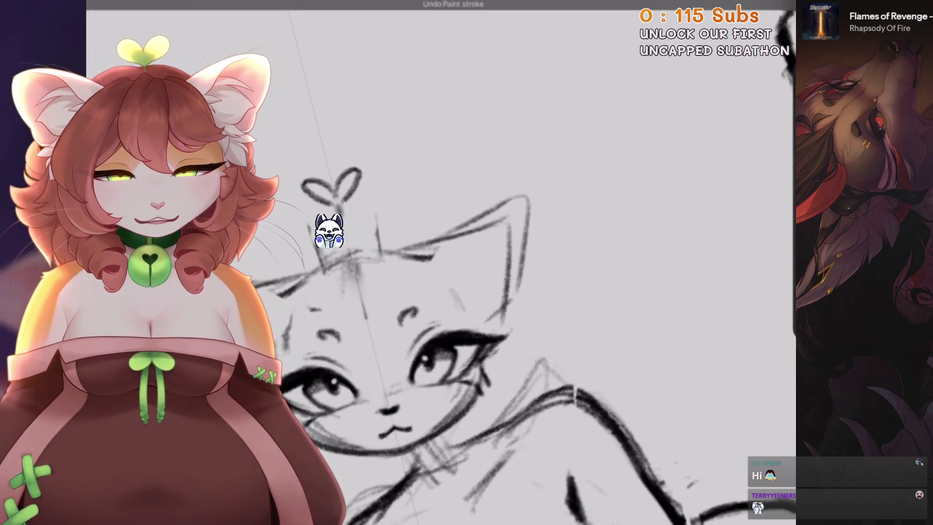
{"action": "left_click_drag", "start_coordinate": [438, 292], "coordinate": [418, 272]}
{"action": "left_click_drag", "start_coordinate": [486, 291], "coordinate": [505, 272]}
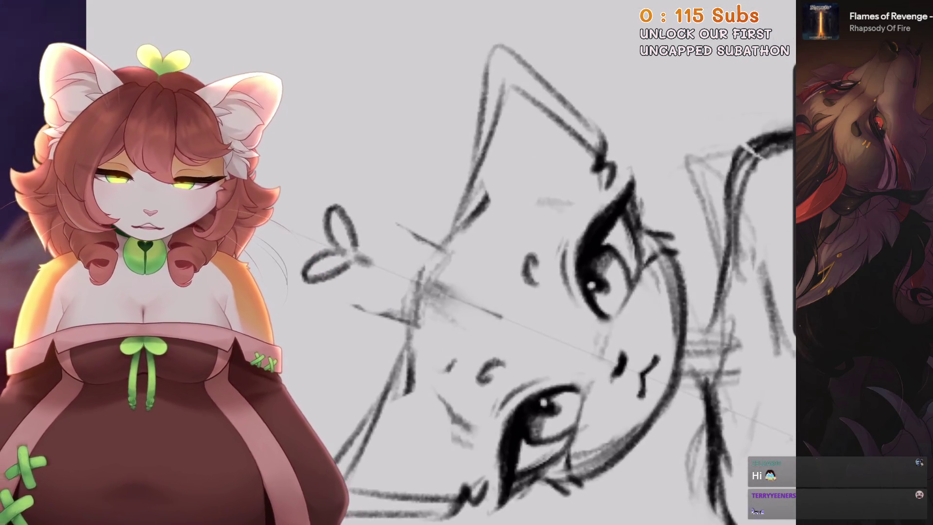
{"action": "mouse_move", "coordinate": [500, 96]}
{"action": "left_mouse_down"}
{"action": "mouse_move", "coordinate": [437, 243]}
{"action": "mouse_move", "coordinate": [388, 219]}
{"action": "mouse_move", "coordinate": [437, 243]}
{"action": "mouse_move", "coordinate": [414, 219]}
{"action": "mouse_move", "coordinate": [437, 233]}
{"action": "mouse_move", "coordinate": [413, 233]}
{"action": "mouse_move", "coordinate": [487, 195]}
{"action": "mouse_move", "coordinate": [413, 267]}
{"action": "mouse_move", "coordinate": [389, 194]}
{"action": "left_mouse_up"}
{"action": "key", "text": "ctrl+z"}
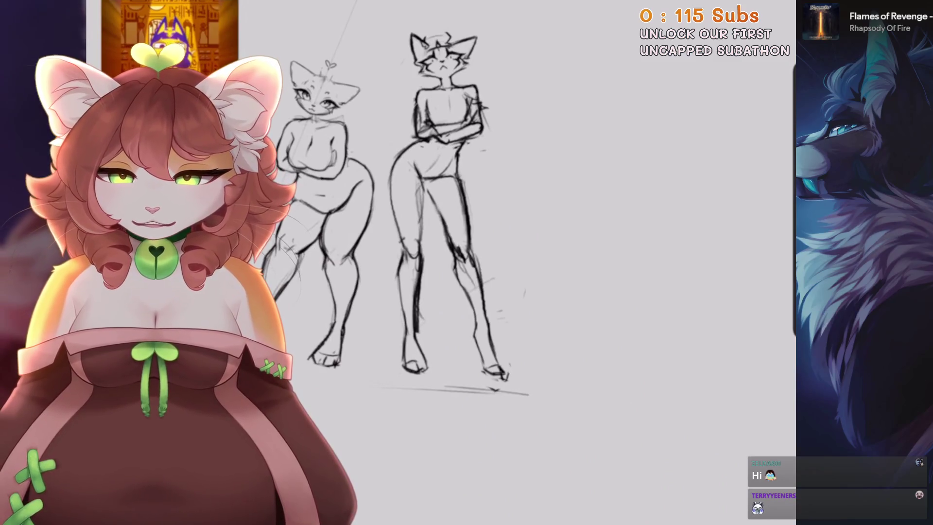
{"action": "scroll", "coordinate": [326, 122], "scroll_direction": "up", "scroll_amount": 3}
{"action": "scroll", "coordinate": [326, 121], "scroll_direction": "up", "scroll_amount": 3}
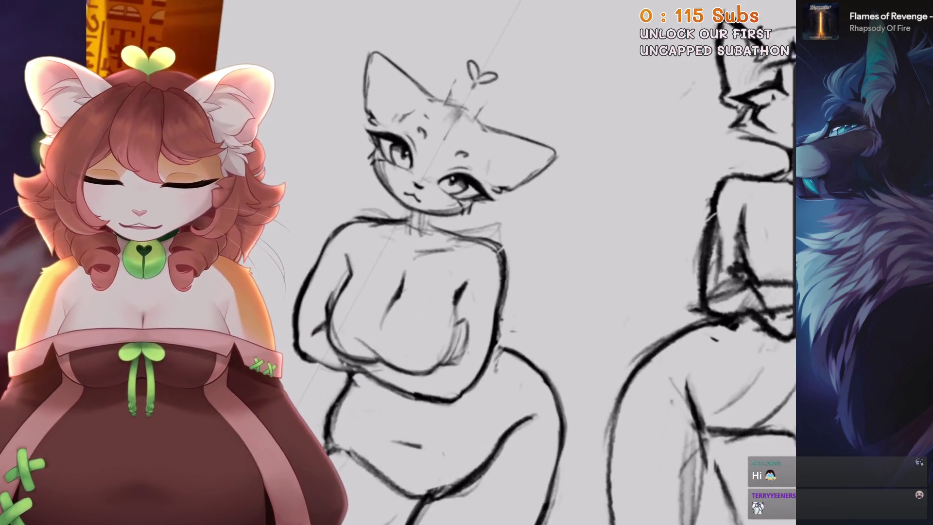
{"action": "scroll", "coordinate": [326, 122], "scroll_direction": "up", "scroll_amount": 3}
{"action": "scroll", "coordinate": [487, 243], "scroll_direction": "up", "scroll_amount": 2}
{"action": "scroll", "coordinate": [486, 243], "scroll_direction": "up", "scroll_amount": 2}
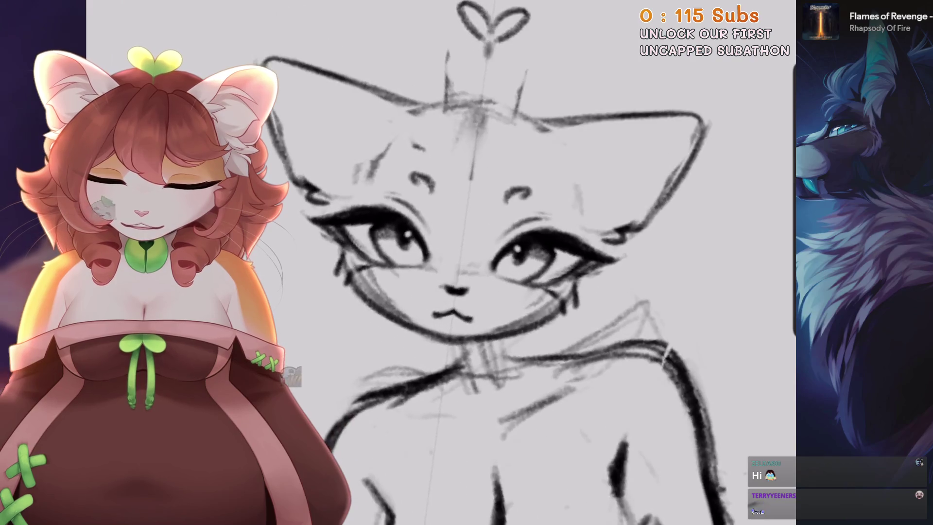
{"action": "scroll", "coordinate": [487, 243], "scroll_direction": "up", "scroll_amount": 2}
Lasso the left cat's nose and mouth and try a Uniform transform, then revert it
{"action": "key", "text": "s"}
{"action": "left_click_drag", "start_coordinate": [452, 248], "coordinate": [459, 219]}
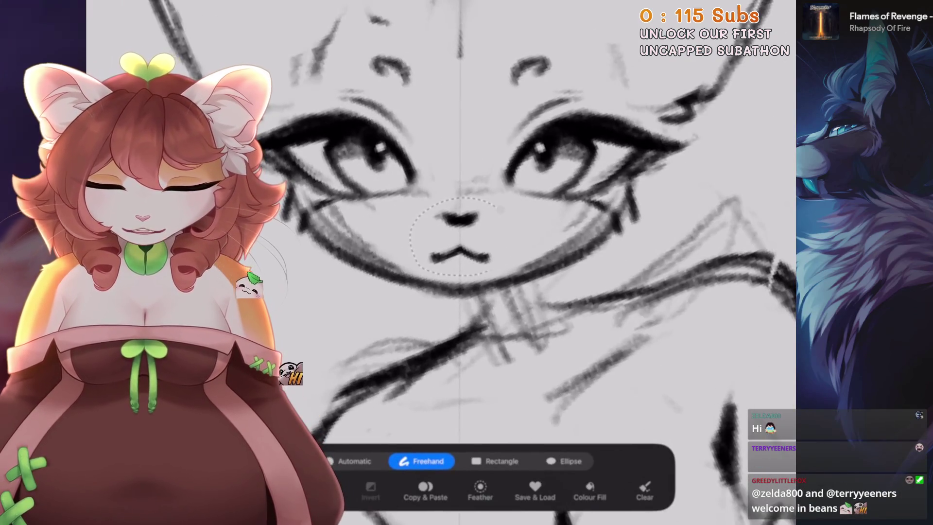
{"action": "key", "text": "v"}
{"action": "left_click", "coordinate": [427, 461]}
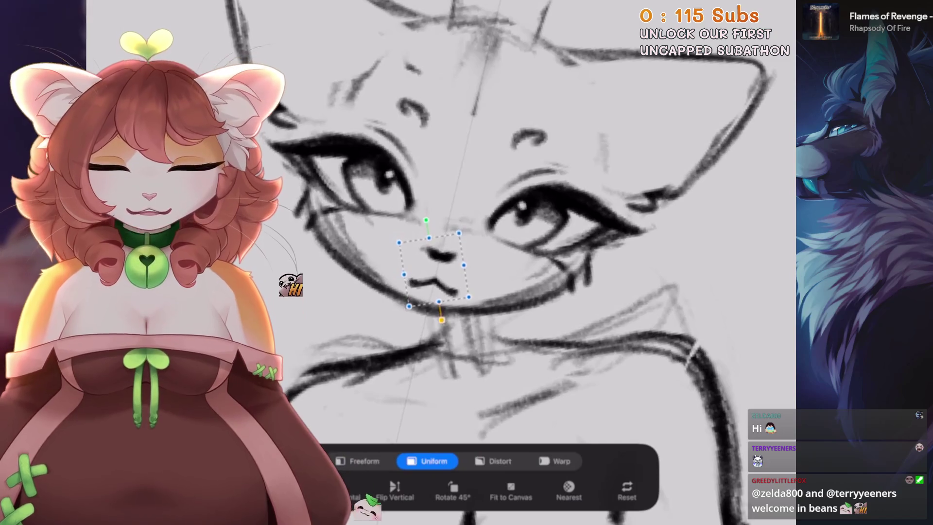
{"action": "key", "text": "ctrl+z"}
{"action": "scroll", "coordinate": [438, 262], "scroll_direction": "down", "scroll_amount": 3}
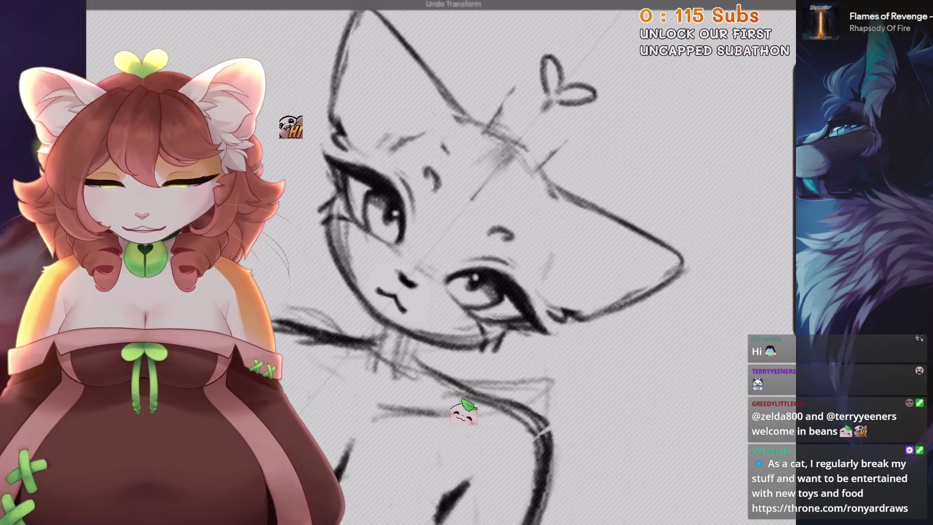
{"action": "scroll", "coordinate": [438, 262], "scroll_direction": "down", "scroll_amount": 3}
{"action": "scroll", "coordinate": [437, 263], "scroll_direction": "up", "scroll_amount": 5}
Reshape the left cat's face outline with Liquify, keeping the final warp
{"action": "left_click", "coordinate": [119, 6]}
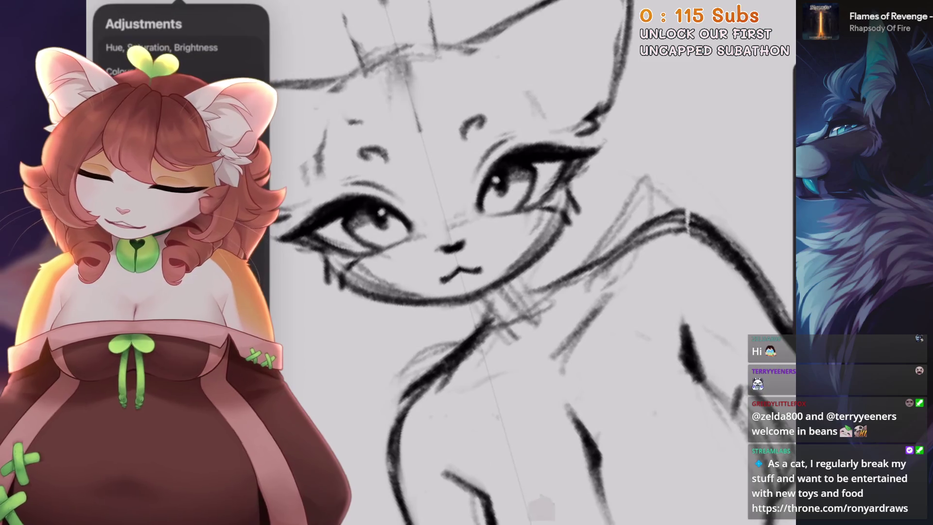
{"action": "left_click", "coordinate": [145, 341]}
{"action": "left_click_drag", "start_coordinate": [369, 229], "coordinate": [515, 195]}
{"action": "scroll", "coordinate": [438, 219], "scroll_direction": "down", "scroll_amount": 2}
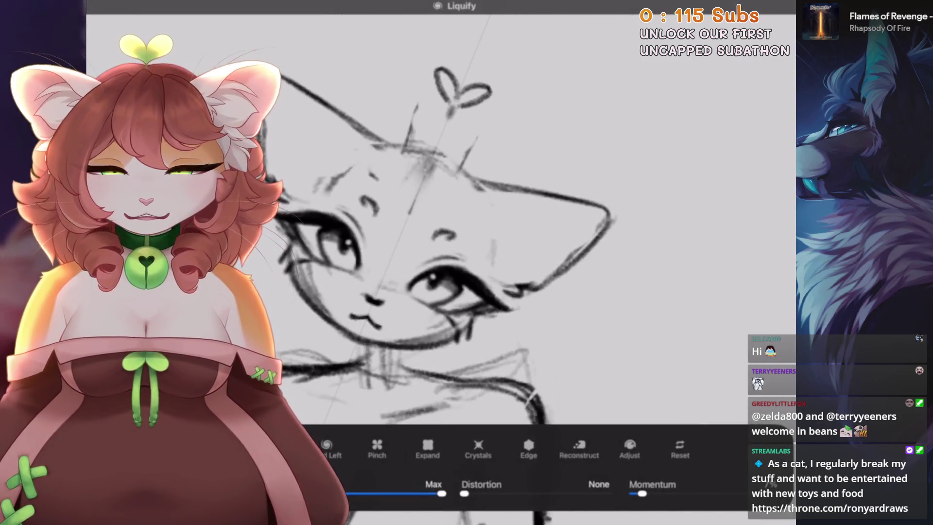
{"action": "scroll", "coordinate": [449, 256], "scroll_direction": "down", "scroll_amount": 2}
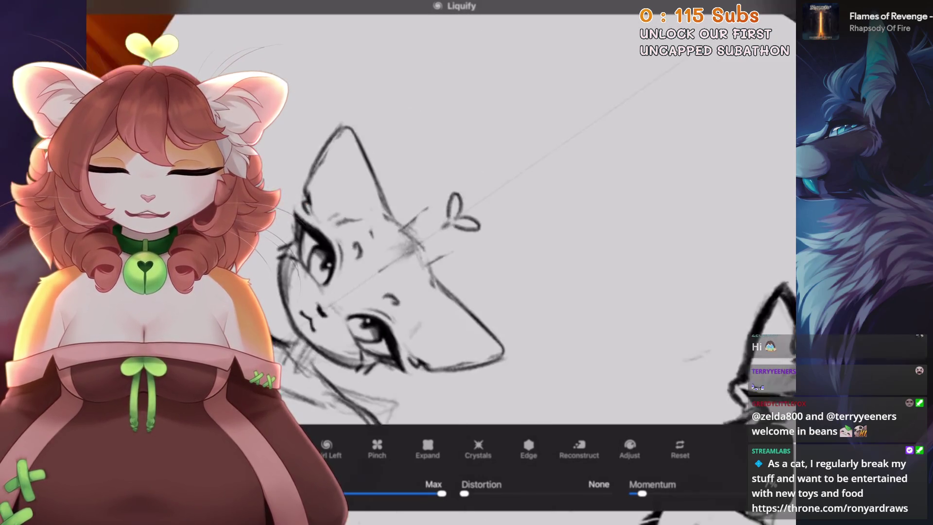
{"action": "scroll", "coordinate": [437, 268], "scroll_direction": "up", "scroll_amount": 3}
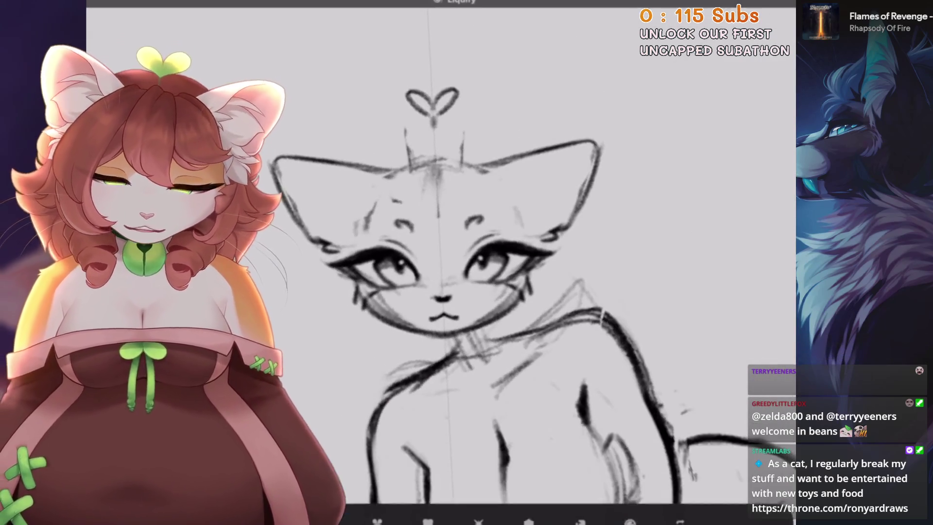
{"action": "key", "text": "ctrl+z"}
{"action": "scroll", "coordinate": [486, 291], "scroll_direction": "down", "scroll_amount": 3}
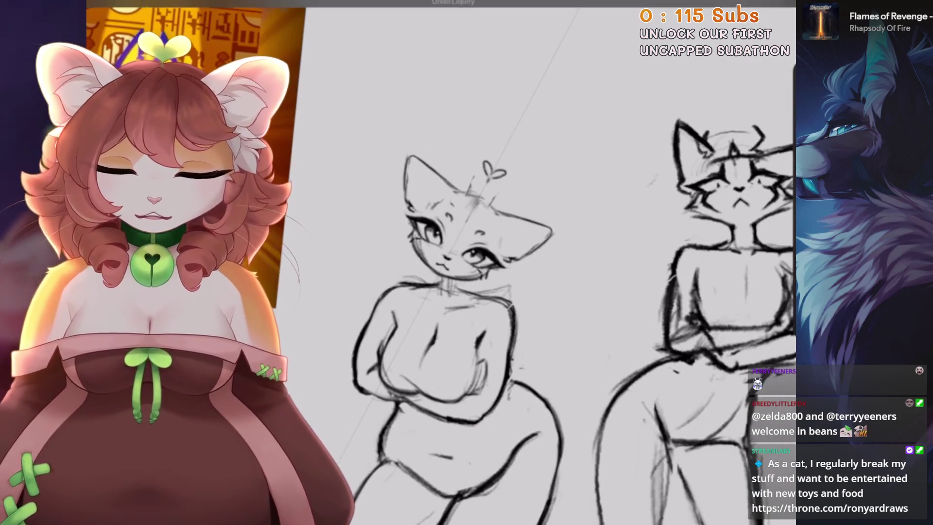
{"action": "scroll", "coordinate": [486, 292], "scroll_direction": "up", "scroll_amount": 1}
{"action": "key", "text": "ctrl+shift+z"}
Browse the sketching brushes and show the Layers panel
{"action": "scroll", "coordinate": [486, 243], "scroll_direction": "up", "scroll_amount": 5}
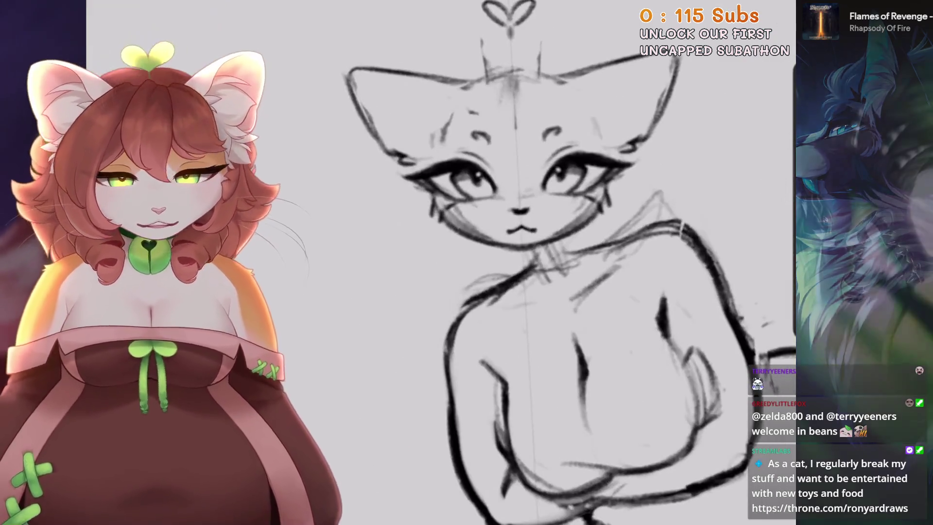
{"action": "left_click", "coordinate": [651, 276]}
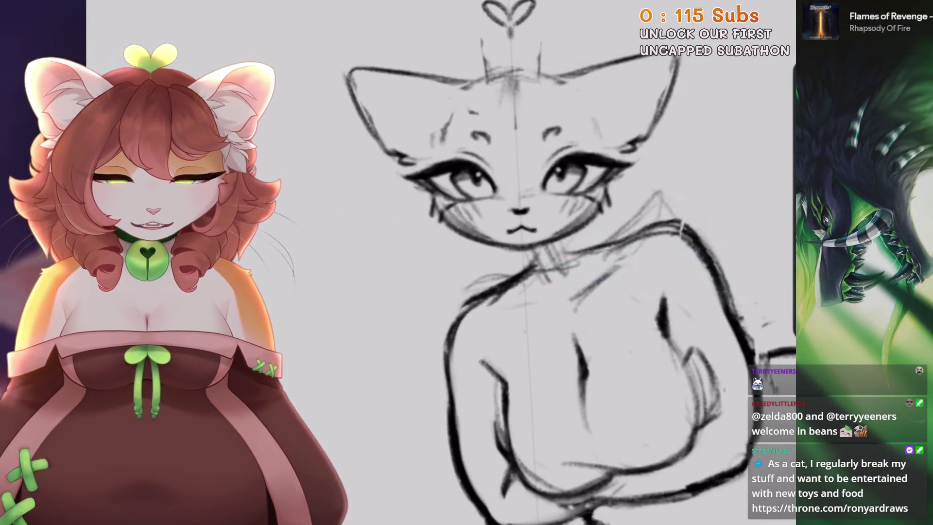
{"action": "scroll", "coordinate": [486, 292], "scroll_direction": "down", "scroll_amount": 5}
{"action": "left_click", "coordinate": [759, 3]}
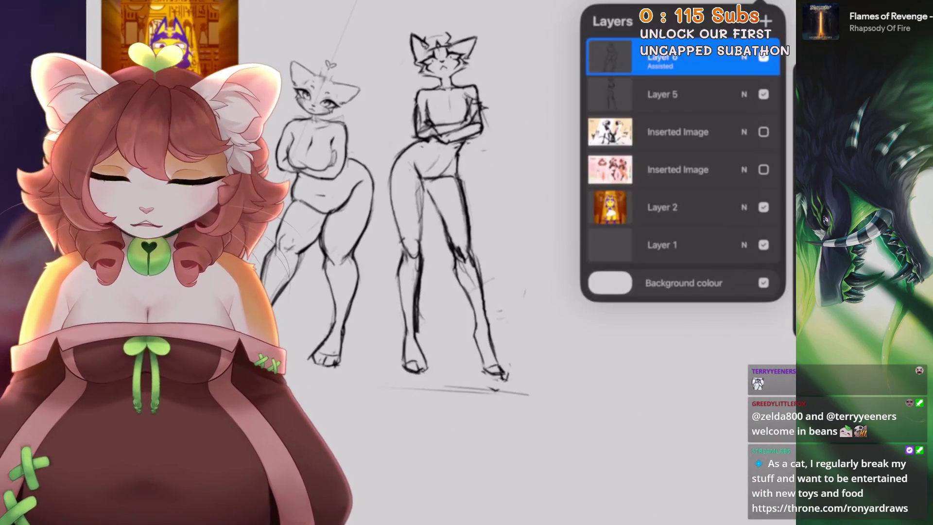
Try a new ear stroke on the left cat and remove the stray line near its neck
{"action": "scroll", "coordinate": [437, 243], "scroll_direction": "up", "scroll_amount": 5}
{"action": "left_click", "coordinate": [758, 2]}
{"action": "left_click", "coordinate": [758, 2]}
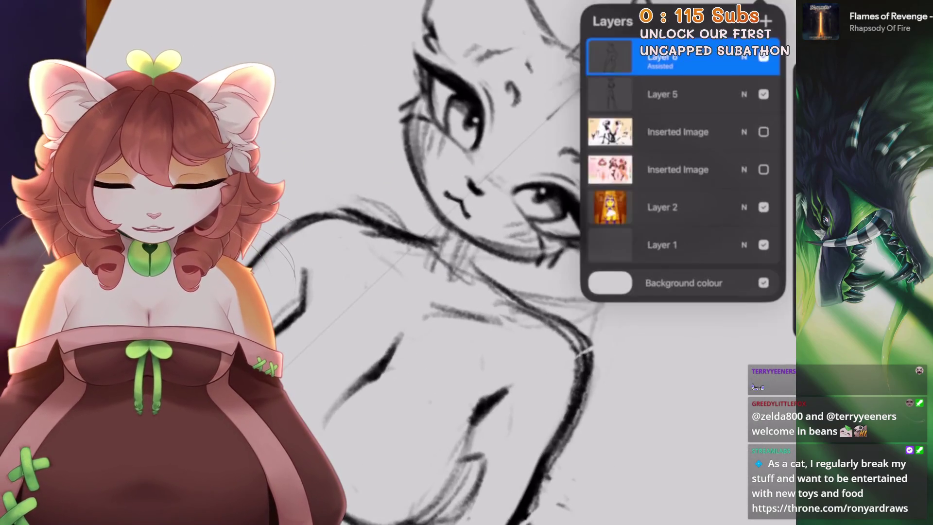
{"action": "left_click", "coordinate": [681, 56]}
{"action": "left_click_drag", "start_coordinate": [617, 97], "coordinate": [632, 245]}
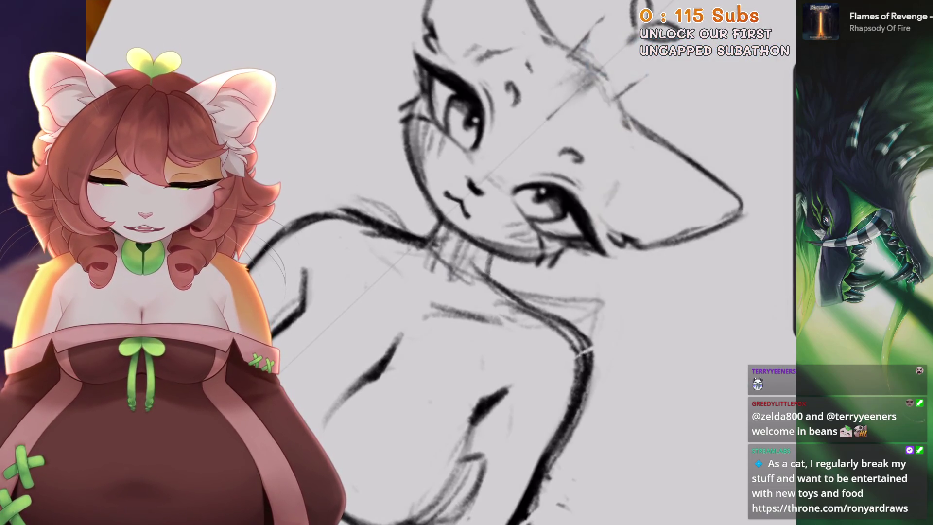
{"action": "key", "text": "ctrl+z"}
Straighten the view onto the left figure's head, then select Layer 5 for the right cat
{"action": "left_click_drag", "start_coordinate": [486, 243], "coordinate": [437, 218]}
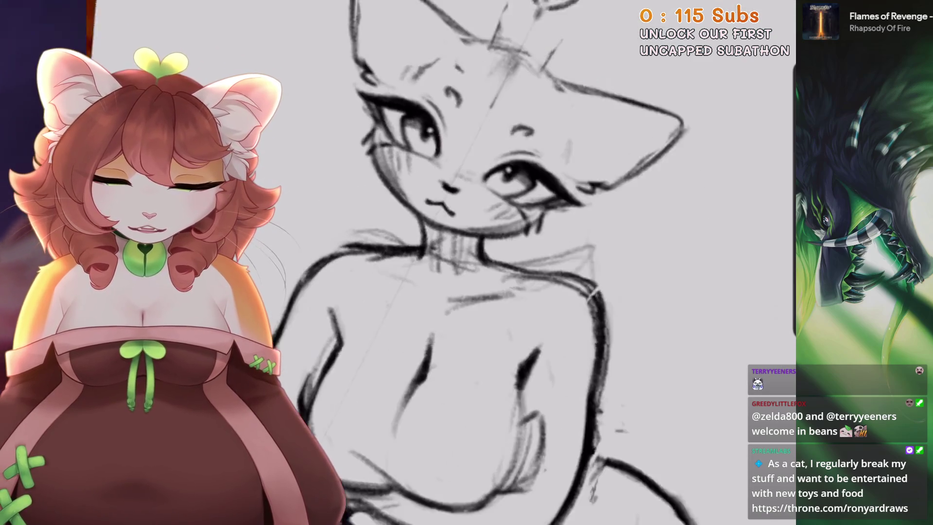
{"action": "scroll", "coordinate": [467, 262], "scroll_direction": "down", "scroll_amount": 5}
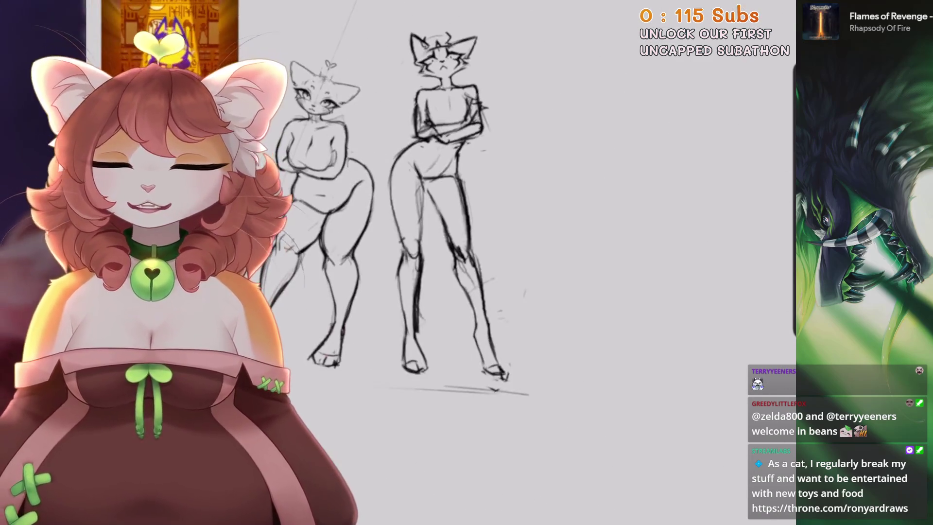
{"action": "left_click_drag", "start_coordinate": [437, 219], "coordinate": [486, 253]}
{"action": "scroll", "coordinate": [451, 166], "scroll_direction": "up", "scroll_amount": 5}
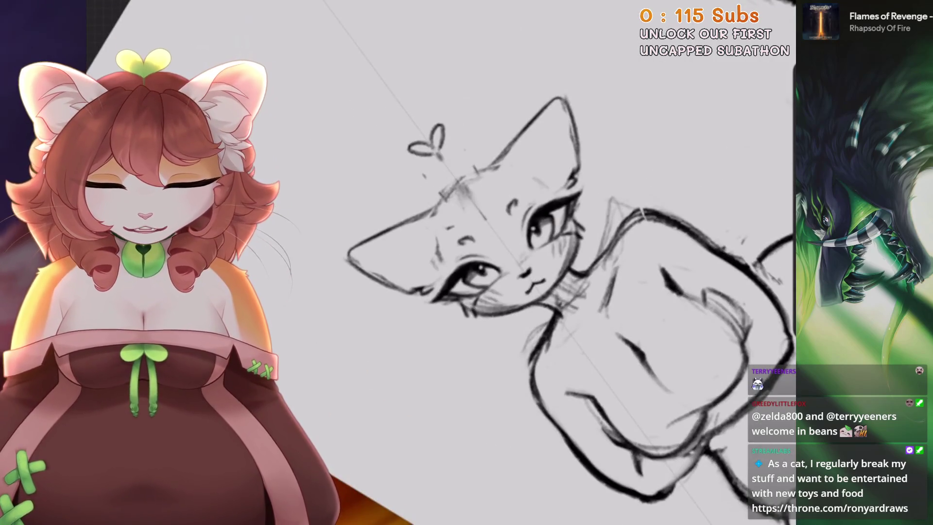
{"action": "scroll", "coordinate": [467, 263], "scroll_direction": "down", "scroll_amount": 5}
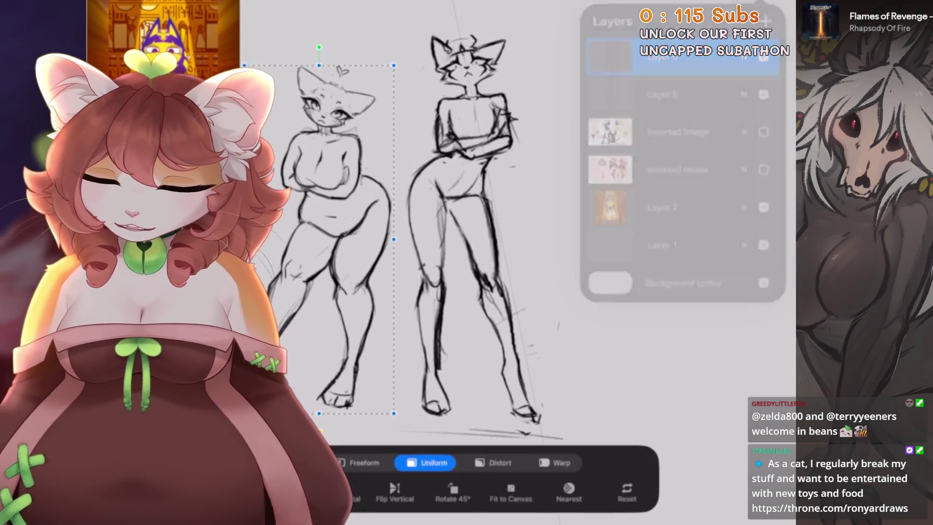
{"action": "left_click", "coordinate": [686, 94]}
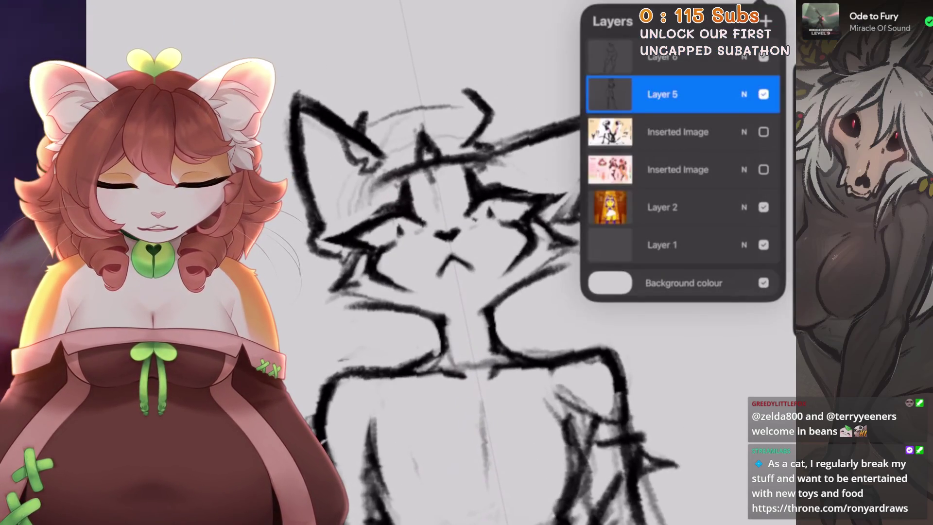
On Layer 5, erase parts of the right cat's old ear and arm, undoing stray strokes
{"action": "left_click", "coordinate": [685, 94]}
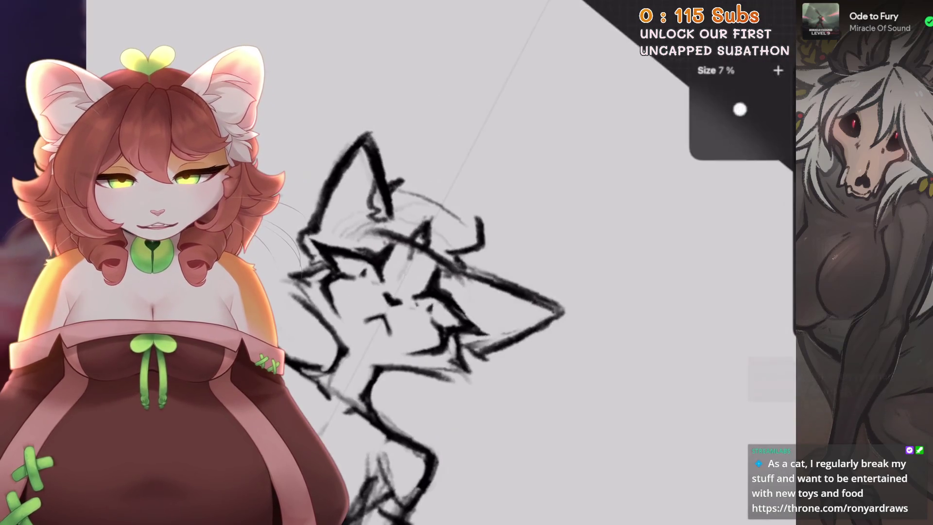
{"action": "scroll", "coordinate": [437, 292], "scroll_direction": "up", "scroll_amount": 3}
{"action": "mouse_move", "coordinate": [525, 202]}
{"action": "left_mouse_down"}
{"action": "mouse_move", "coordinate": [563, 343]}
{"action": "mouse_move", "coordinate": [647, 213]}
{"action": "left_mouse_up"}
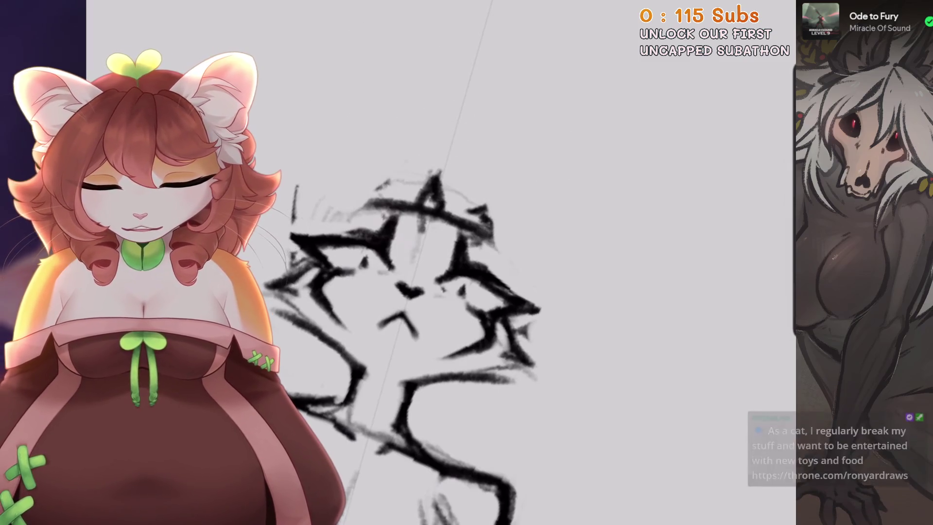
{"action": "scroll", "coordinate": [494, 333], "scroll_direction": "up", "scroll_amount": 2}
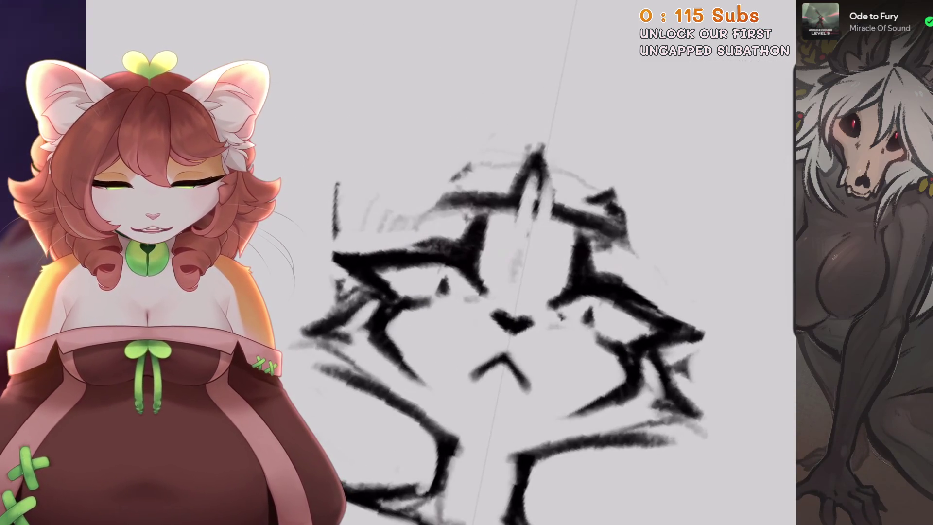
{"action": "left_click_drag", "start_coordinate": [535, 291], "coordinate": [494, 212]}
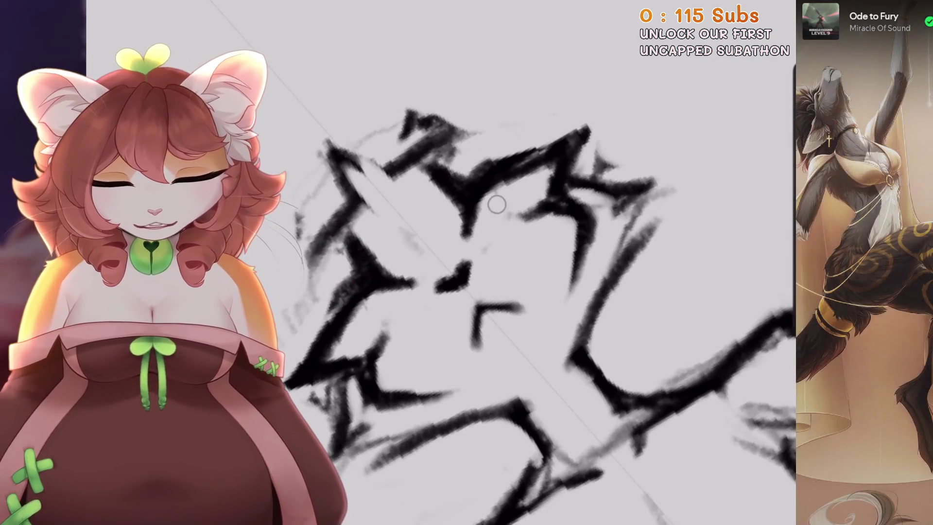
{"action": "scroll", "coordinate": [514, 309], "scroll_direction": "down", "scroll_amount": 1}
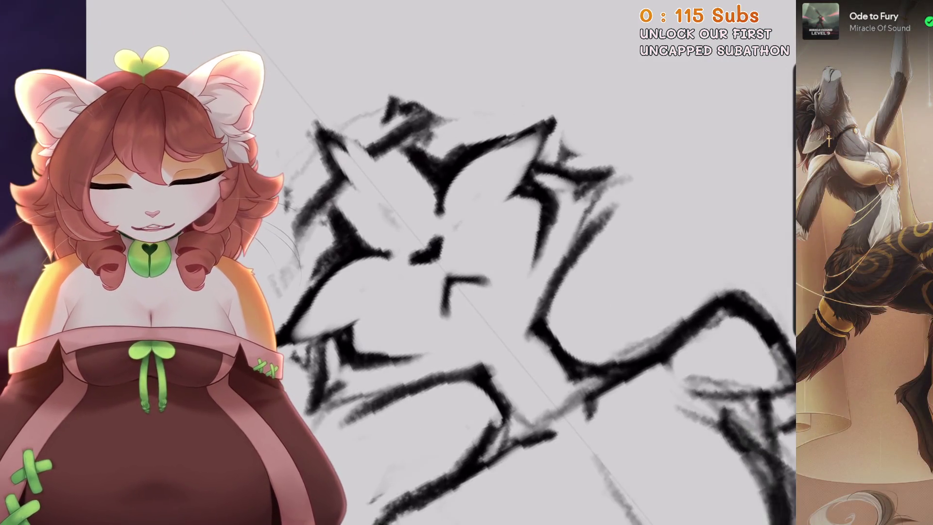
{"action": "scroll", "coordinate": [535, 292], "scroll_direction": "up", "scroll_amount": 2}
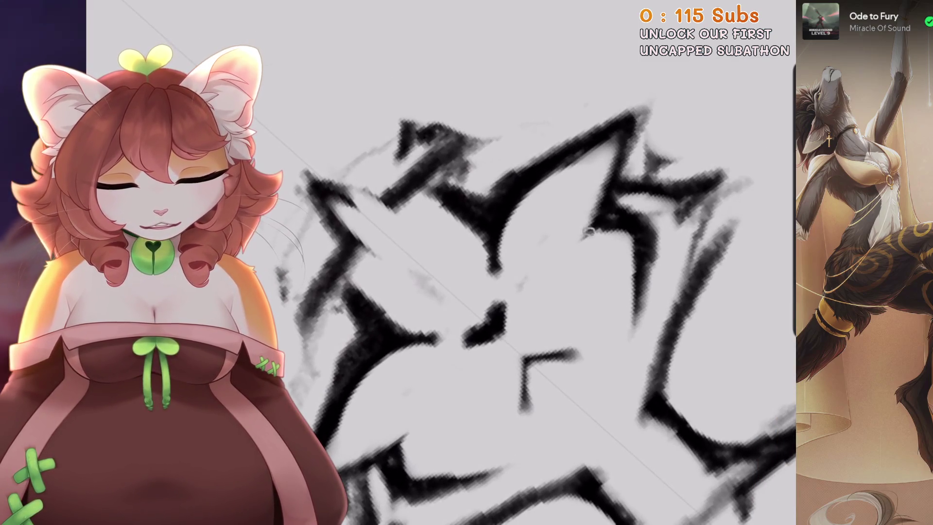
{"action": "scroll", "coordinate": [513, 310], "scroll_direction": "down", "scroll_amount": 2}
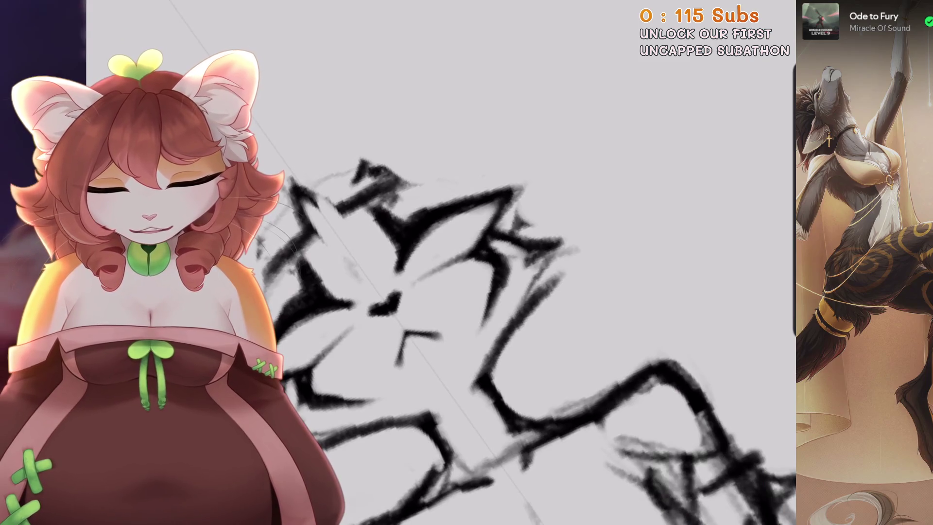
{"action": "scroll", "coordinate": [529, 320], "scroll_direction": "up", "scroll_amount": 2}
{"action": "scroll", "coordinate": [534, 311], "scroll_direction": "up", "scroll_amount": 1}
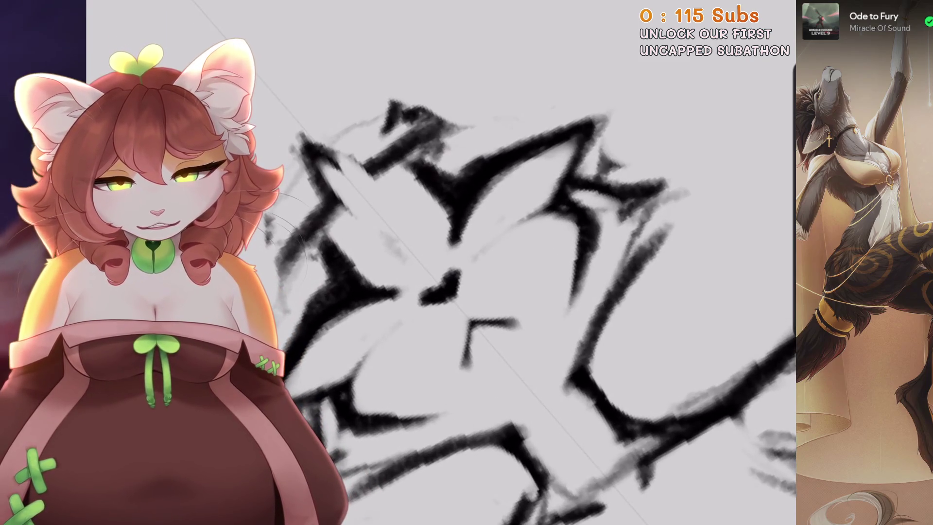
{"action": "scroll", "coordinate": [559, 186], "scroll_direction": "down", "scroll_amount": 3}
{"action": "scroll", "coordinate": [418, 262], "scroll_direction": "up", "scroll_amount": 3}
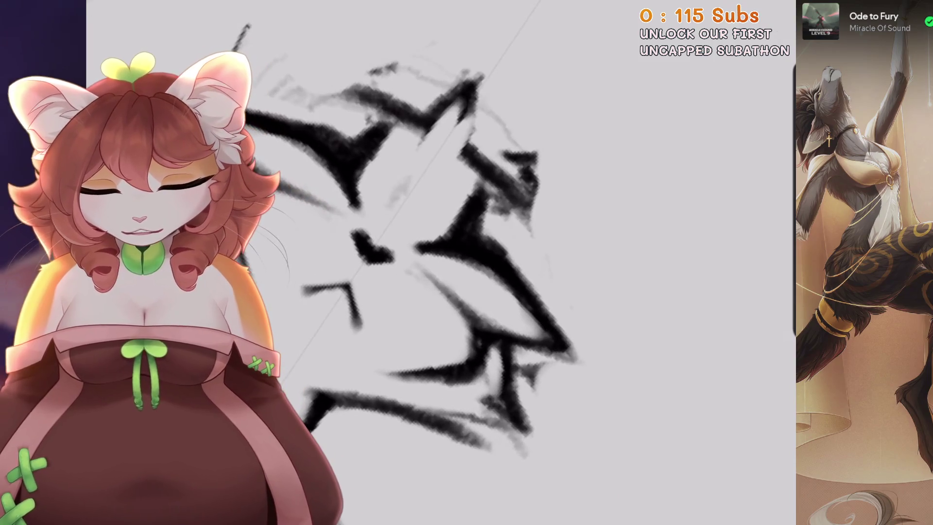
{"action": "scroll", "coordinate": [459, 248], "scroll_direction": "up", "scroll_amount": 2}
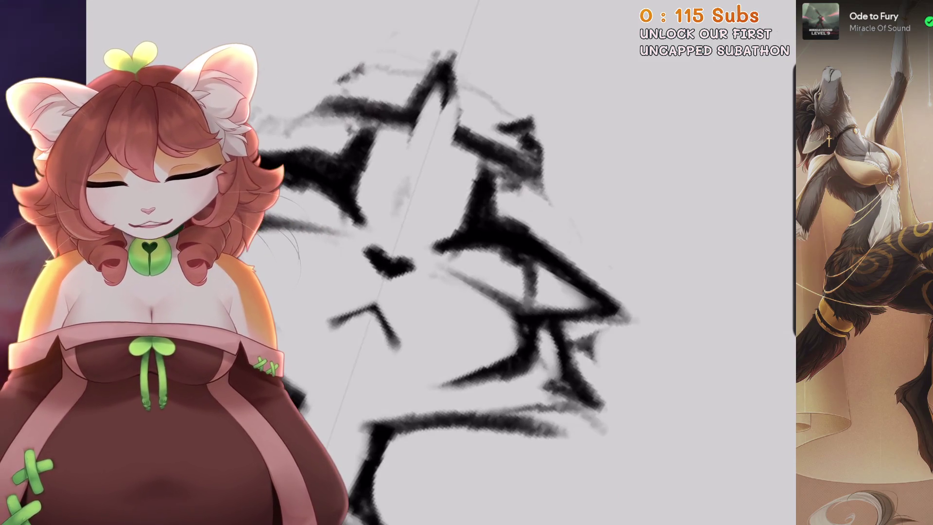
{"action": "scroll", "coordinate": [457, 262], "scroll_direction": "down", "scroll_amount": 1}
{"action": "scroll", "coordinate": [388, 349], "scroll_direction": "down", "scroll_amount": 2}
{"action": "scroll", "coordinate": [389, 301], "scroll_direction": "up", "scroll_amount": 2}
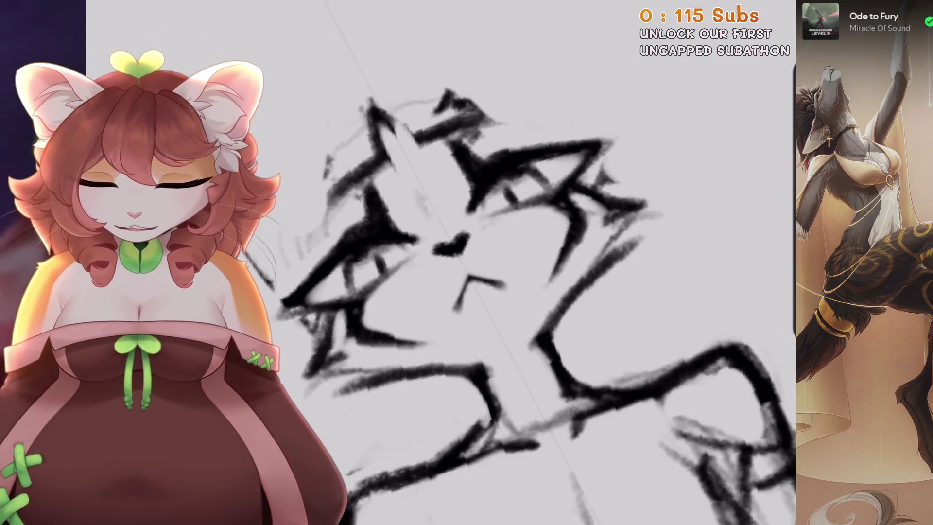
{"action": "scroll", "coordinate": [401, 260], "scroll_direction": "up", "scroll_amount": 2}
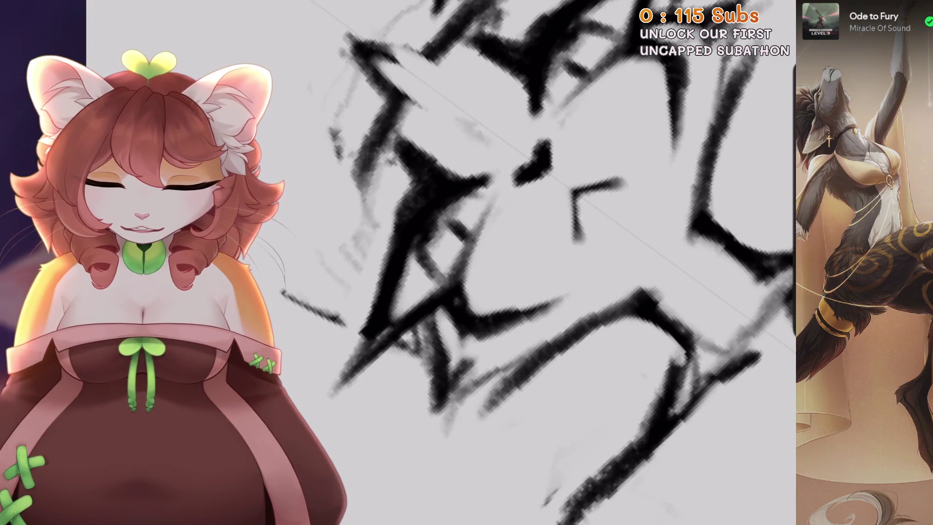
{"action": "scroll", "coordinate": [437, 262], "scroll_direction": "down", "scroll_amount": 3}
{"action": "scroll", "coordinate": [437, 262], "scroll_direction": "up", "scroll_amount": 2}
{"action": "scroll", "coordinate": [438, 263], "scroll_direction": "up", "scroll_amount": 1}
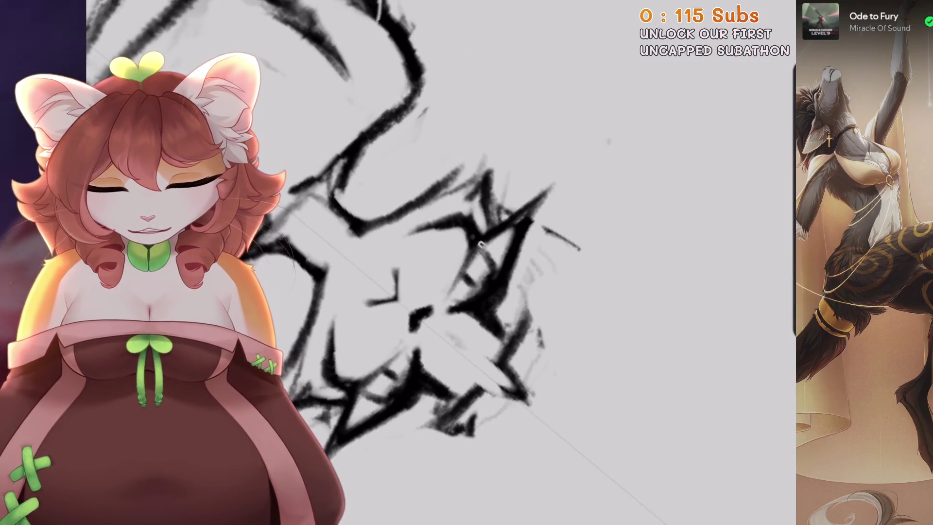
{"action": "scroll", "coordinate": [535, 263], "scroll_direction": "up", "scroll_amount": 2}
{"action": "scroll", "coordinate": [578, 262], "scroll_direction": "down", "scroll_amount": 2}
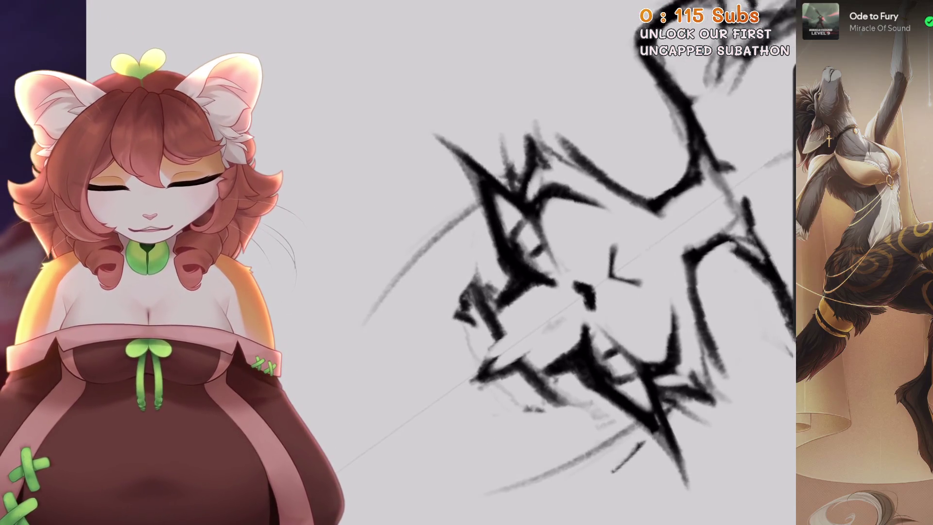
{"action": "key", "text": "ctrl+z"}
{"action": "scroll", "coordinate": [438, 263], "scroll_direction": "down", "scroll_amount": 2}
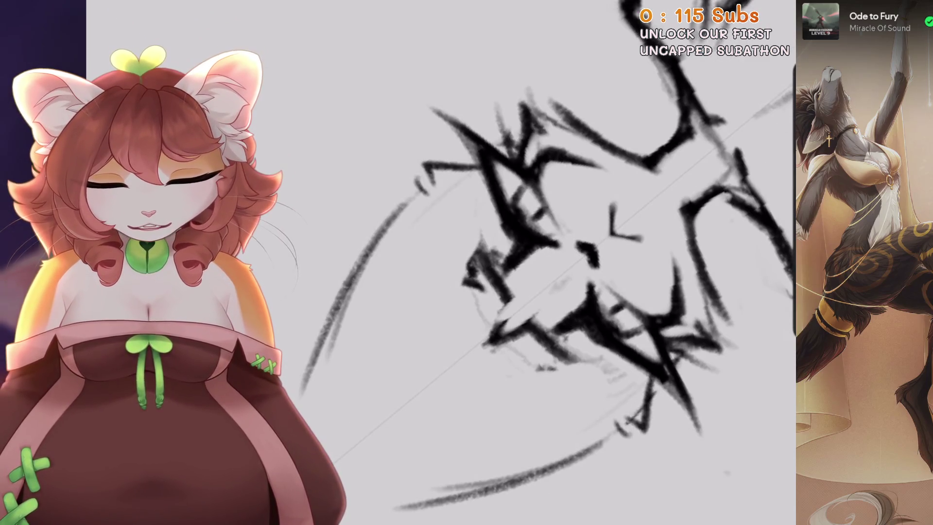
{"action": "scroll", "coordinate": [437, 262], "scroll_direction": "up", "scroll_amount": 4}
{"action": "key", "text": "ctrl+z"}
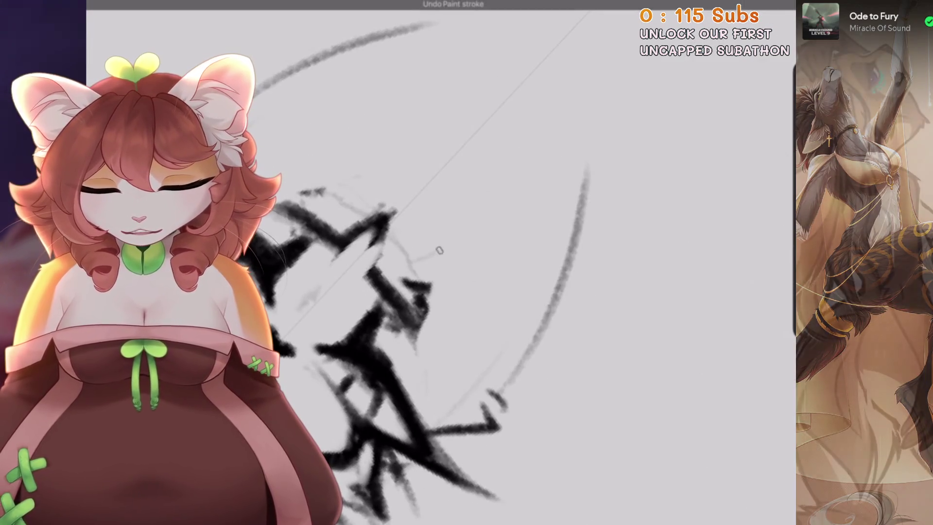
Draw tall new outlines for both of the right cat's ears and double each one
{"action": "left_click_drag", "start_coordinate": [407, 65], "coordinate": [342, 221]}
{"action": "key", "text": "ctrl+z"}
{"action": "left_click_drag", "start_coordinate": [547, 199], "coordinate": [391, 277]}
{"action": "left_click_drag", "start_coordinate": [282, 95], "coordinate": [345, 204]}
{"action": "left_click_drag", "start_coordinate": [415, 270], "coordinate": [505, 414]}
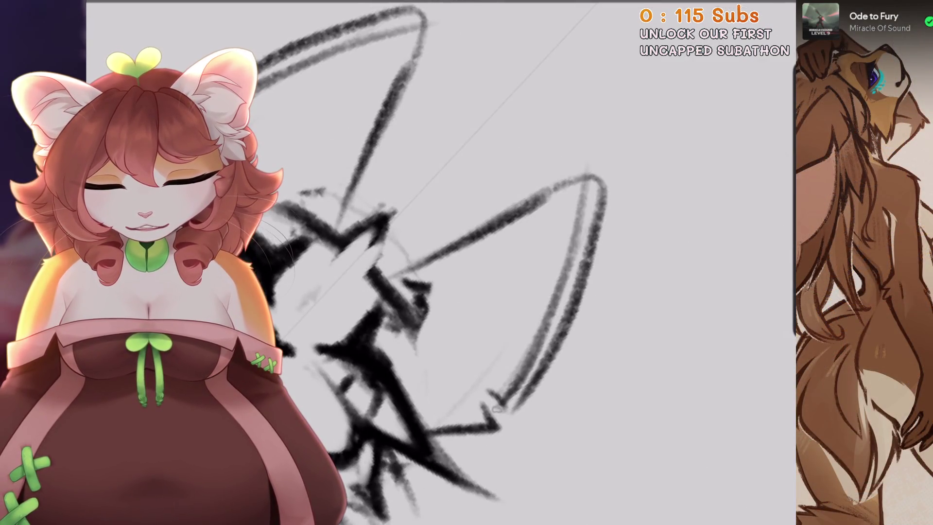
{"action": "scroll", "coordinate": [438, 262], "scroll_direction": "down", "scroll_amount": 3}
{"action": "scroll", "coordinate": [438, 263], "scroll_direction": "up", "scroll_amount": 2}
Add zigzag fur tufts inside both ears of the right cat
{"action": "left_click_drag", "start_coordinate": [384, 243], "coordinate": [481, 340]}
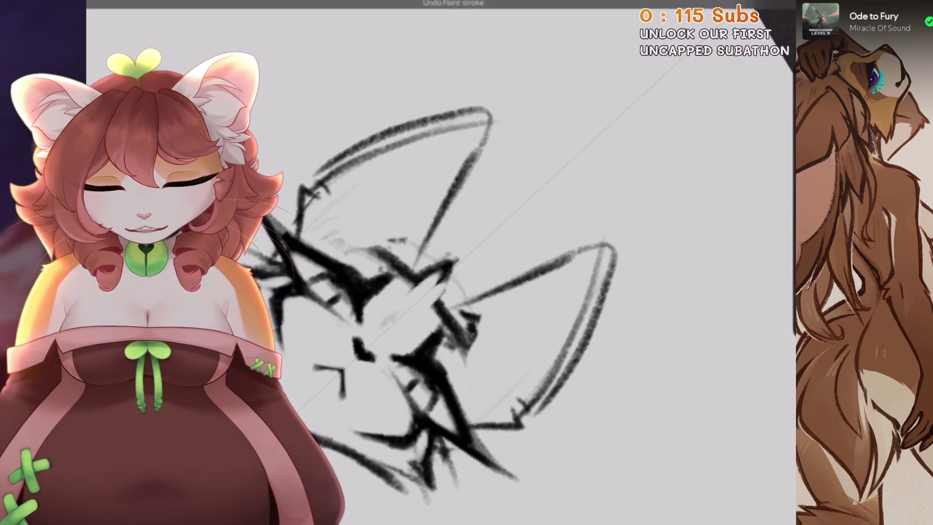
{"action": "key", "text": "ctrl+z"}
{"action": "left_click_drag", "start_coordinate": [362, 231], "coordinate": [437, 199]}
{"action": "left_click_drag", "start_coordinate": [460, 340], "coordinate": [506, 311]}
{"action": "scroll", "coordinate": [437, 262], "scroll_direction": "up", "scroll_amount": 1}
{"action": "mouse_move", "coordinate": [535, 243]}
{"action": "left_mouse_down"}
{"action": "mouse_move", "coordinate": [607, 316]}
{"action": "mouse_move", "coordinate": [535, 301]}
{"action": "mouse_move", "coordinate": [486, 341]}
{"action": "mouse_move", "coordinate": [511, 291]}
{"action": "mouse_move", "coordinate": [486, 316]}
{"action": "left_mouse_up"}
{"action": "scroll", "coordinate": [559, 316], "scroll_direction": "up", "scroll_amount": 2}
Remove the ear-tip marks and erase part of the left ear's lower outline
{"action": "key", "text": "ctrl+z"}
{"action": "left_click_drag", "start_coordinate": [416, 189], "coordinate": [467, 184]}
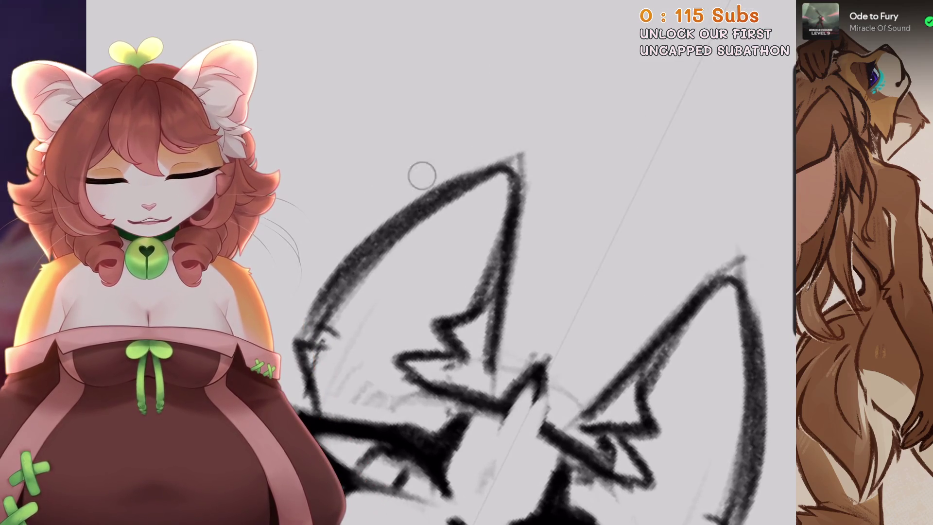
{"action": "left_click_drag", "start_coordinate": [417, 250], "coordinate": [482, 182]}
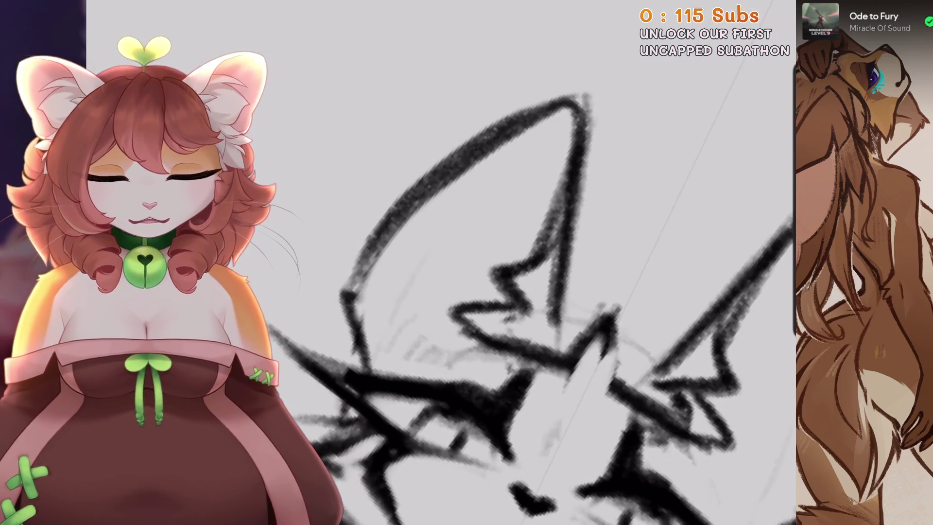
{"action": "left_click_drag", "start_coordinate": [486, 243], "coordinate": [507, 215]}
{"action": "mouse_move", "coordinate": [384, 253]}
{"action": "left_mouse_down"}
{"action": "mouse_move", "coordinate": [396, 306]}
{"action": "mouse_move", "coordinate": [425, 319]}
{"action": "left_mouse_up"}
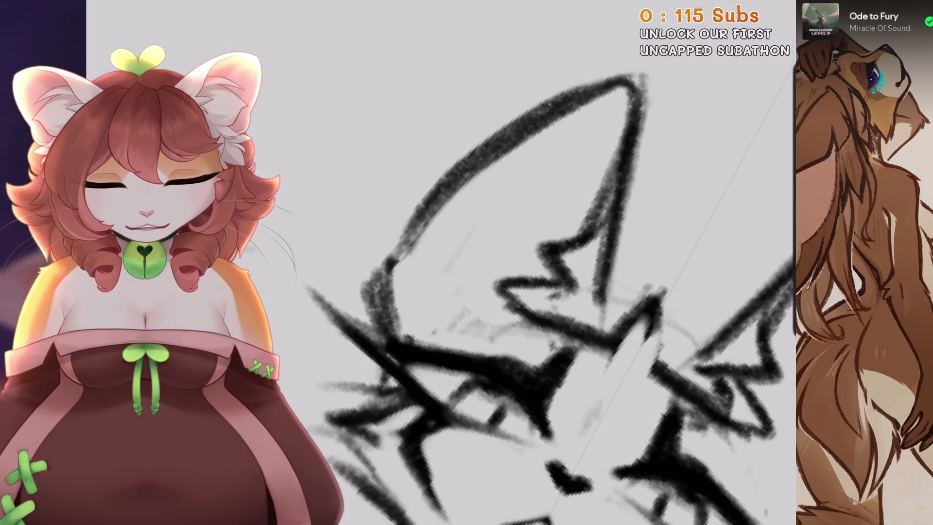
{"action": "scroll", "coordinate": [426, 207], "scroll_direction": "down", "scroll_amount": 8}
{"action": "scroll", "coordinate": [467, 263], "scroll_direction": "down", "scroll_amount": 3}
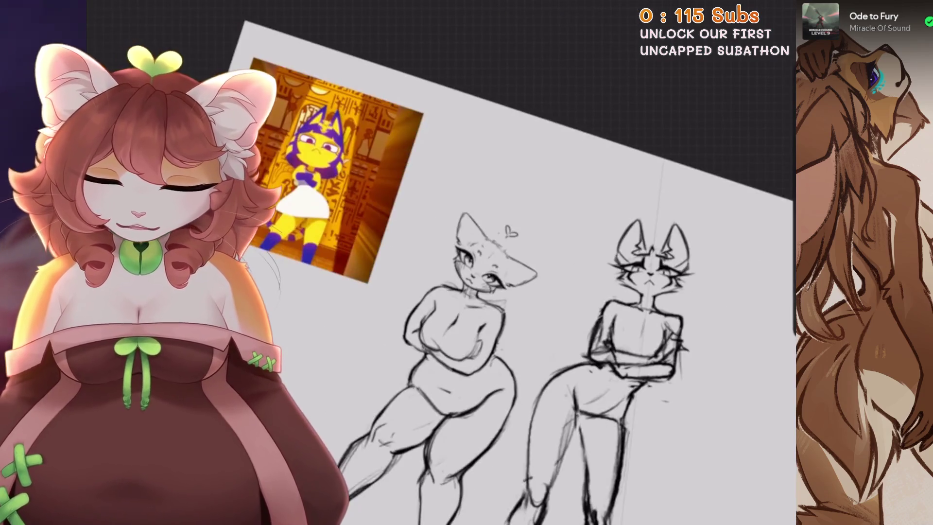
Try erasing a band across the whisker strokes, then revert it
{"action": "scroll", "coordinate": [535, 292], "scroll_direction": "up", "scroll_amount": 8}
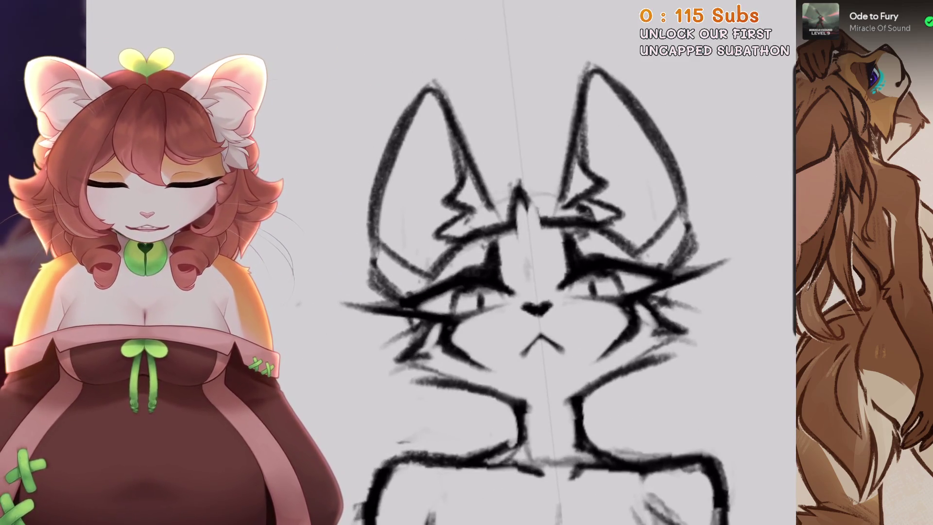
{"action": "scroll", "coordinate": [467, 262], "scroll_direction": "up", "scroll_amount": 4}
{"action": "left_click_drag", "start_coordinate": [444, 236], "coordinate": [422, 294]}
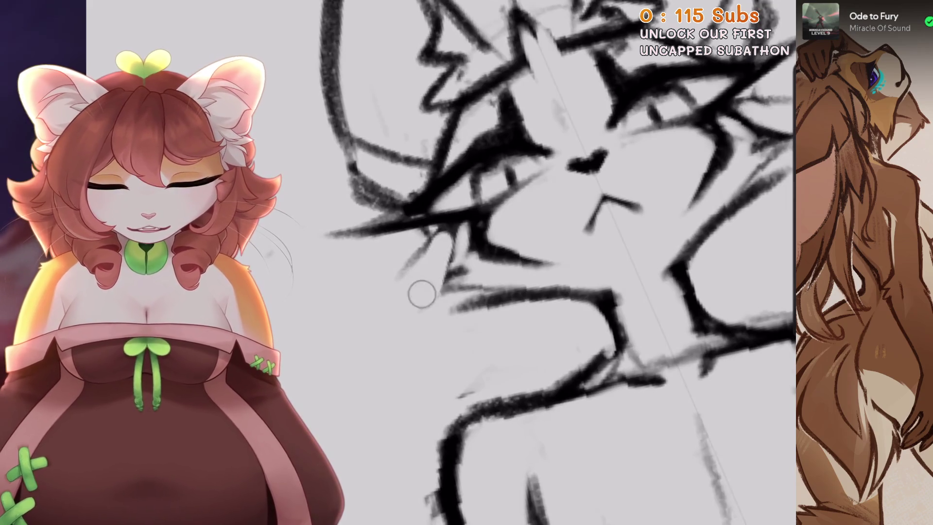
{"action": "scroll", "coordinate": [422, 294], "scroll_direction": "up", "scroll_amount": 1}
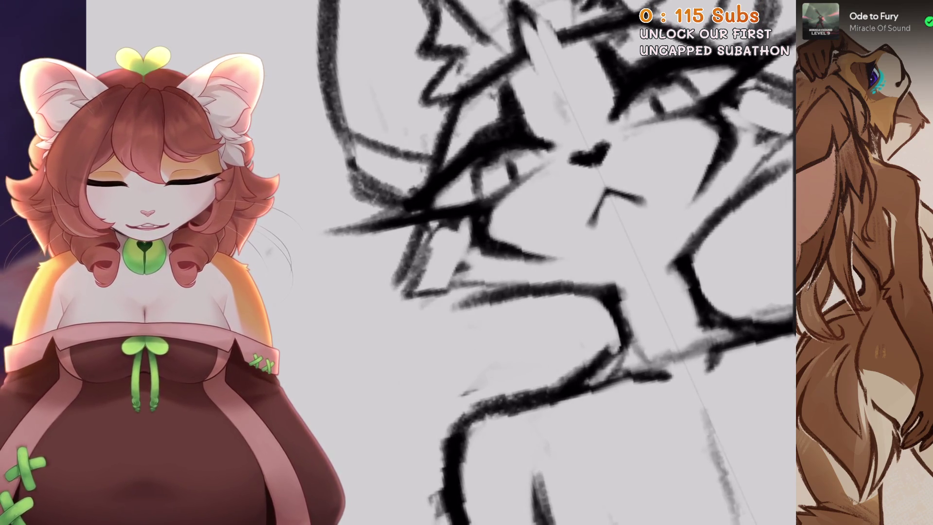
{"action": "scroll", "coordinate": [535, 263], "scroll_direction": "down", "scroll_amount": 3}
{"action": "scroll", "coordinate": [535, 262], "scroll_direction": "up", "scroll_amount": 3}
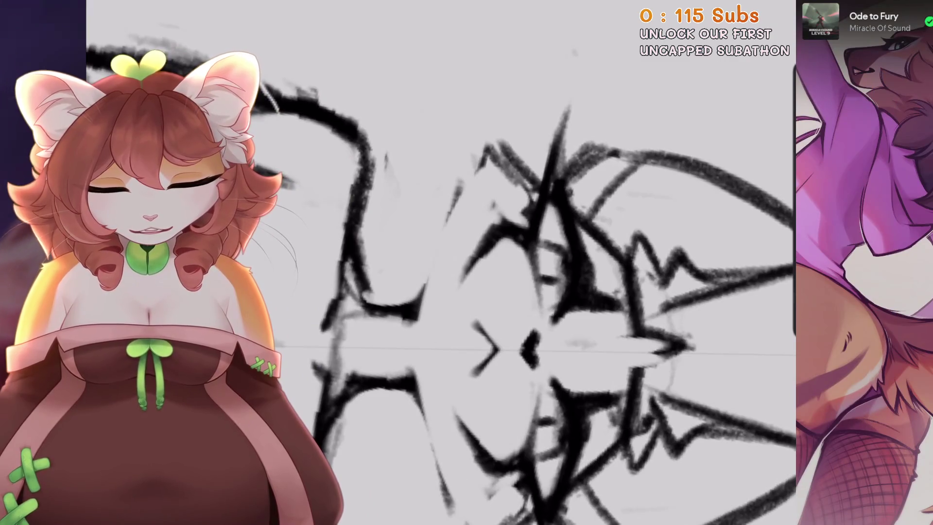
{"action": "scroll", "coordinate": [486, 262], "scroll_direction": "down", "scroll_amount": 3}
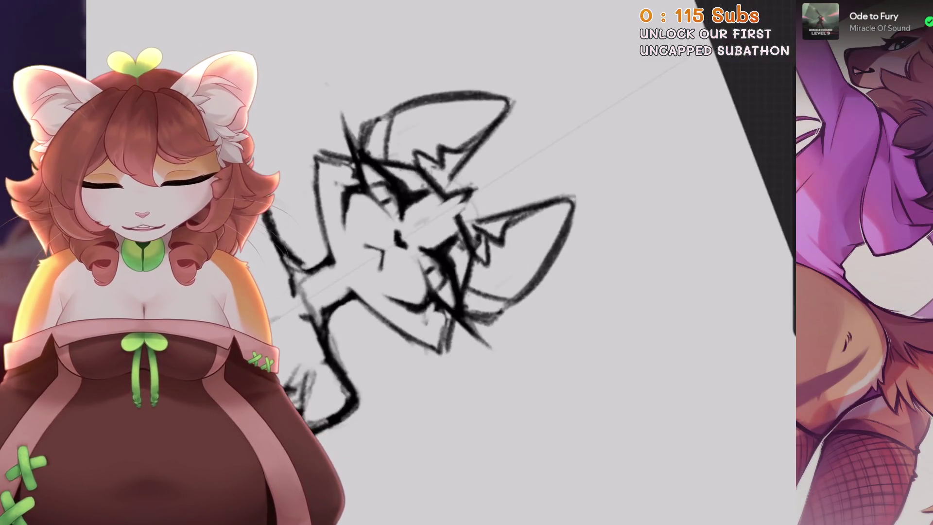
{"action": "scroll", "coordinate": [486, 263], "scroll_direction": "up", "scroll_amount": 3}
{"action": "scroll", "coordinate": [486, 262], "scroll_direction": "up", "scroll_amount": 2}
{"action": "key", "text": "ctrl+z"}
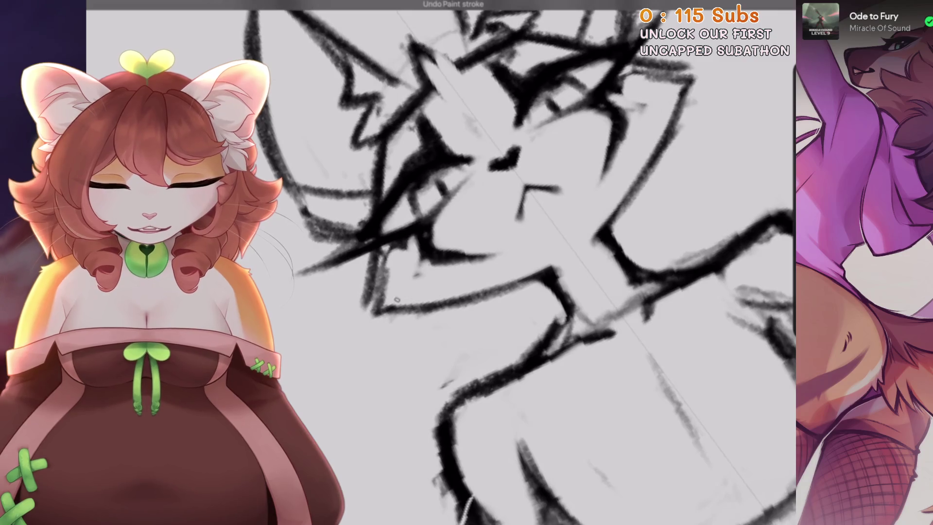
{"action": "scroll", "coordinate": [486, 263], "scroll_direction": "down", "scroll_amount": 3}
{"action": "scroll", "coordinate": [486, 262], "scroll_direction": "up", "scroll_amount": 3}
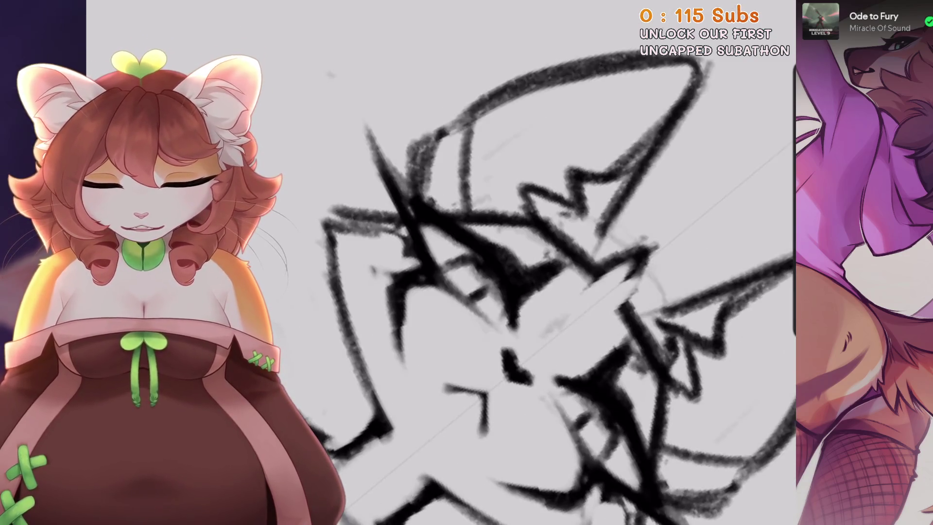
Draw a mirrored line down the cat's face and recentre the face upright
{"action": "left_click_drag", "start_coordinate": [388, 263], "coordinate": [392, 406]}
{"action": "scroll", "coordinate": [391, 406], "scroll_direction": "up", "scroll_amount": 1}
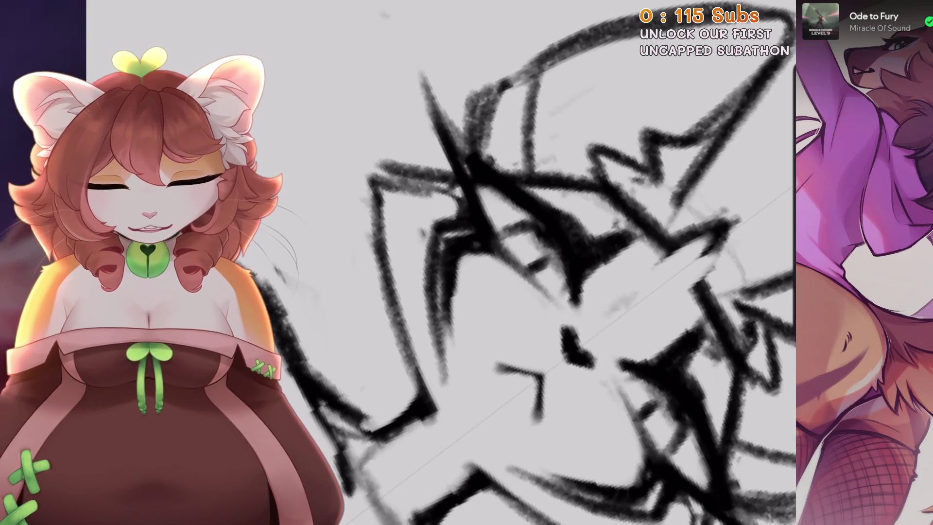
{"action": "scroll", "coordinate": [454, 299], "scroll_direction": "down", "scroll_amount": 1}
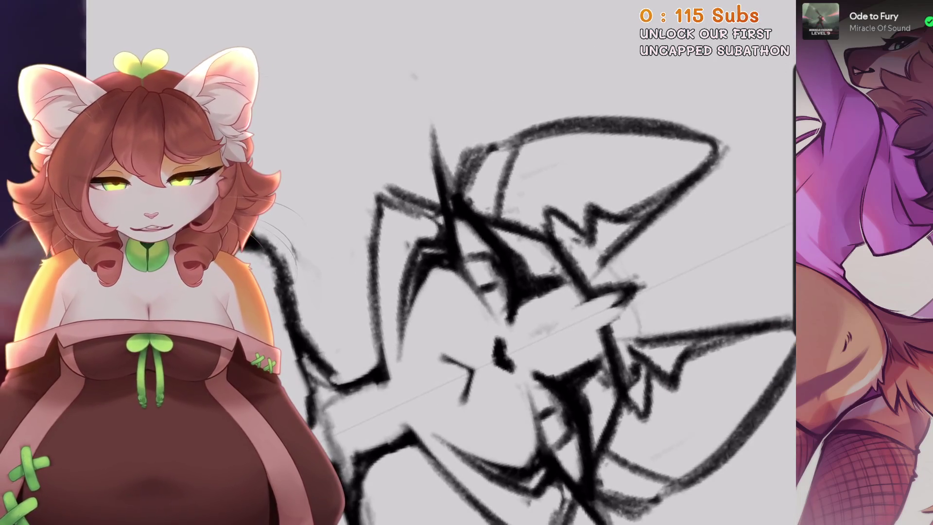
{"action": "scroll", "coordinate": [432, 250], "scroll_direction": "down", "scroll_amount": 2}
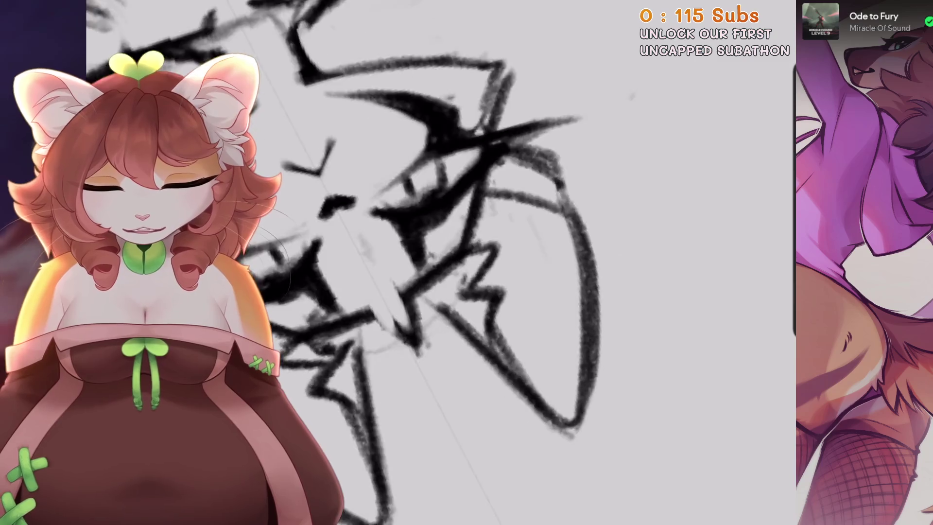
{"action": "scroll", "coordinate": [439, 327], "scroll_direction": "up", "scroll_amount": 3}
{"action": "left_click_drag", "start_coordinate": [446, 338], "coordinate": [471, 269]}
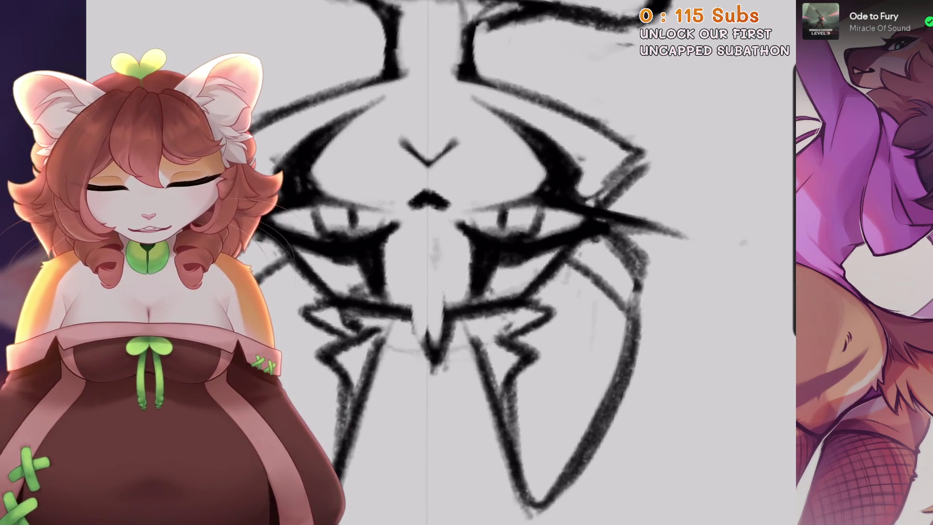
{"action": "left_click_drag", "start_coordinate": [427, 200], "coordinate": [491, 128]}
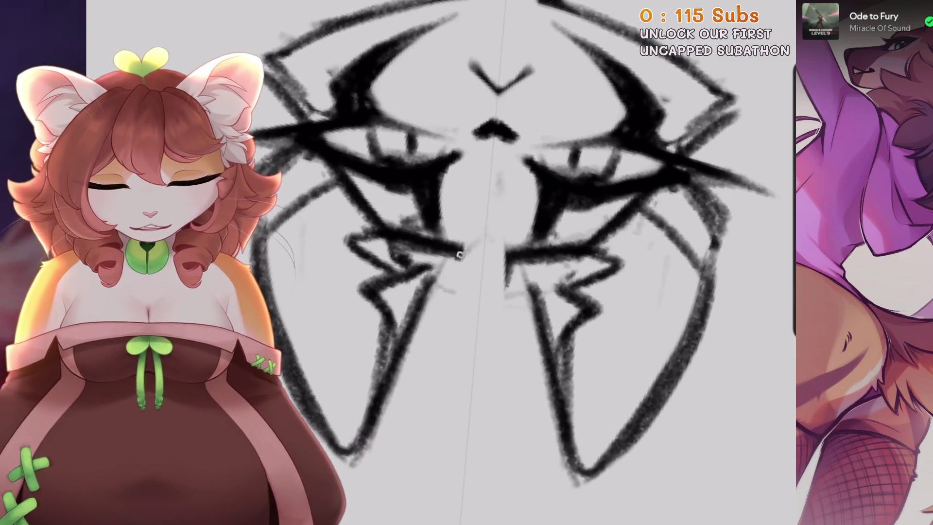
Redraw the chin V darker and longer with light strokes above, then zoom out to the figures
{"action": "left_click_drag", "start_coordinate": [459, 263], "coordinate": [481, 323]}
{"action": "left_click_drag", "start_coordinate": [464, 235], "coordinate": [503, 255]}
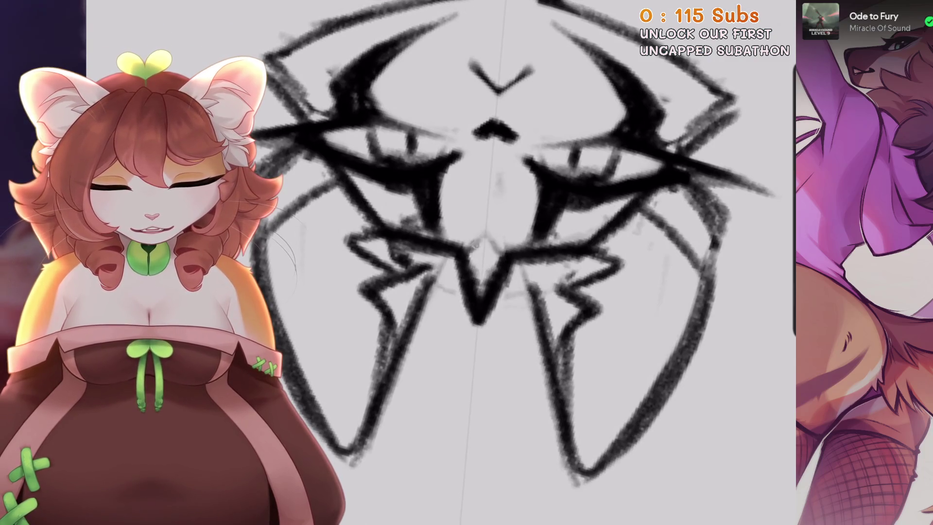
{"action": "left_click_drag", "start_coordinate": [437, 243], "coordinate": [404, 321]}
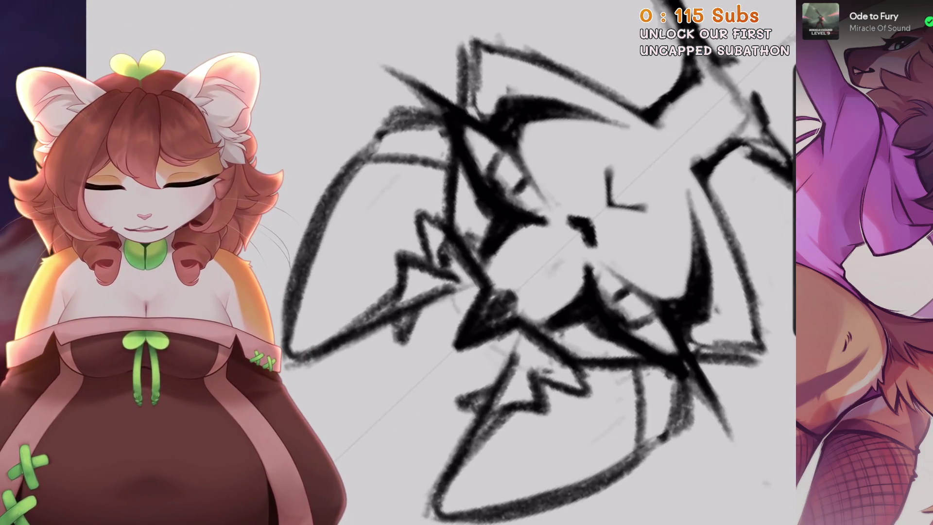
{"action": "left_click_drag", "start_coordinate": [535, 268], "coordinate": [413, 243]}
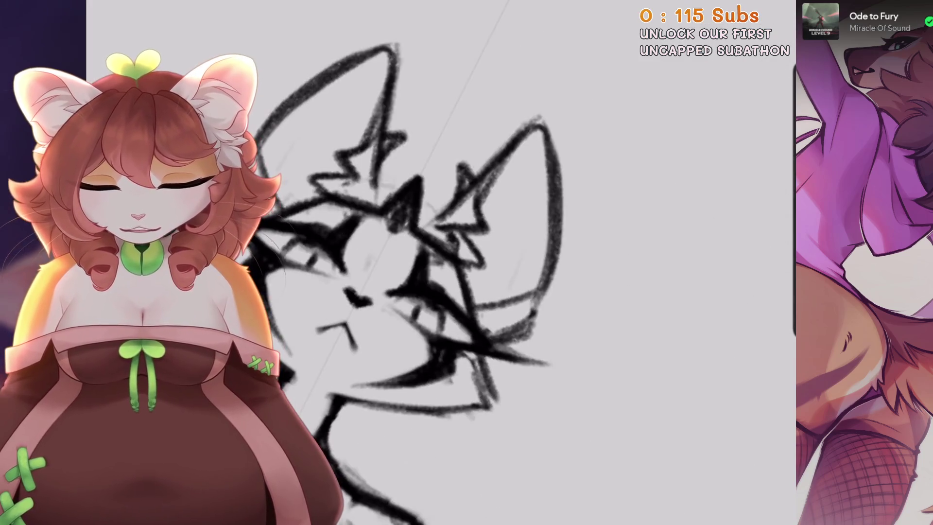
{"action": "key", "text": "ctrl+minus"}
{"action": "key", "text": "ctrl+minus"}
{"action": "key", "text": "ctrl+Tab"}
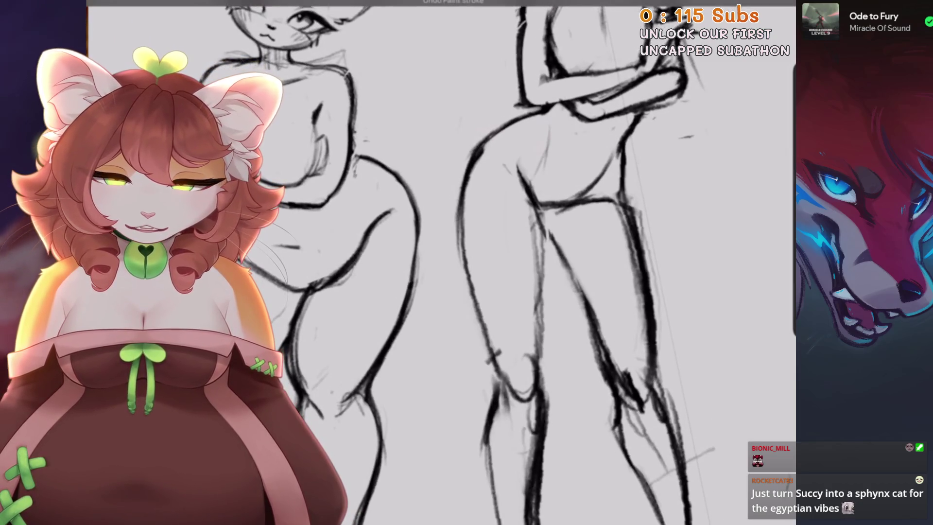
Try a long dark line from the shoulder down the leg, then undo it
{"action": "key", "text": "ctrl+plus"}
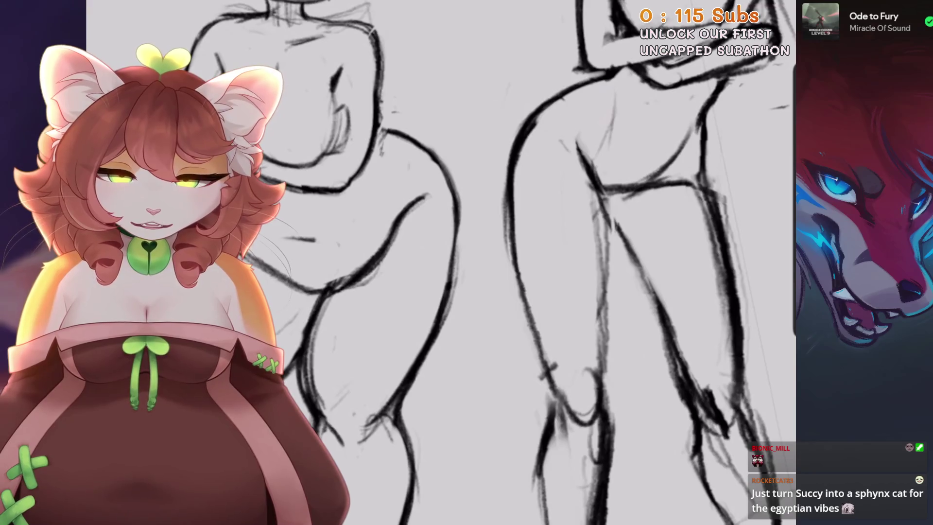
{"action": "key", "text": "ctrl+minus"}
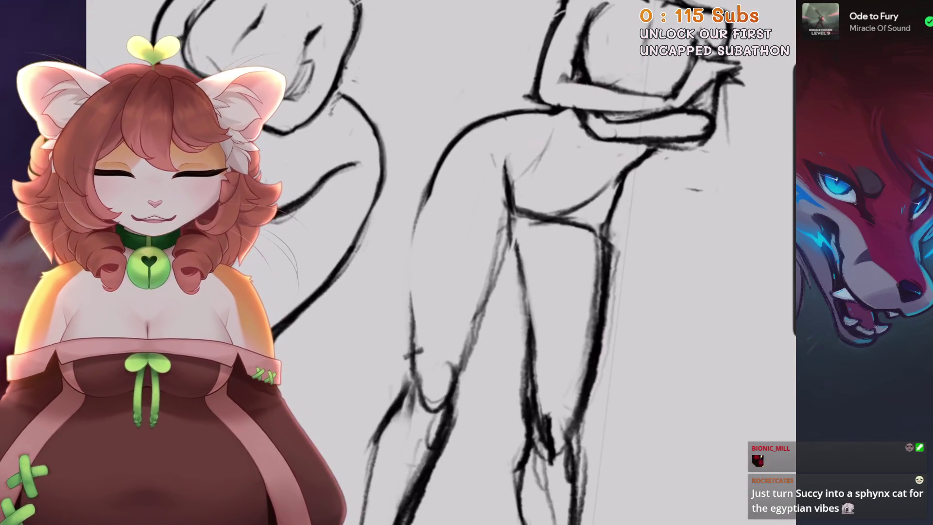
{"action": "key", "text": "ctrl+plus"}
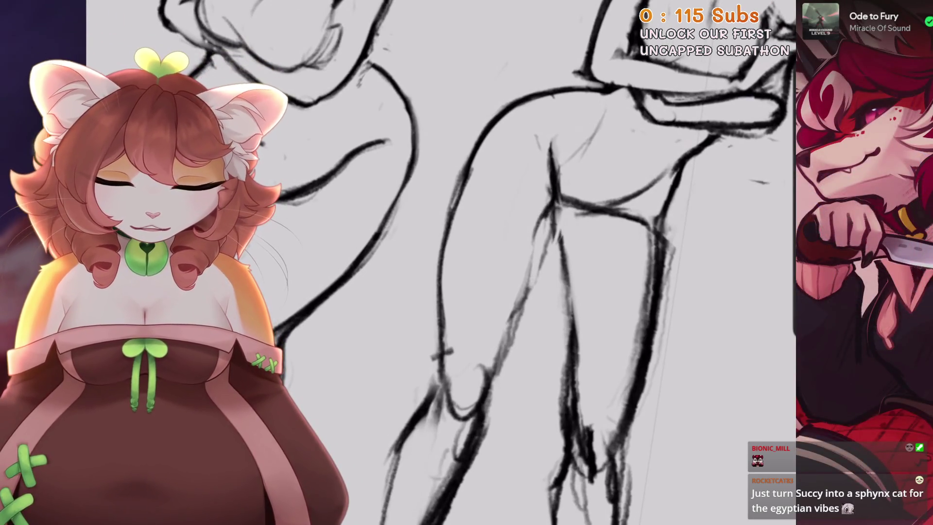
{"action": "key", "text": "ctrl+z"}
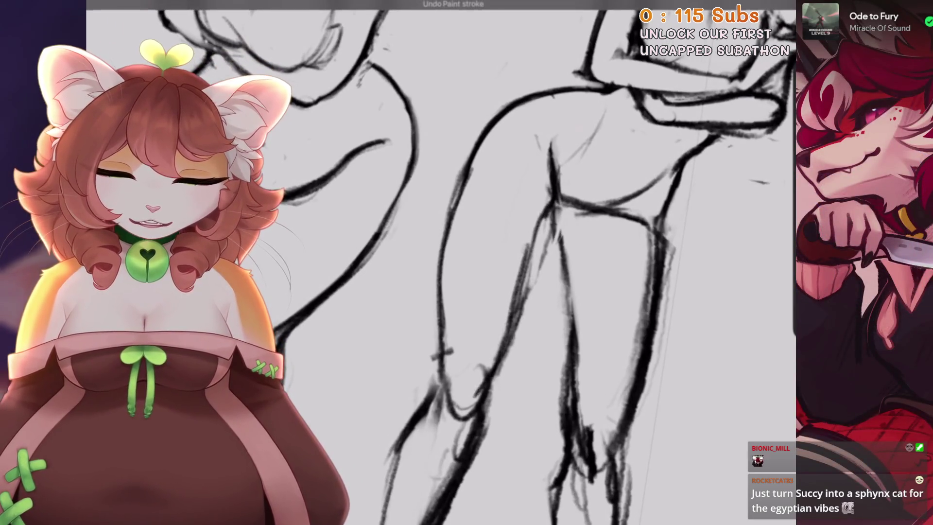
{"action": "scroll", "coordinate": [441, 262], "scroll_direction": "up", "scroll_amount": 3}
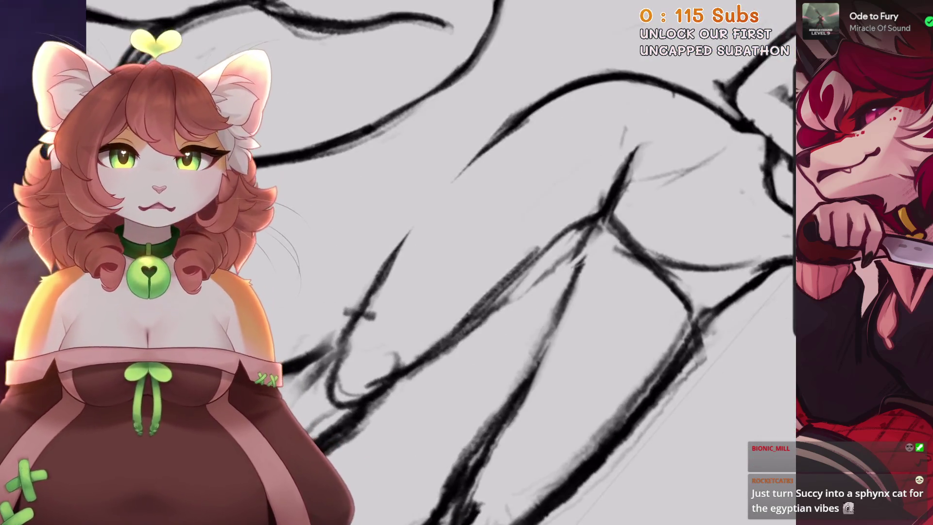
{"action": "key", "text": "4"}
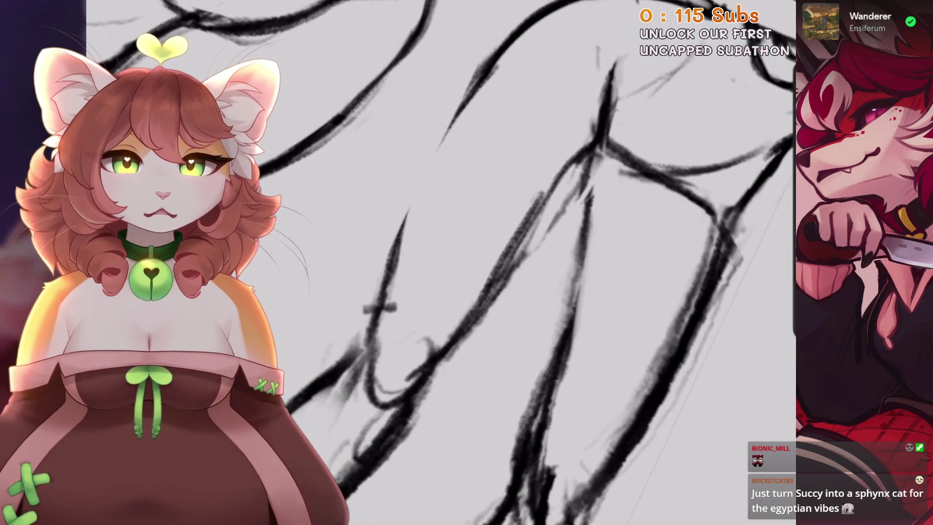
{"action": "key", "text": "6"}
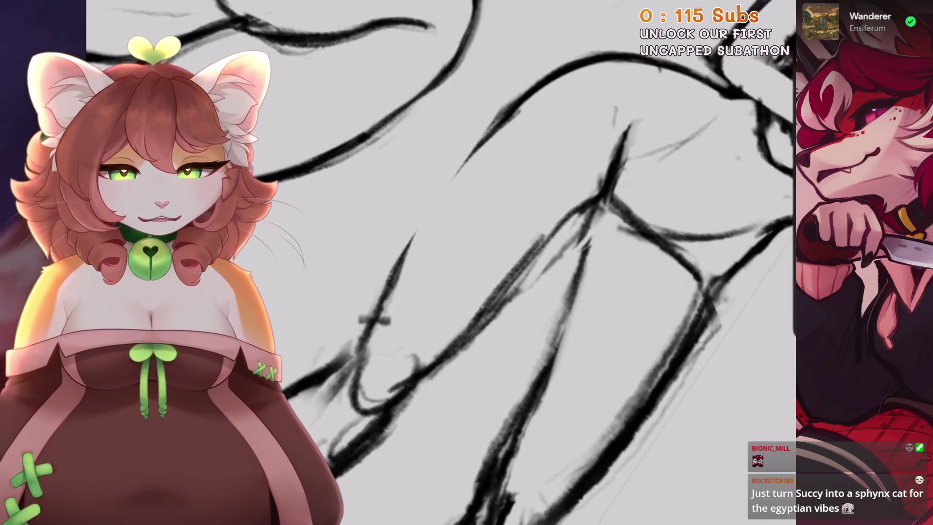
{"action": "left_click_drag", "start_coordinate": [527, 100], "coordinate": [384, 316]}
{"action": "left_click_drag", "start_coordinate": [452, 321], "coordinate": [418, 268]}
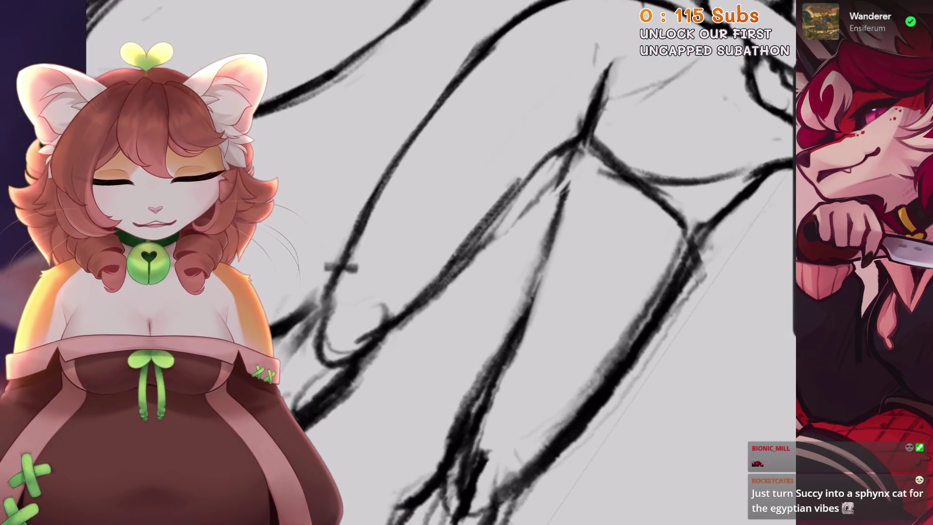
{"action": "key", "text": "ctrl+z"}
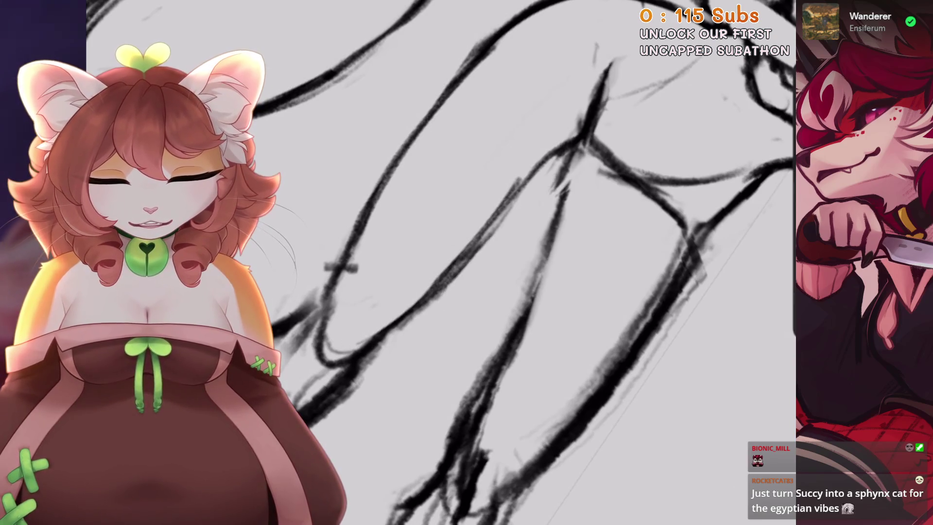
Set the brush size to 20% and erase part of the long diagonal leg line
{"action": "key", "text": "4"}
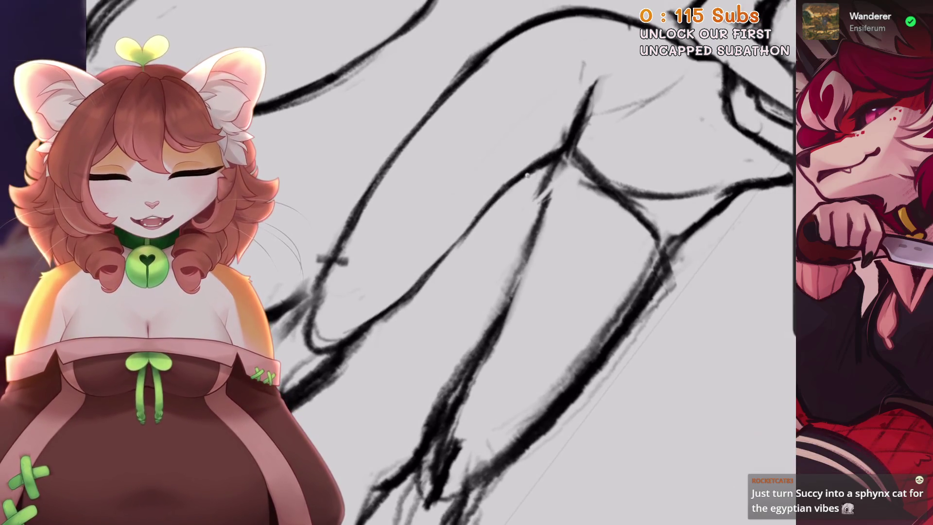
{"action": "scroll", "coordinate": [525, 263], "scroll_direction": "down", "scroll_amount": 5}
{"action": "scroll", "coordinate": [525, 243], "scroll_direction": "up", "scroll_amount": 5}
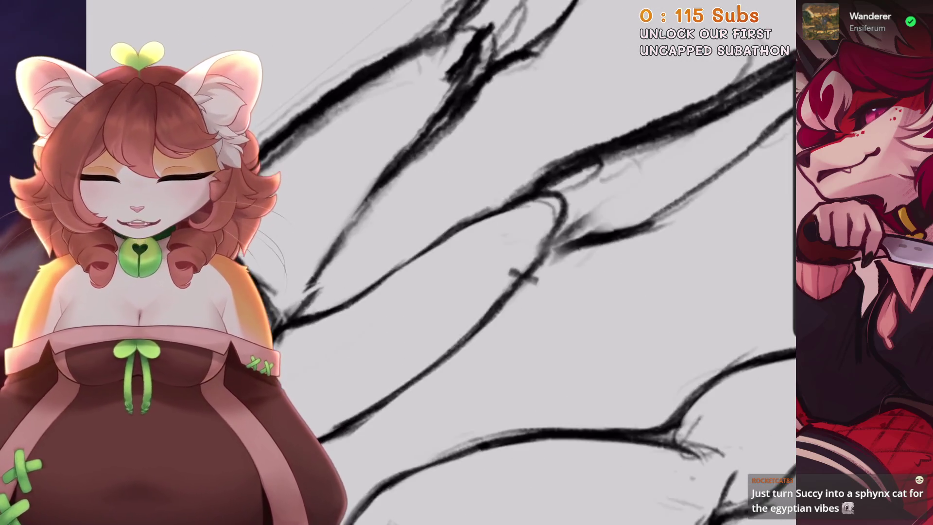
{"action": "key", "text": "4"}
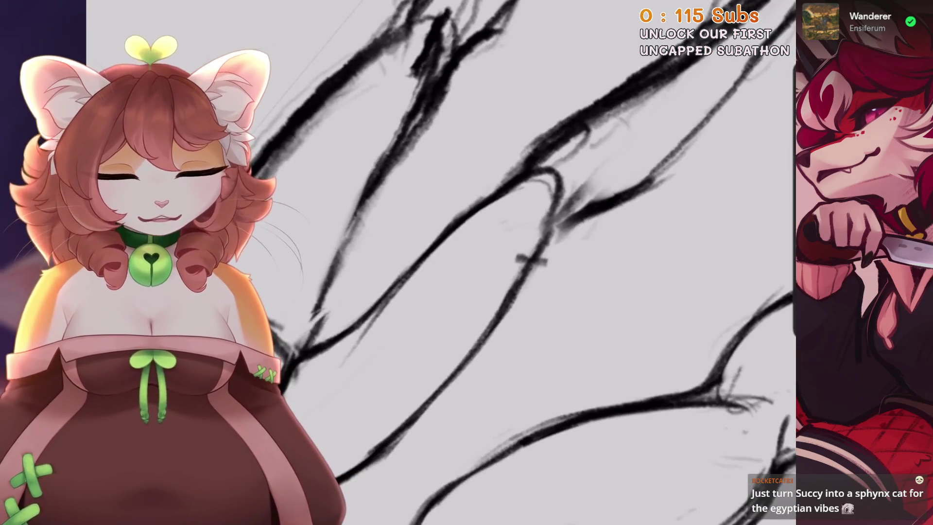
{"action": "key", "text": "4"}
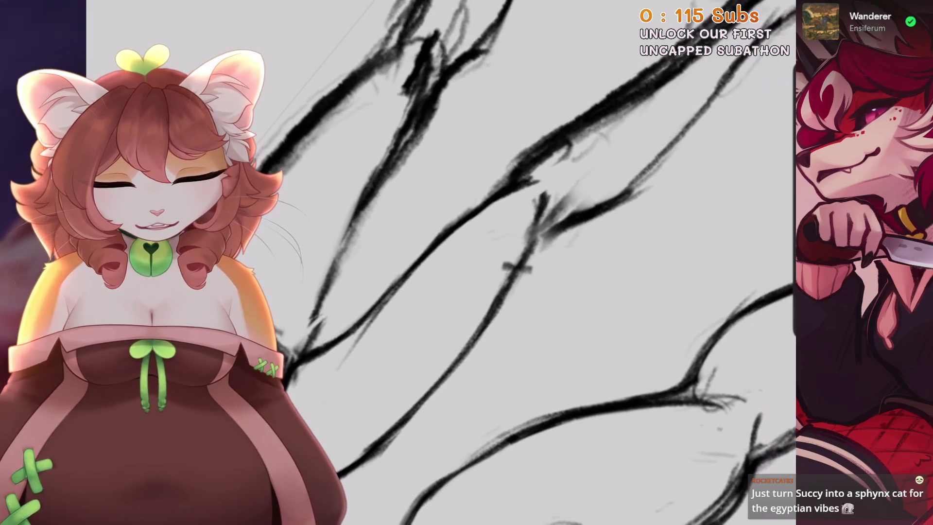
{"action": "scroll", "coordinate": [474, 243], "scroll_direction": "down", "scroll_amount": 5}
{"action": "scroll", "coordinate": [474, 243], "scroll_direction": "up", "scroll_amount": 5}
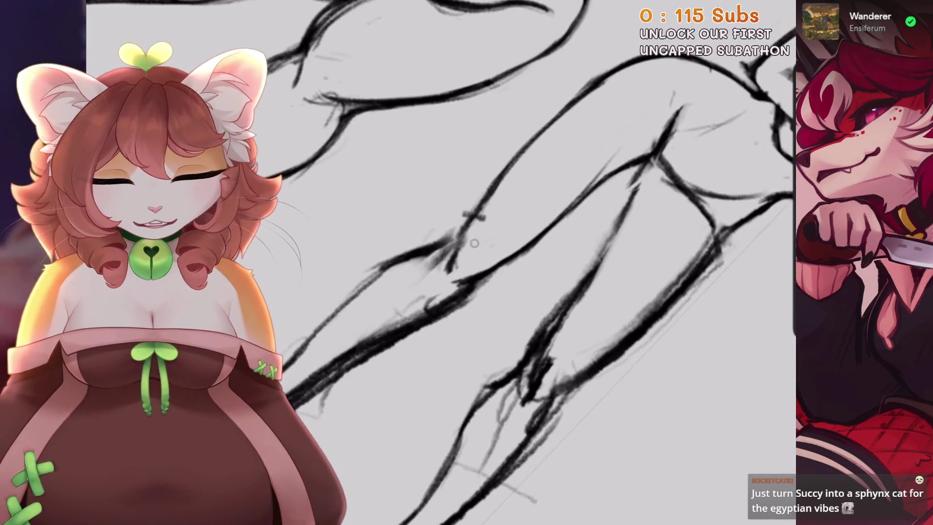
{"action": "key", "text": "6"}
{"action": "key", "text": "6"}
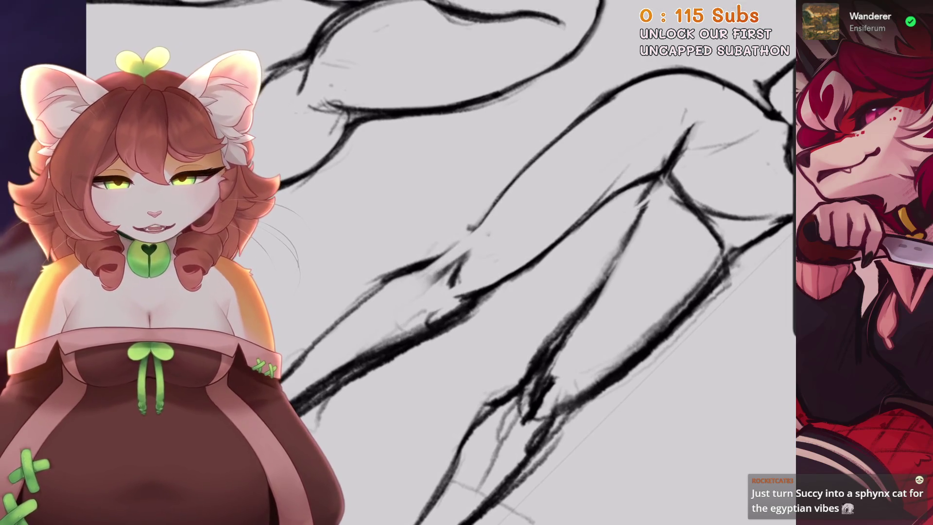
{"action": "key", "text": "4"}
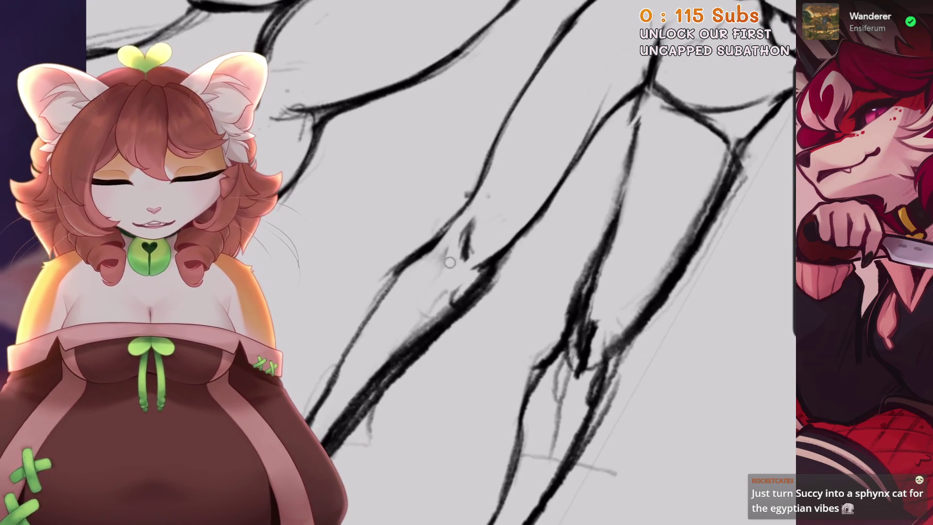
{"action": "key", "text": "6"}
{"action": "key", "text": "4"}
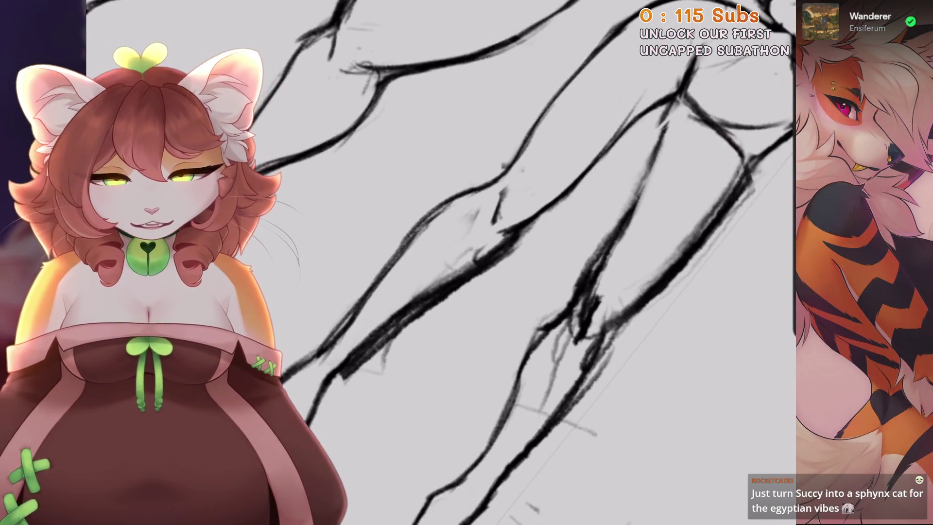
{"action": "key", "text": "4"}
{"action": "key", "text": "6"}
{"action": "left_click_drag", "start_coordinate": [381, 347], "coordinate": [545, 243]}
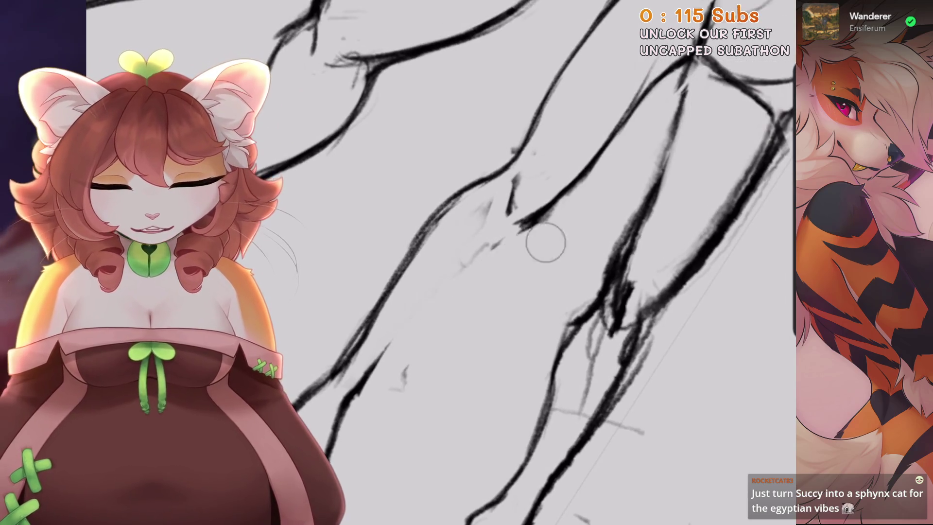
Redraw the diagonal leg line darker, add hatch marks between the legs, and outline the foot
{"action": "key", "text": "4"}
{"action": "left_click_drag", "start_coordinate": [357, 372], "coordinate": [520, 198]}
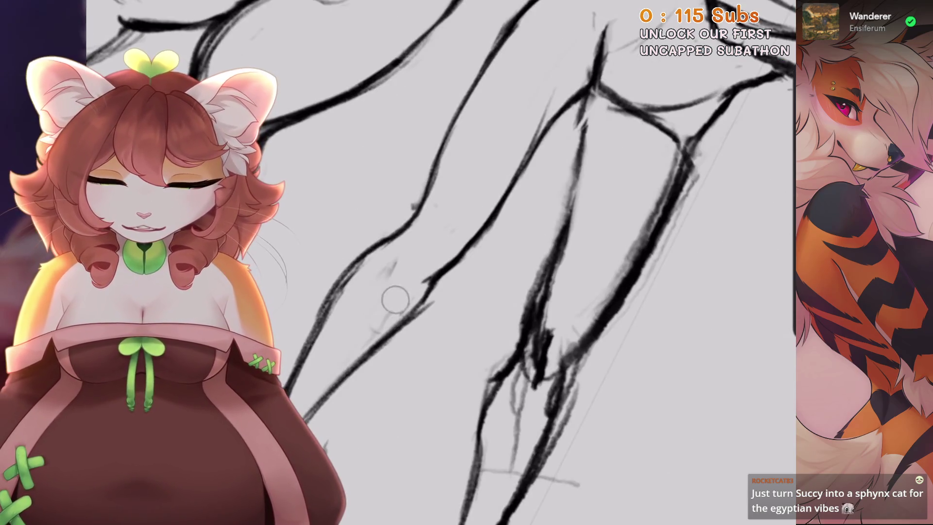
{"action": "mouse_move", "coordinate": [460, 242]}
{"action": "left_mouse_down"}
{"action": "mouse_move", "coordinate": [424, 264]}
{"action": "mouse_move", "coordinate": [464, 267]}
{"action": "left_mouse_up"}
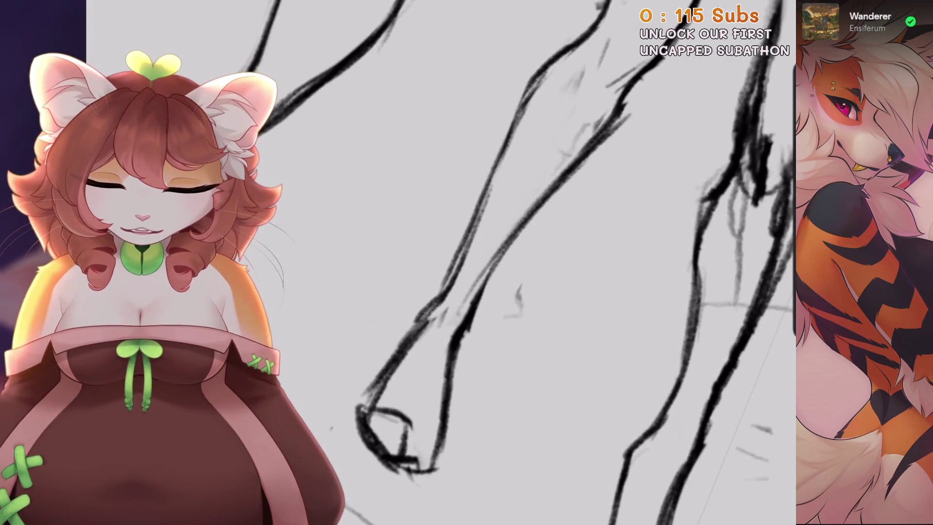
{"action": "key", "text": "ctrl+z"}
{"action": "key", "text": "ctrl+z"}
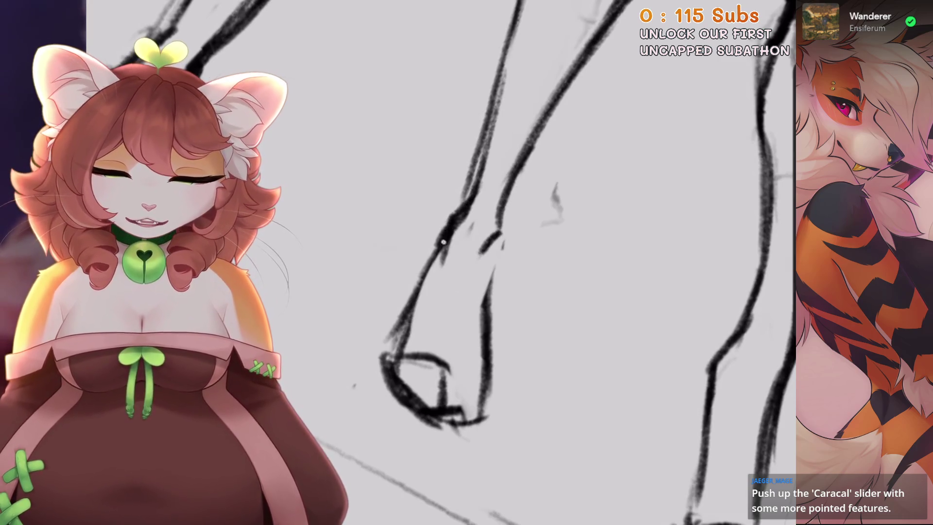
{"action": "left_click_drag", "start_coordinate": [451, 230], "coordinate": [391, 340]}
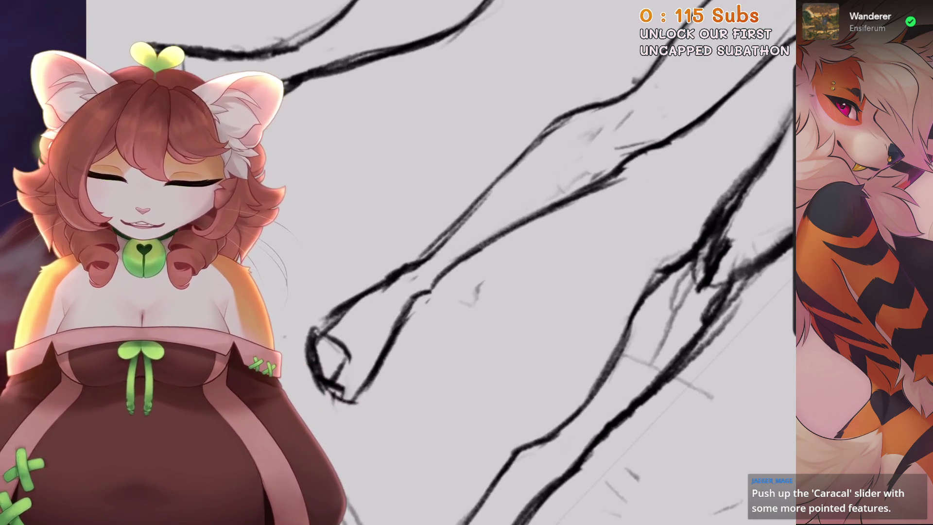
{"action": "key", "text": "ctrl+z"}
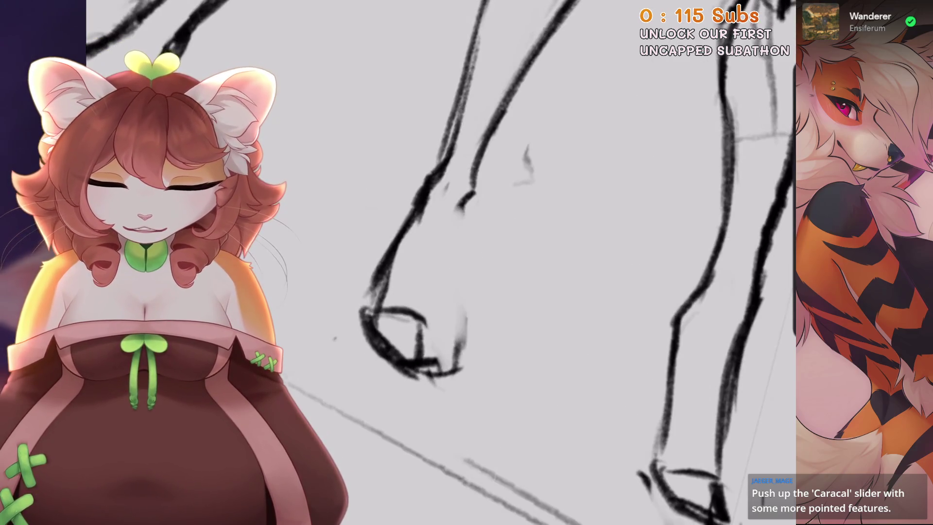
{"action": "left_click_drag", "start_coordinate": [486, 195], "coordinate": [464, 335]}
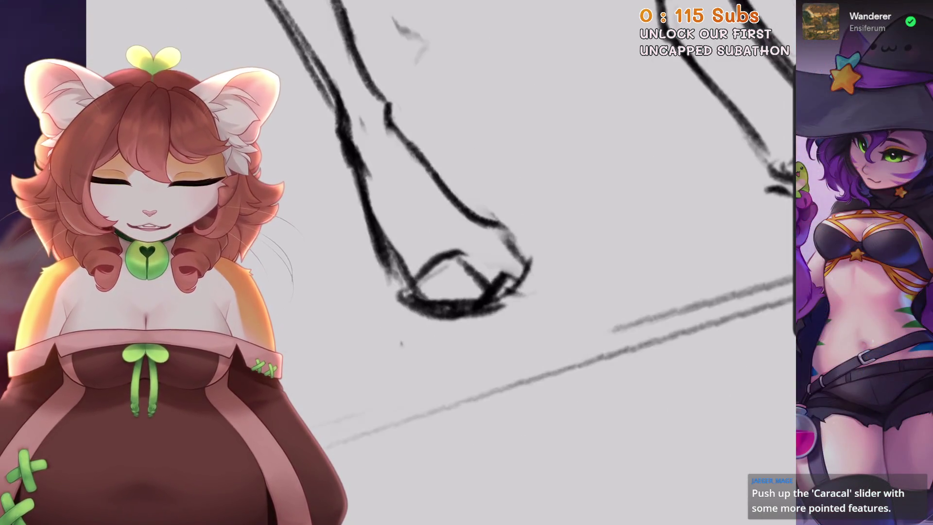
{"action": "mouse_move", "coordinate": [487, 243]}
{"action": "left_mouse_down"}
{"action": "mouse_move", "coordinate": [467, 233]}
{"action": "mouse_move", "coordinate": [515, 204]}
{"action": "left_mouse_up"}
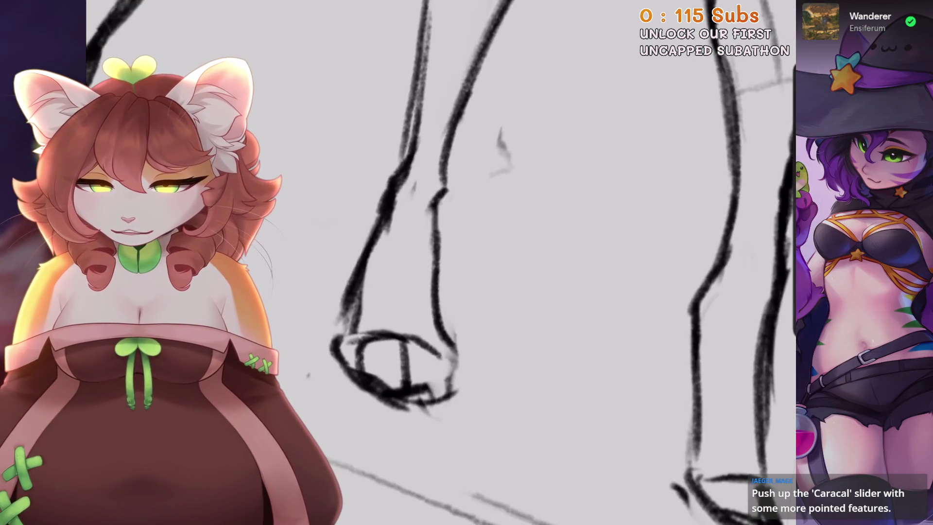
Undo the dark stroke along the right figure's leg and zoom in on its legs
{"action": "scroll", "coordinate": [486, 262], "scroll_direction": "down", "scroll_amount": 3}
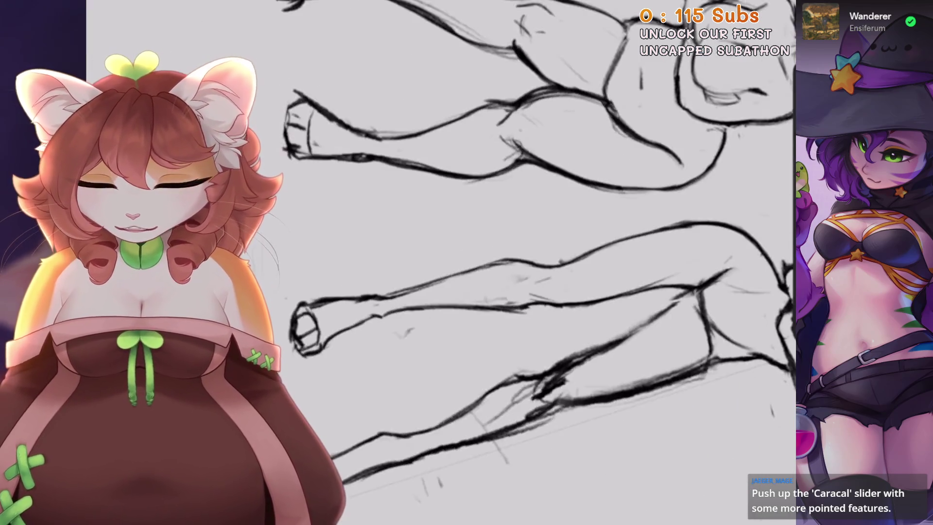
{"action": "scroll", "coordinate": [487, 262], "scroll_direction": "up", "scroll_amount": 2}
{"action": "scroll", "coordinate": [415, 336], "scroll_direction": "down", "scroll_amount": 2}
{"action": "scroll", "coordinate": [414, 336], "scroll_direction": "up", "scroll_amount": 4}
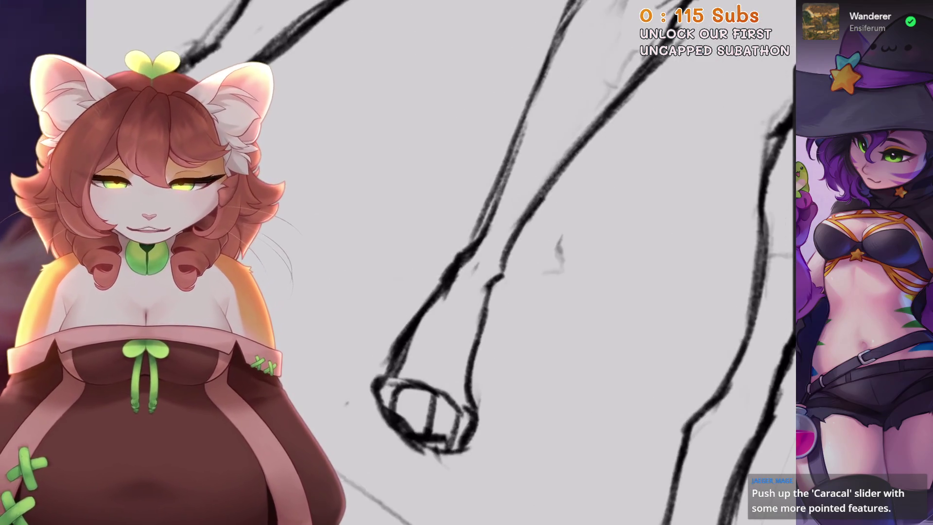
{"action": "key", "text": "ctrl+z"}
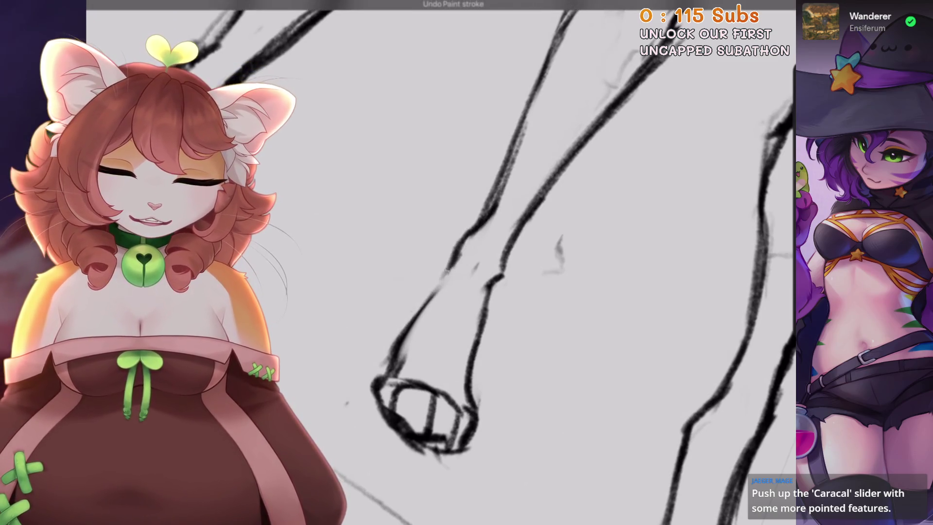
{"action": "scroll", "coordinate": [438, 340], "scroll_direction": "down", "scroll_amount": 1}
{"action": "scroll", "coordinate": [486, 262], "scroll_direction": "down", "scroll_amount": 1}
{"action": "scroll", "coordinate": [486, 263], "scroll_direction": "down", "scroll_amount": 3}
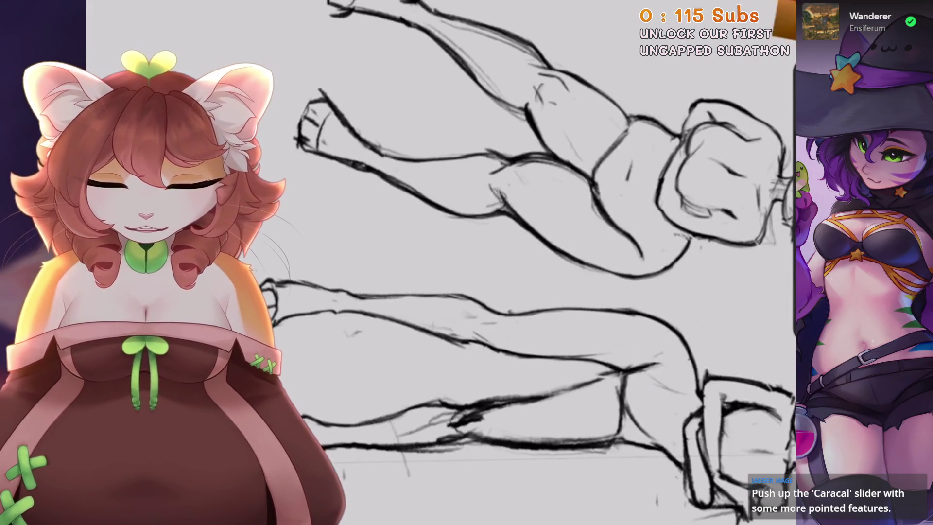
{"action": "scroll", "coordinate": [486, 262], "scroll_direction": "down", "scroll_amount": 3}
{"action": "scroll", "coordinate": [486, 262], "scroll_direction": "down", "scroll_amount": 2}
{"action": "scroll", "coordinate": [486, 263], "scroll_direction": "up", "scroll_amount": 1}
{"action": "scroll", "coordinate": [486, 263], "scroll_direction": "up", "scroll_amount": 3}
{"action": "scroll", "coordinate": [486, 262], "scroll_direction": "up", "scroll_amount": 2}
{"action": "scroll", "coordinate": [486, 263], "scroll_direction": "up", "scroll_amount": 1}
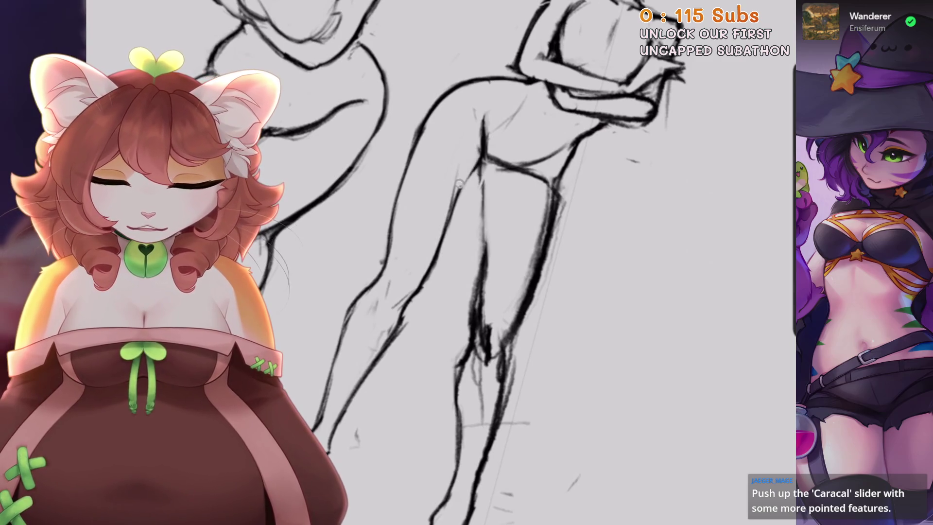
{"action": "scroll", "coordinate": [487, 262], "scroll_direction": "up", "scroll_amount": 1}
{"action": "scroll", "coordinate": [487, 263], "scroll_direction": "down", "scroll_amount": 3}
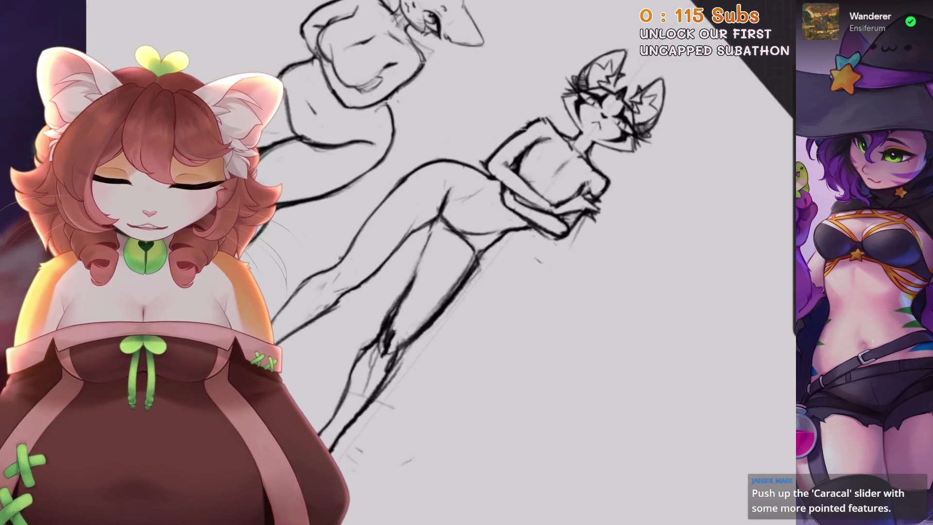
{"action": "scroll", "coordinate": [486, 263], "scroll_direction": "up", "scroll_amount": 1}
{"action": "scroll", "coordinate": [486, 263], "scroll_direction": "up", "scroll_amount": 1}
{"action": "scroll", "coordinate": [486, 263], "scroll_direction": "up", "scroll_amount": 1}
{"action": "scroll", "coordinate": [486, 263], "scroll_direction": "up", "scroll_amount": 1}
{"action": "scroll", "coordinate": [486, 262], "scroll_direction": "up", "scroll_amount": 1}
{"action": "scroll", "coordinate": [487, 263], "scroll_direction": "up", "scroll_amount": 1}
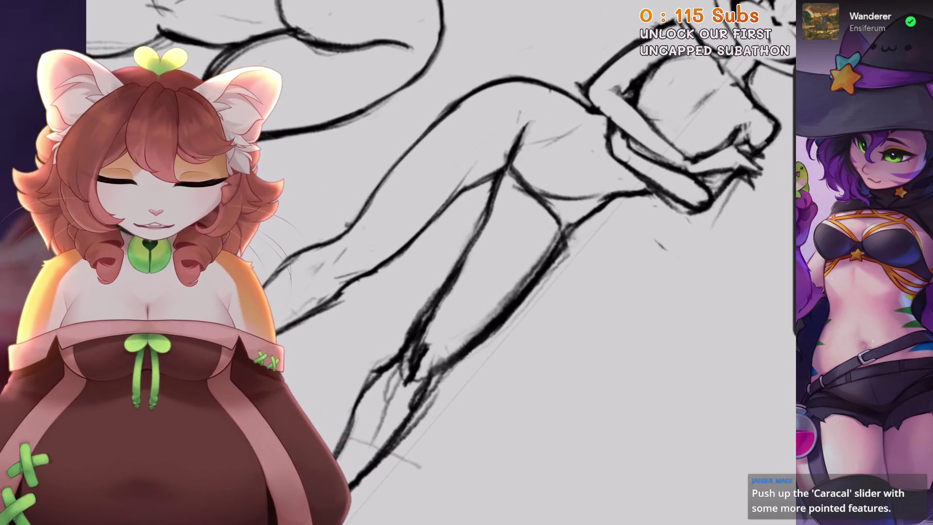
{"action": "scroll", "coordinate": [486, 262], "scroll_direction": "down", "scroll_amount": 1}
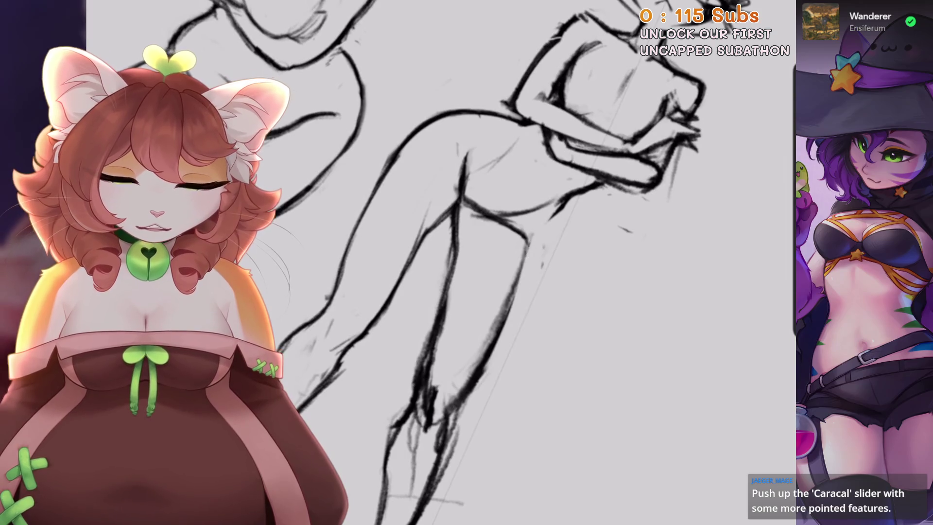
{"action": "scroll", "coordinate": [487, 262], "scroll_direction": "down", "scroll_amount": 1}
{"action": "scroll", "coordinate": [486, 263], "scroll_direction": "down", "scroll_amount": 1}
{"action": "scroll", "coordinate": [486, 262], "scroll_direction": "up", "scroll_amount": 2}
Discard stray leg strokes and draw a darker leg line on the right figure
{"action": "left_click_drag", "start_coordinate": [507, 201], "coordinate": [417, 274]}
{"action": "key", "text": "ctrl+z"}
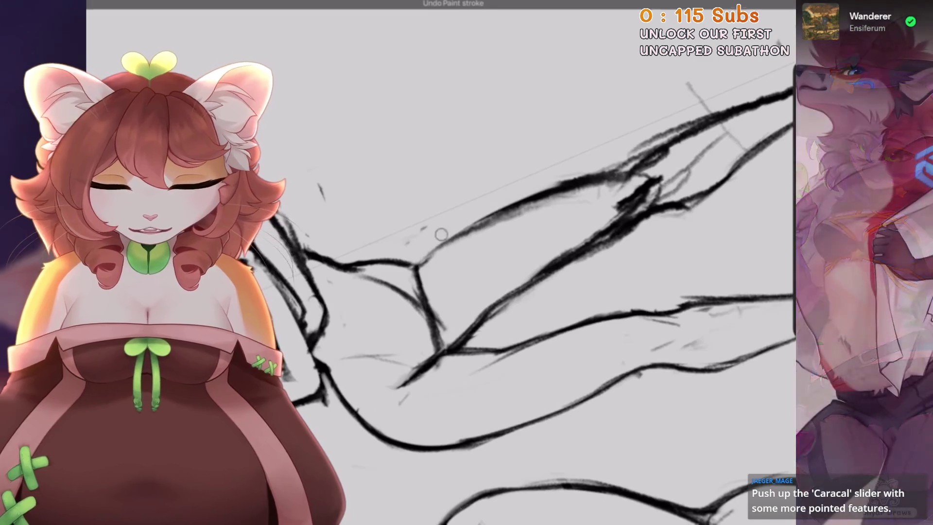
{"action": "scroll", "coordinate": [486, 263], "scroll_direction": "down", "scroll_amount": 1}
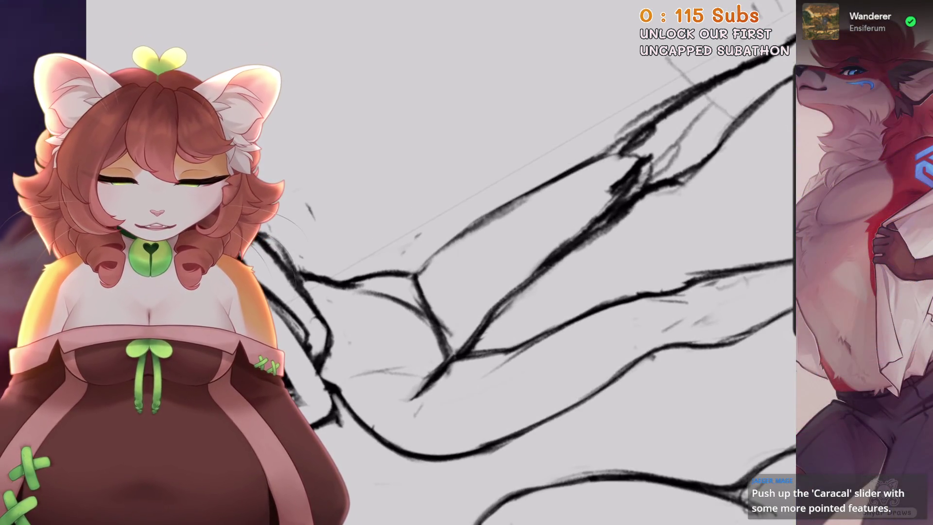
{"action": "scroll", "coordinate": [535, 262], "scroll_direction": "down", "scroll_amount": 1}
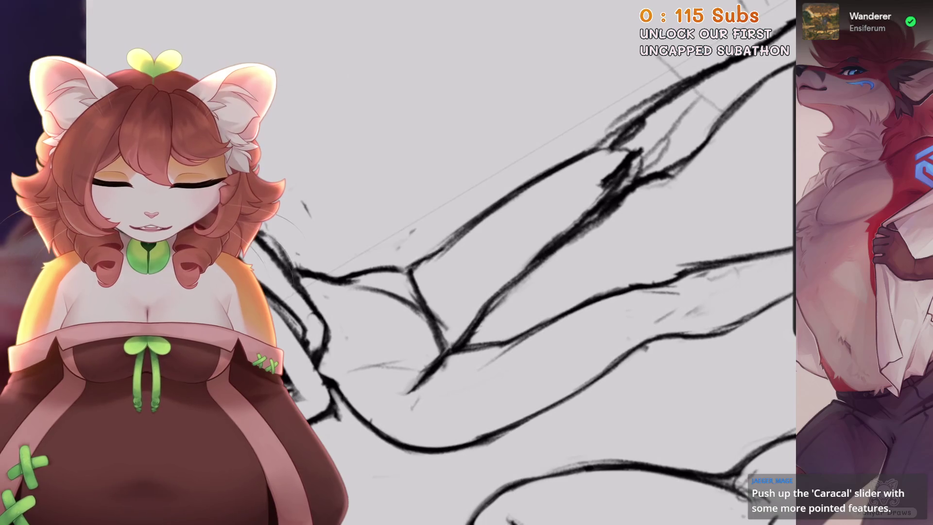
{"action": "scroll", "coordinate": [486, 263], "scroll_direction": "down", "scroll_amount": 1}
{"action": "scroll", "coordinate": [486, 262], "scroll_direction": "up", "scroll_amount": 1}
{"action": "key", "text": "ctrl+z"}
{"action": "left_click_drag", "start_coordinate": [415, 224], "coordinate": [343, 323]}
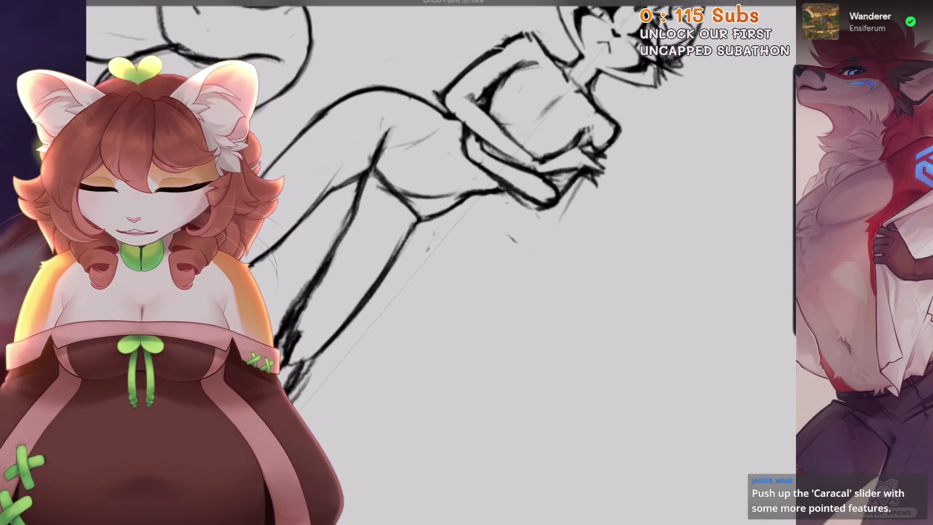
{"action": "scroll", "coordinate": [486, 263], "scroll_direction": "up", "scroll_amount": 1}
{"action": "scroll", "coordinate": [486, 262], "scroll_direction": "up", "scroll_amount": 2}
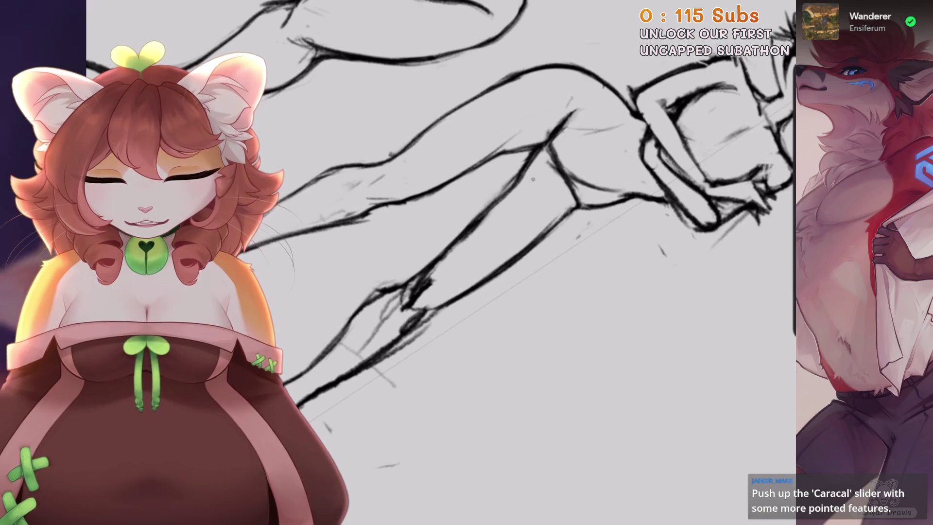
Rotate and pan the canvas so the right figure's lower legs run vertically
{"action": "left_click_drag", "start_coordinate": [465, 217], "coordinate": [534, 291]}
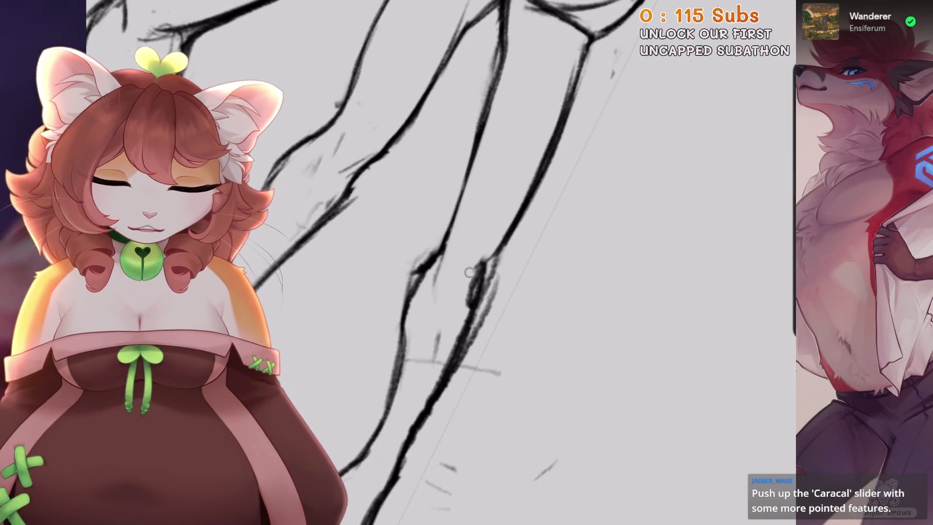
{"action": "left_click_drag", "start_coordinate": [470, 272], "coordinate": [455, 306]}
{"action": "scroll", "coordinate": [453, 190], "scroll_direction": "up", "scroll_amount": 2}
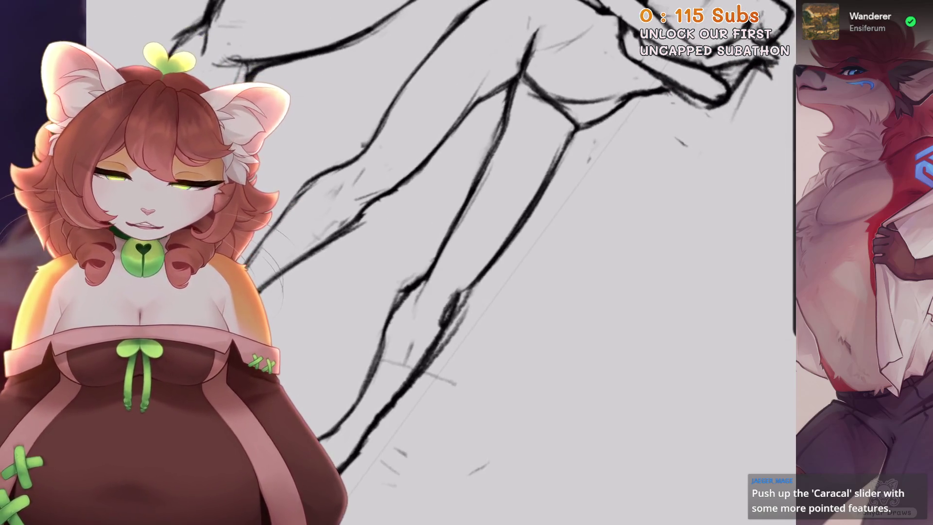
{"action": "scroll", "coordinate": [452, 189], "scroll_direction": "up", "scroll_amount": 1}
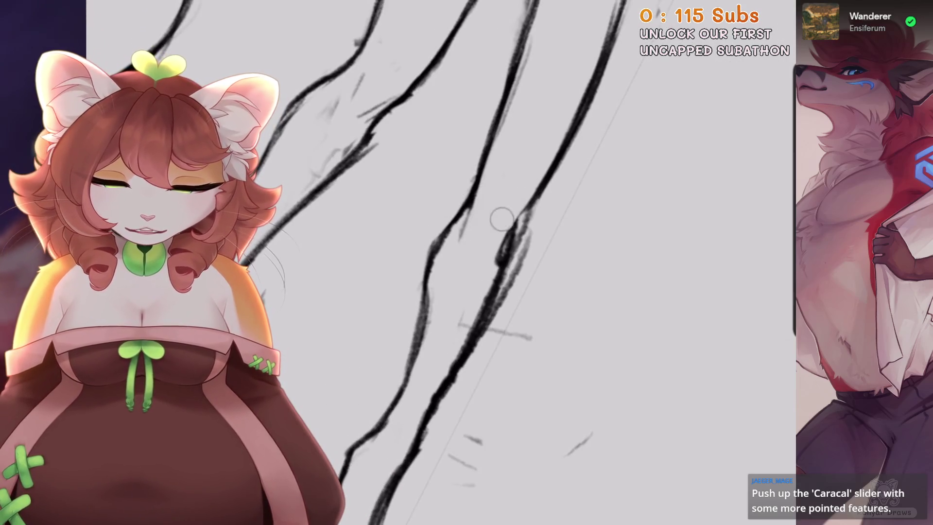
{"action": "left_click_drag", "start_coordinate": [501, 220], "coordinate": [490, 221]}
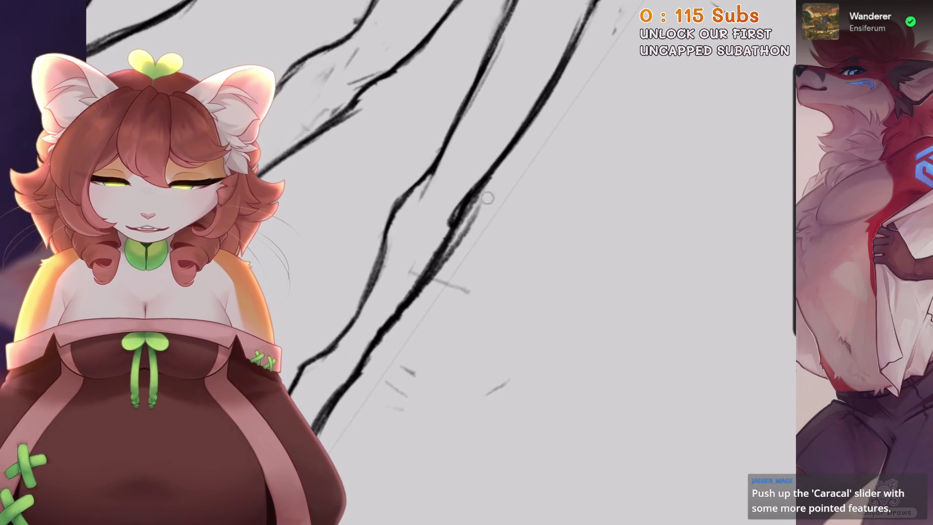
{"action": "scroll", "coordinate": [423, 298], "scroll_direction": "down", "scroll_amount": 3}
Turn the figure upright onto its feet, undo a misstroke, and erase excess inner leg line
{"action": "left_click_drag", "start_coordinate": [486, 243], "coordinate": [437, 204]}
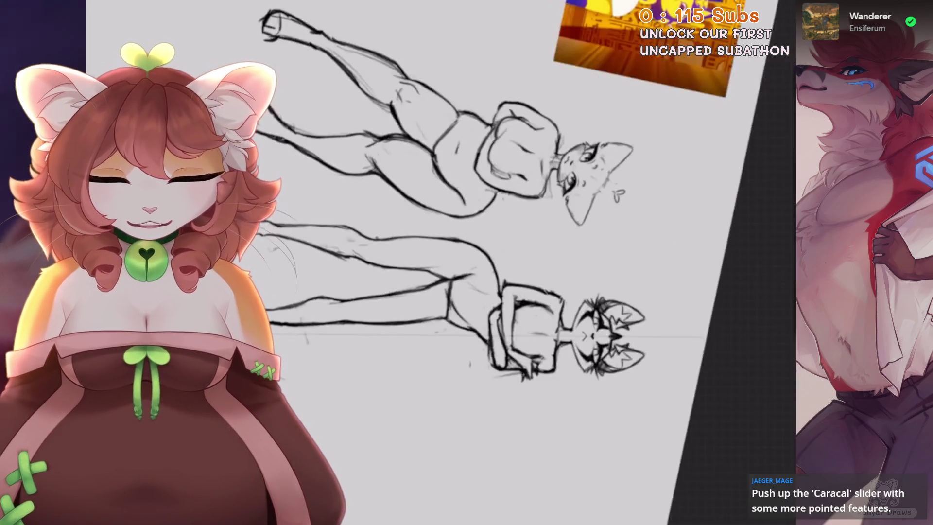
{"action": "scroll", "coordinate": [437, 263], "scroll_direction": "up", "scroll_amount": 3}
{"action": "left_click_drag", "start_coordinate": [486, 243], "coordinate": [438, 301]}
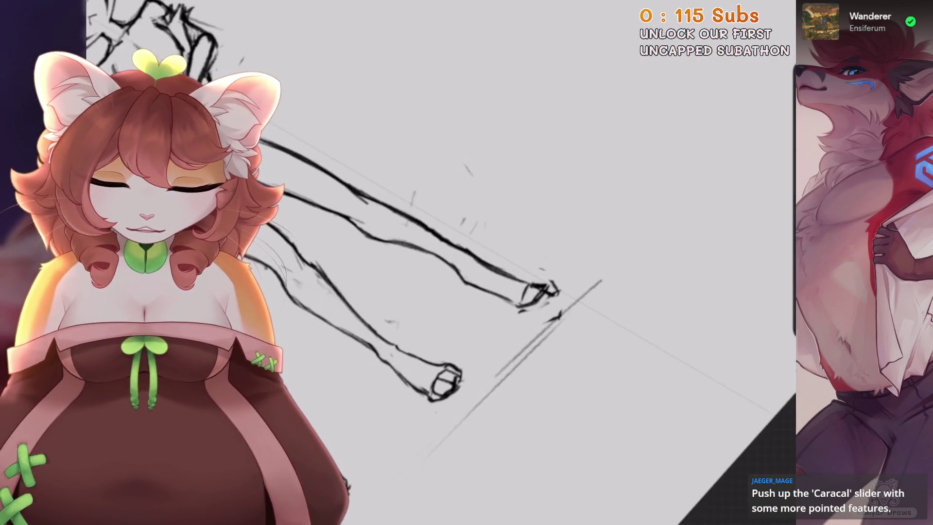
{"action": "key", "text": "ctrl+z"}
{"action": "left_click_drag", "start_coordinate": [486, 243], "coordinate": [485, 185]}
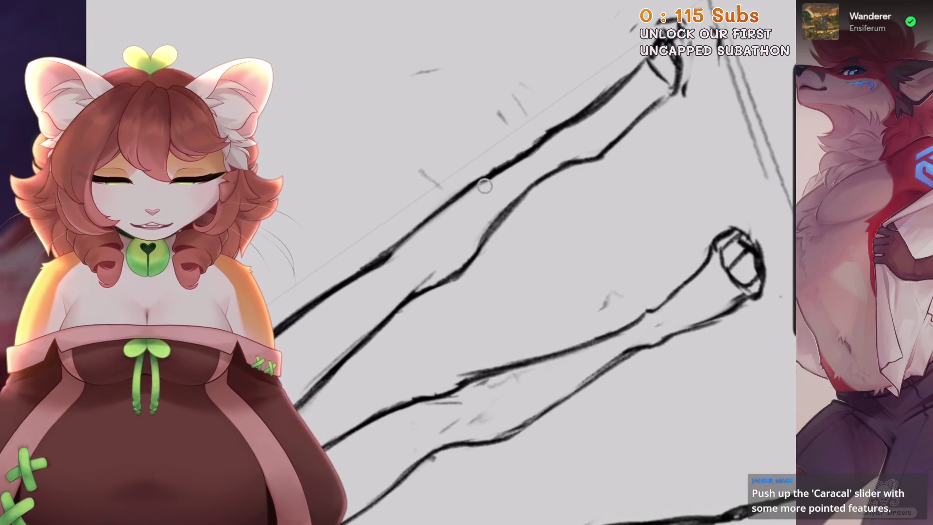
{"action": "scroll", "coordinate": [438, 292], "scroll_direction": "down", "scroll_amount": 1}
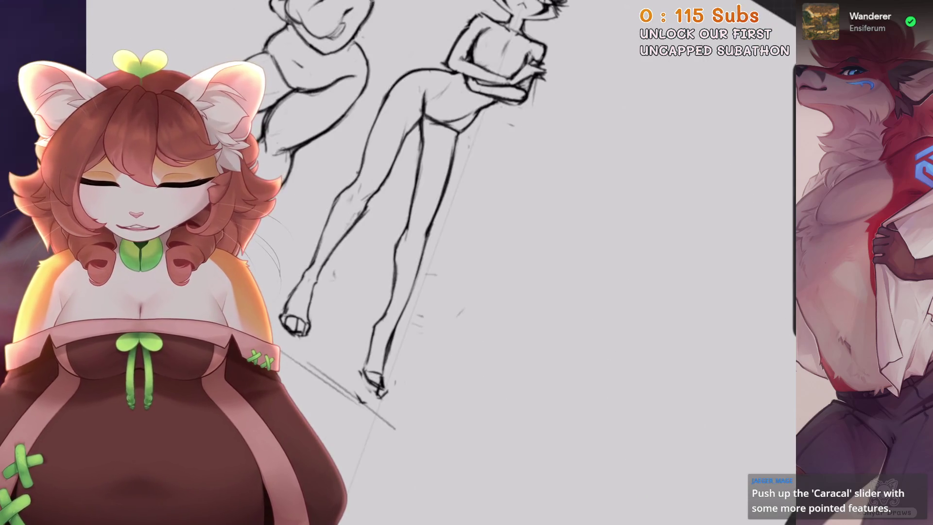
{"action": "left_click_drag", "start_coordinate": [486, 243], "coordinate": [438, 292]}
{"action": "left_click_drag", "start_coordinate": [487, 204], "coordinate": [486, 214]}
{"action": "left_click_drag", "start_coordinate": [437, 243], "coordinate": [455, 265]}
{"action": "mouse_move", "coordinate": [484, 180]}
{"action": "left_mouse_down"}
{"action": "mouse_move", "coordinate": [459, 257]}
{"action": "mouse_move", "coordinate": [437, 194]}
{"action": "mouse_move", "coordinate": [500, 291]}
{"action": "mouse_move", "coordinate": [431, 347]}
{"action": "left_mouse_up"}
Freehand-select the lower leg section, apply a Distort transform to its contour, and commit it
{"action": "key", "text": "s"}
{"action": "key", "text": "v"}
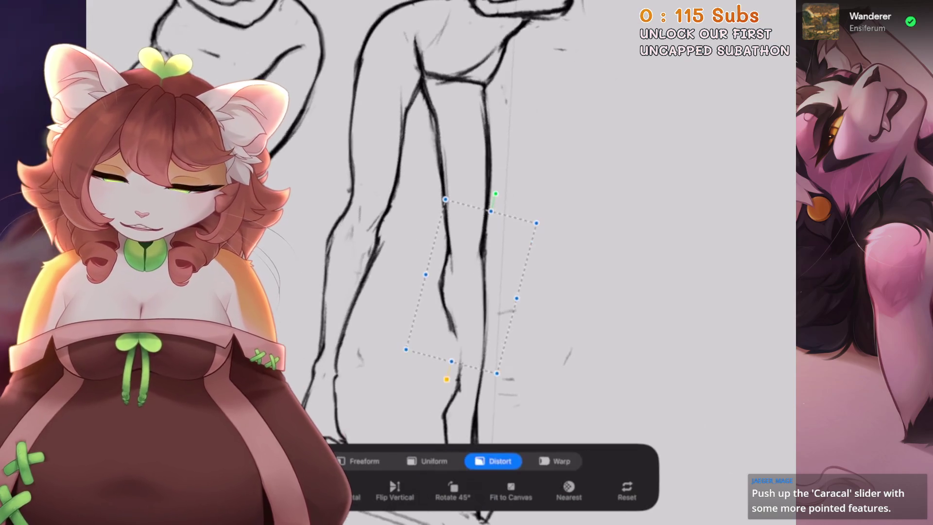
{"action": "key", "text": "b"}
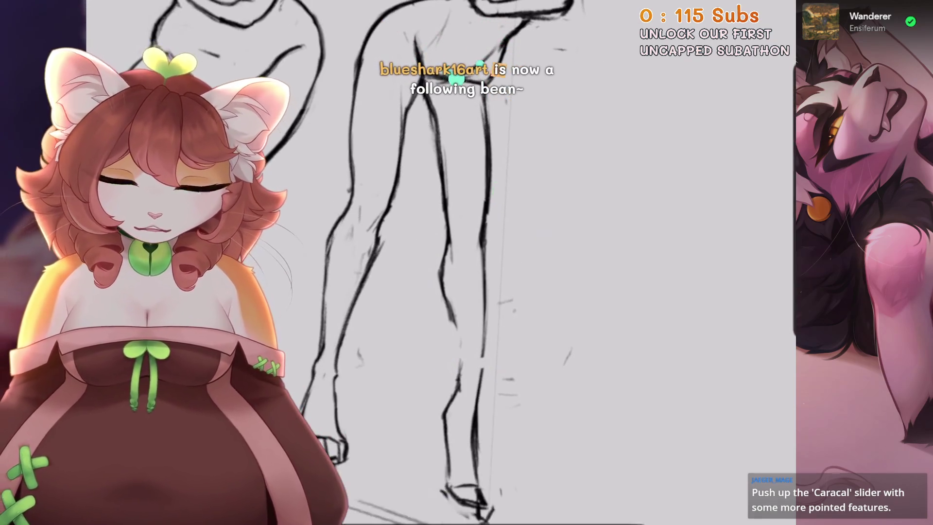
{"action": "left_click_drag", "start_coordinate": [433, 119], "coordinate": [427, 124]}
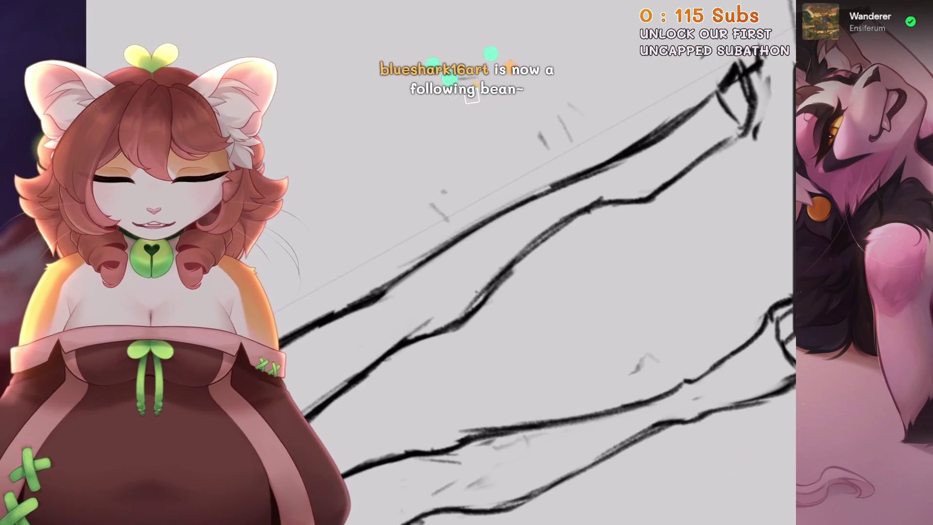
{"action": "left_click_drag", "start_coordinate": [486, 243], "coordinate": [438, 292]}
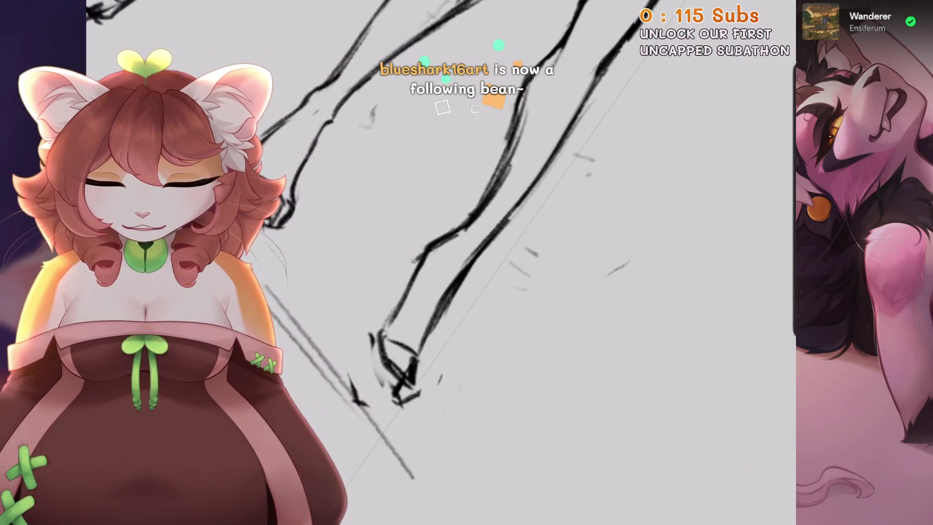
{"action": "left_click_drag", "start_coordinate": [469, 262], "coordinate": [437, 113]}
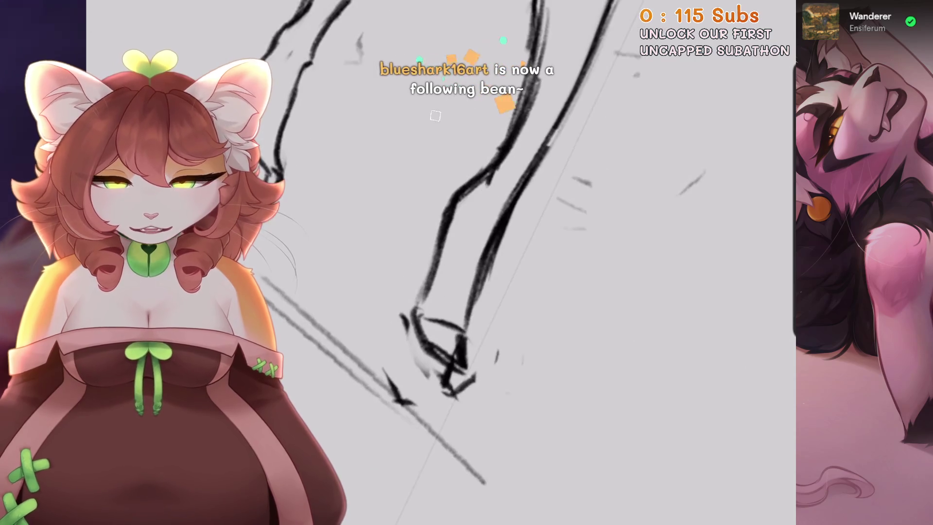
{"action": "left_click_drag", "start_coordinate": [455, 356], "coordinate": [438, 291]}
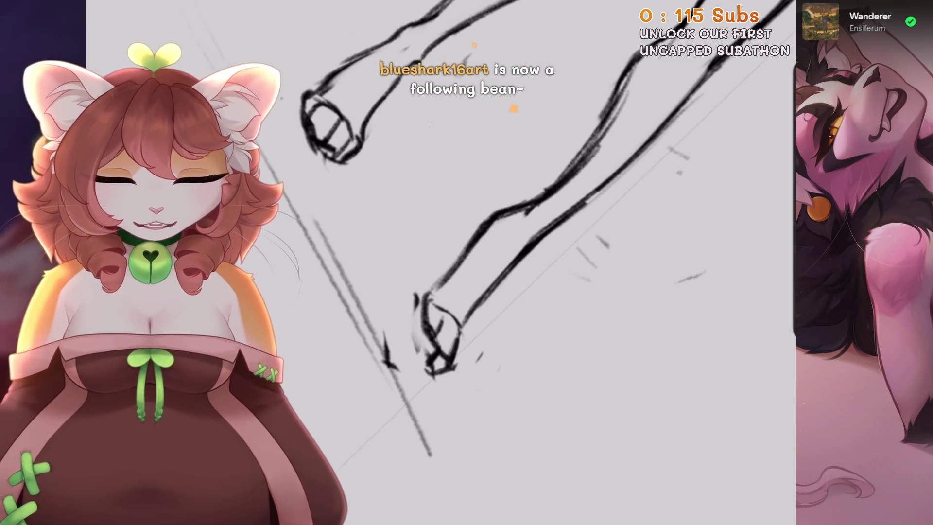
{"action": "scroll", "coordinate": [438, 243], "scroll_direction": "down", "scroll_amount": 5}
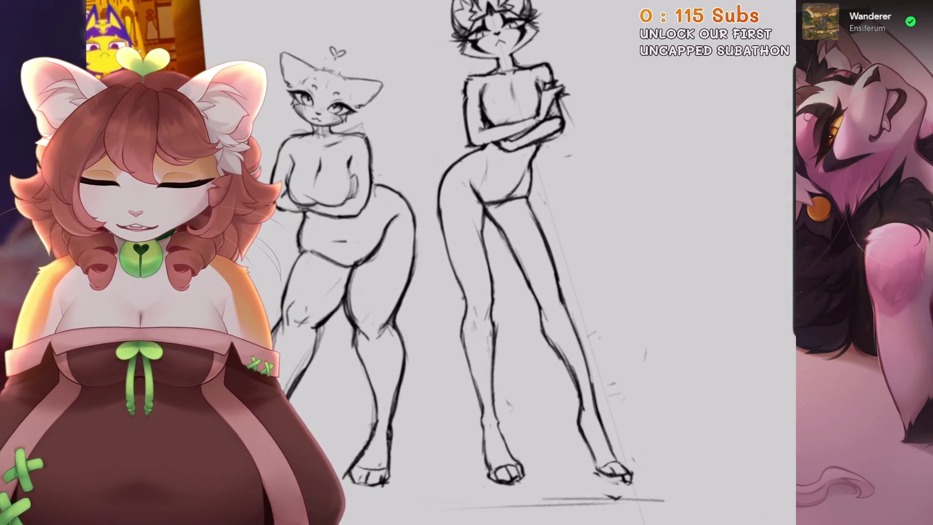
Sketch curved tail lines beside the right figure, then undo the tail strokes
{"action": "left_click_drag", "start_coordinate": [387, 160], "coordinate": [442, 194]}
{"action": "key", "text": "ctrl+z"}
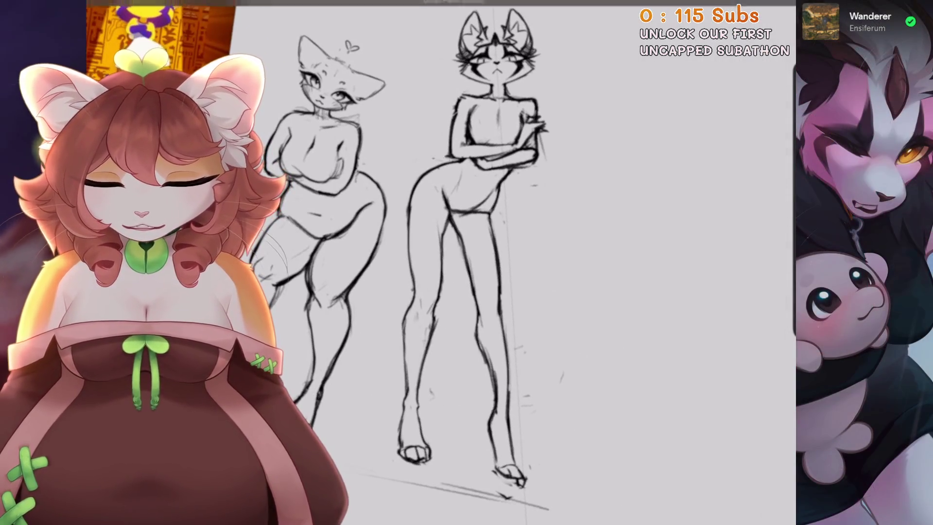
{"action": "left_click_drag", "start_coordinate": [420, 142], "coordinate": [440, 161]}
{"action": "key", "text": "ctrl+z"}
{"action": "scroll", "coordinate": [535, 262], "scroll_direction": "up", "scroll_amount": 5}
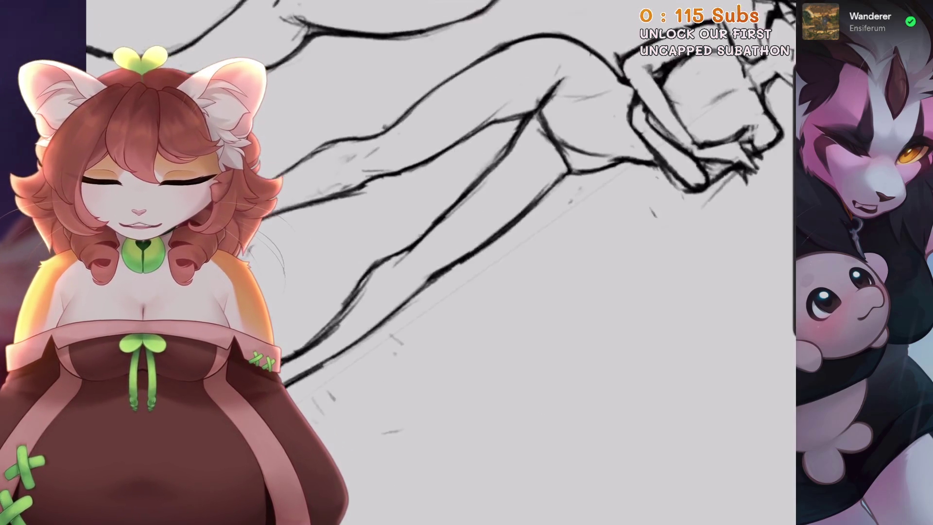
{"action": "scroll", "coordinate": [535, 214], "scroll_direction": "up", "scroll_amount": 2}
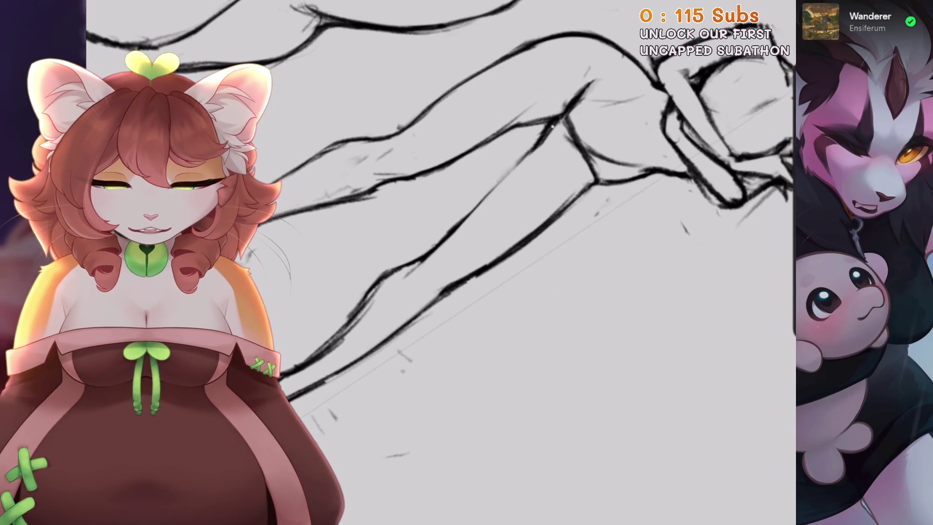
{"action": "scroll", "coordinate": [486, 243], "scroll_direction": "up", "scroll_amount": 3}
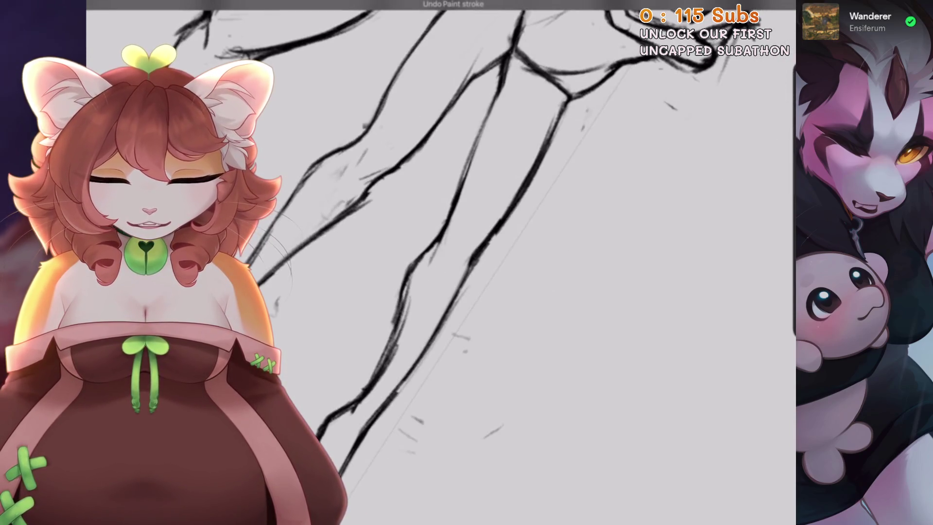
{"action": "scroll", "coordinate": [486, 218], "scroll_direction": "down", "scroll_amount": 5}
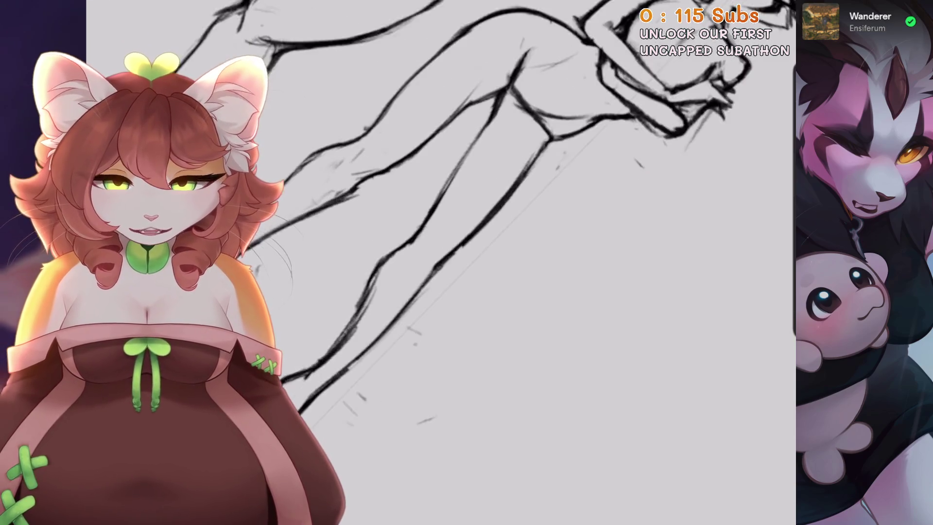
{"action": "key", "text": "ctrl+z"}
Zoom out to frame both full-body cat figures side by side
{"action": "scroll", "coordinate": [486, 219], "scroll_direction": "up", "scroll_amount": 3}
{"action": "scroll", "coordinate": [486, 218], "scroll_direction": "up", "scroll_amount": 2}
{"action": "scroll", "coordinate": [486, 218], "scroll_direction": "up", "scroll_amount": 2}
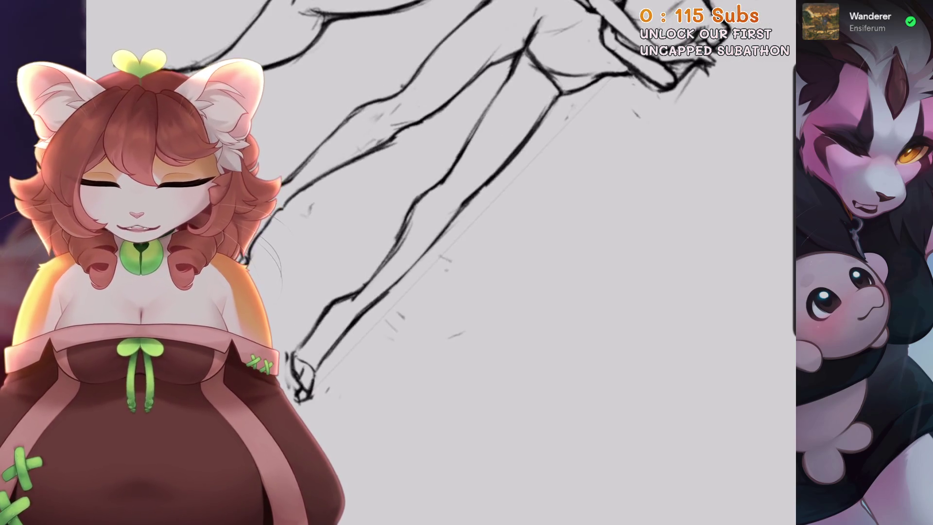
{"action": "scroll", "coordinate": [486, 219], "scroll_direction": "up", "scroll_amount": 3}
{"action": "scroll", "coordinate": [486, 219], "scroll_direction": "down", "scroll_amount": 4}
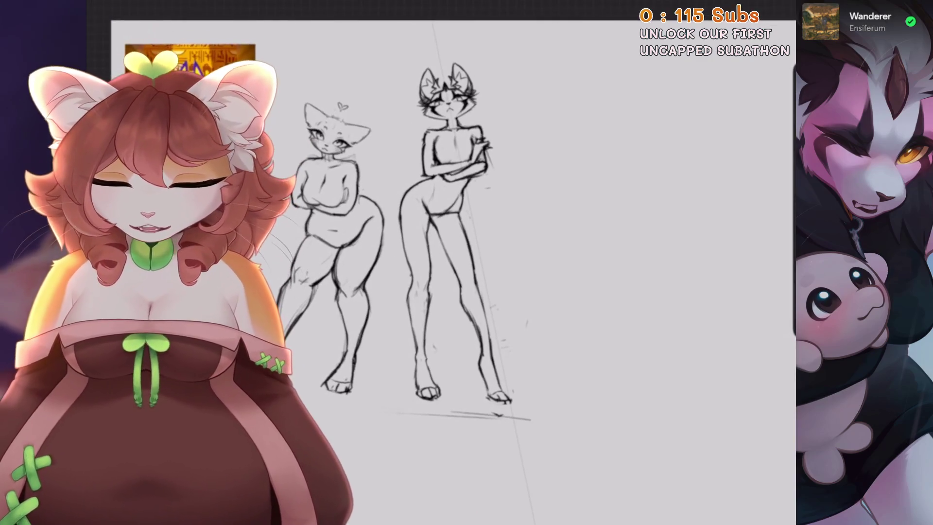
{"action": "scroll", "coordinate": [438, 219], "scroll_direction": "up", "scroll_amount": 2}
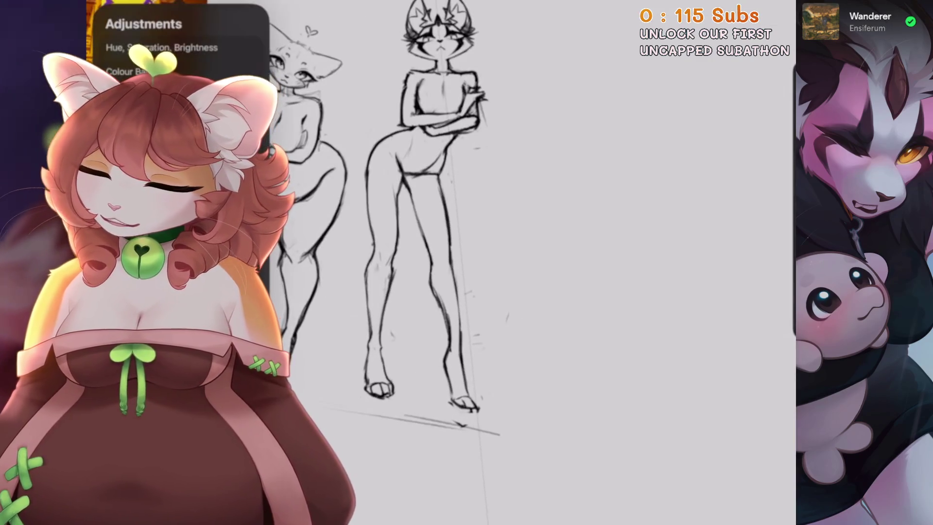
Use Liquify Pinch mode to pull in the right figure's hips and narrow its legs
{"action": "left_click", "coordinate": [427, 445]}
{"action": "scroll", "coordinate": [462, 218], "scroll_direction": "up", "scroll_amount": 2}
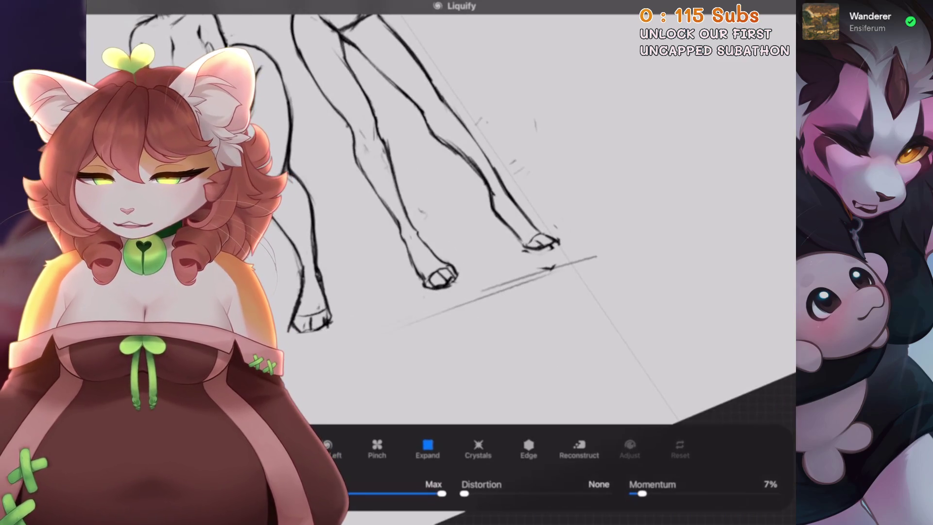
{"action": "scroll", "coordinate": [438, 219], "scroll_direction": "down", "scroll_amount": 3}
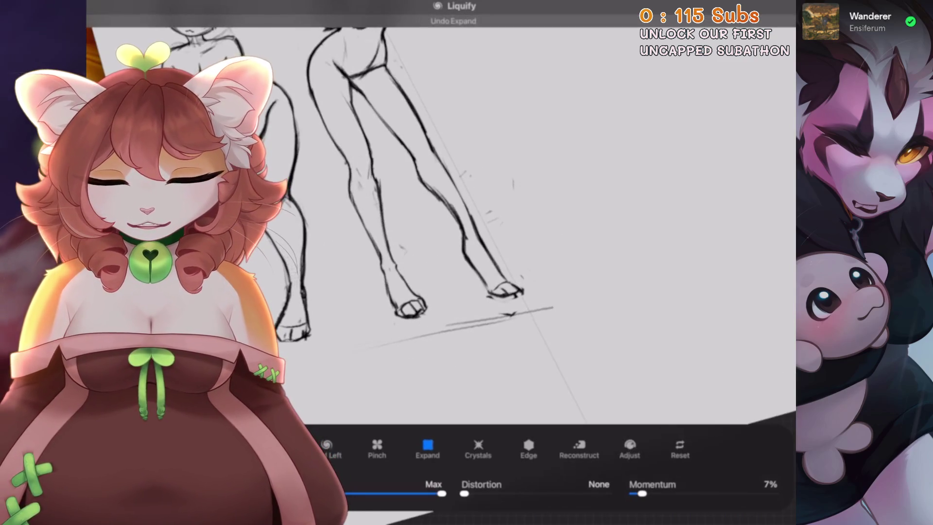
{"action": "scroll", "coordinate": [438, 219], "scroll_direction": "down", "scroll_amount": 2}
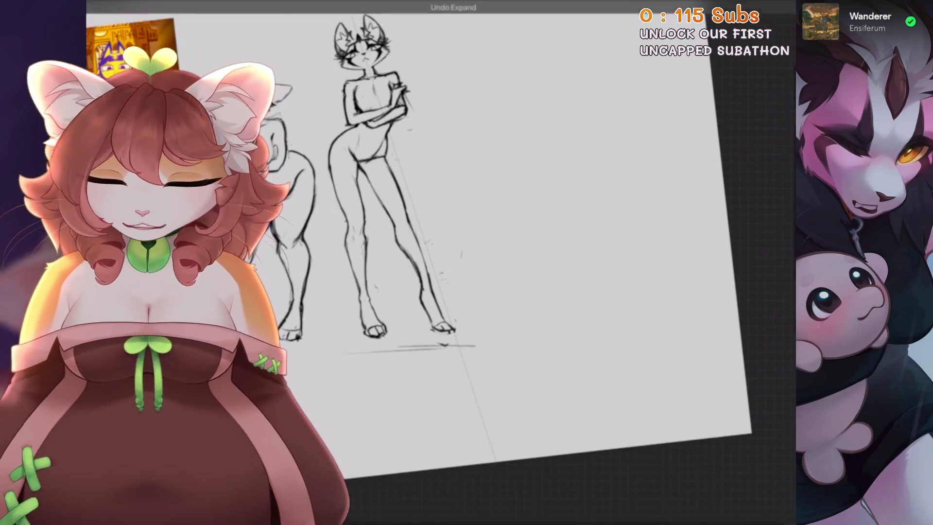
{"action": "scroll", "coordinate": [438, 219], "scroll_direction": "up", "scroll_amount": 1}
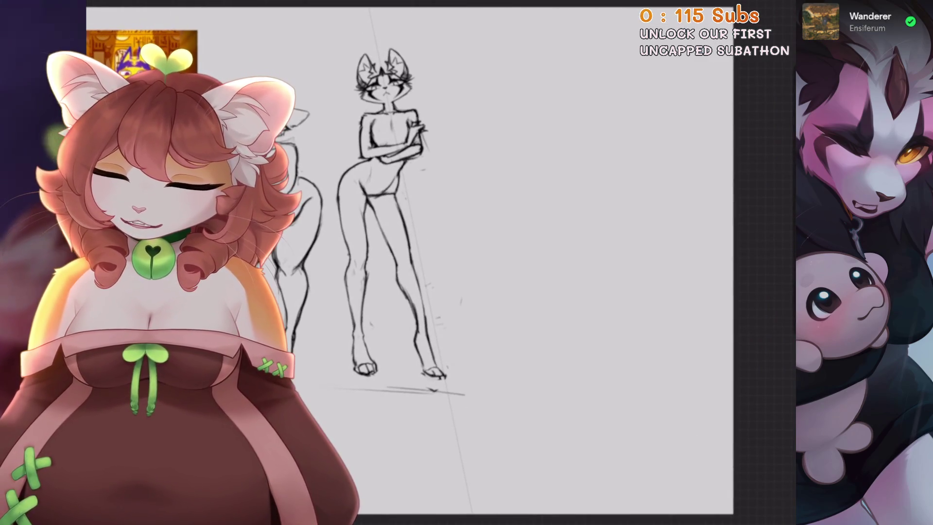
{"action": "scroll", "coordinate": [257, 245], "scroll_direction": "up", "scroll_amount": 2}
{"action": "scroll", "coordinate": [257, 246], "scroll_direction": "up", "scroll_amount": 1}
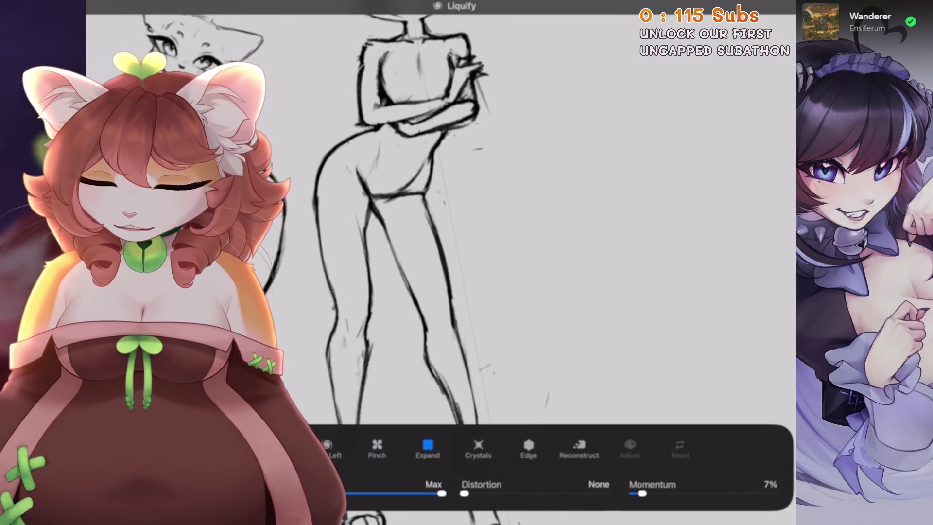
{"action": "left_click", "coordinate": [377, 448]}
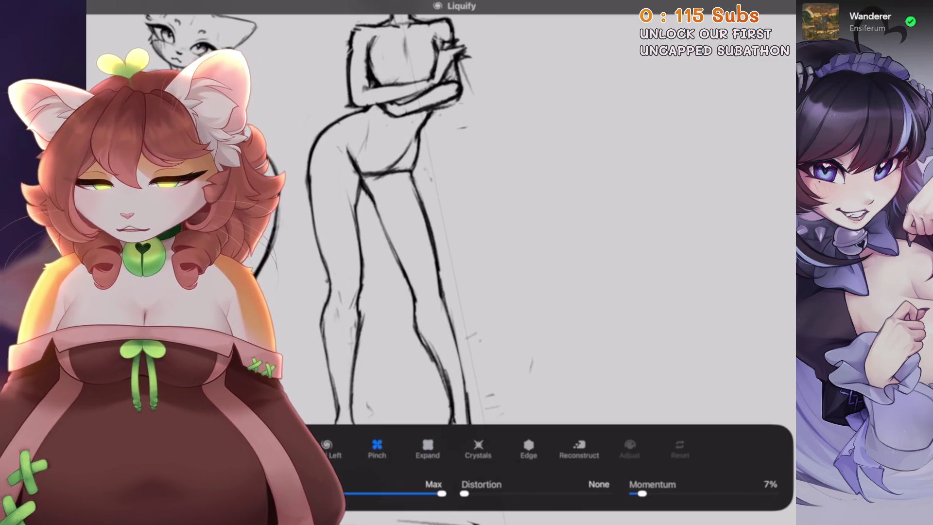
{"action": "scroll", "coordinate": [408, 213], "scroll_direction": "up", "scroll_amount": 2}
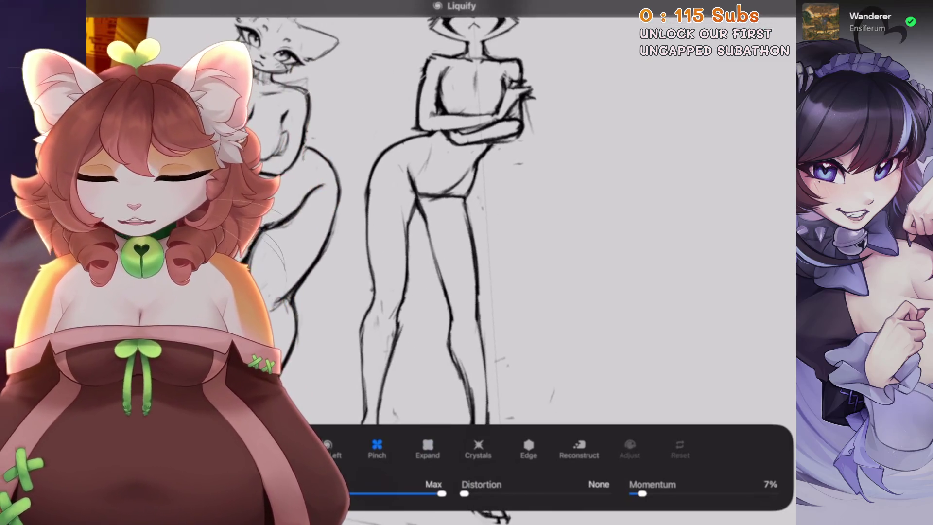
{"action": "left_click", "coordinate": [422, 209]}
{"action": "scroll", "coordinate": [437, 219], "scroll_direction": "down", "scroll_amount": 3}
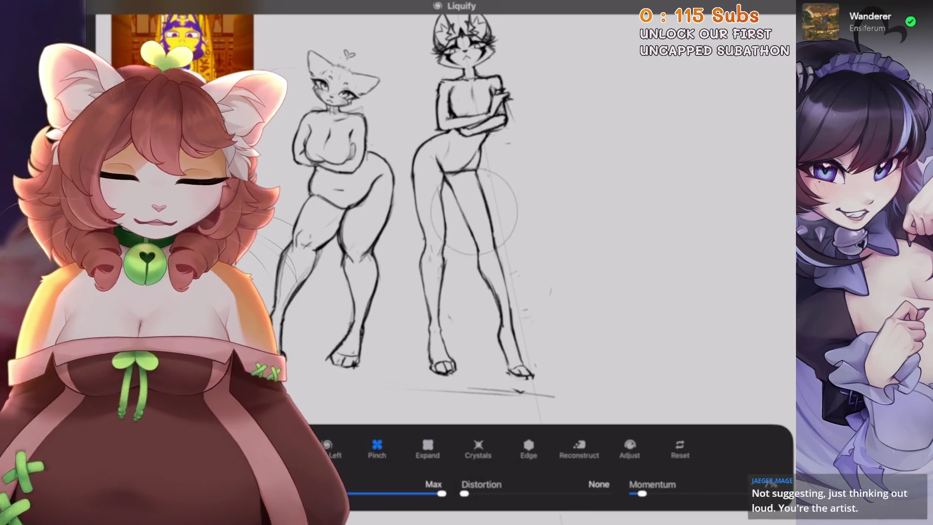
{"action": "left_click", "coordinate": [430, 259]}
{"action": "scroll", "coordinate": [431, 219], "scroll_direction": "down", "scroll_amount": 2}
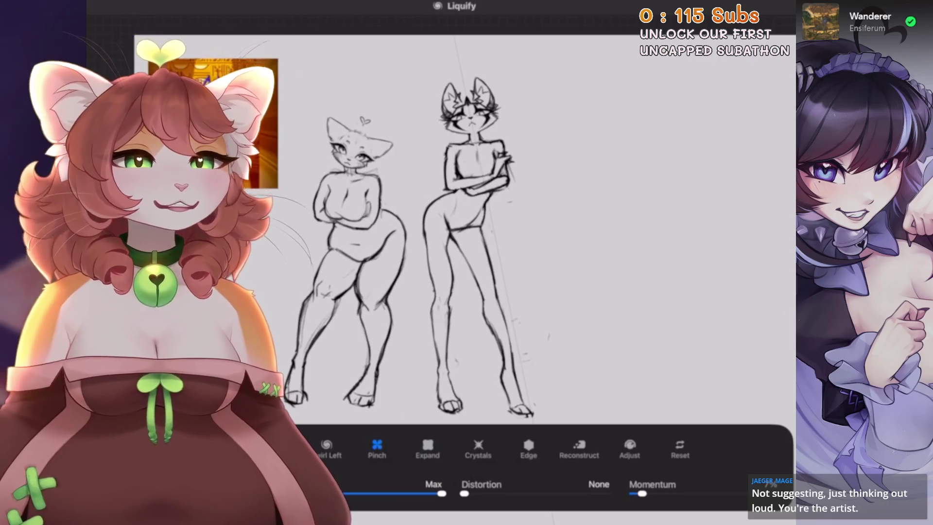
{"action": "scroll", "coordinate": [438, 243], "scroll_direction": "up", "scroll_amount": 3}
Switch Liquify to Expand mode and swell the right figure's waist outward
{"action": "left_click", "coordinate": [180, 6]}
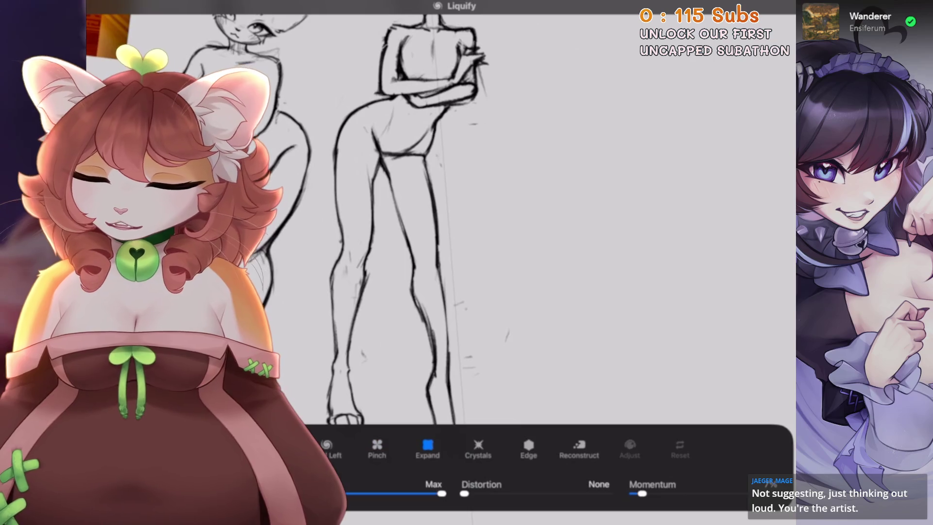
{"action": "left_click_drag", "start_coordinate": [350, 146], "coordinate": [382, 161]}
{"action": "scroll", "coordinate": [399, 218], "scroll_direction": "up", "scroll_amount": 2}
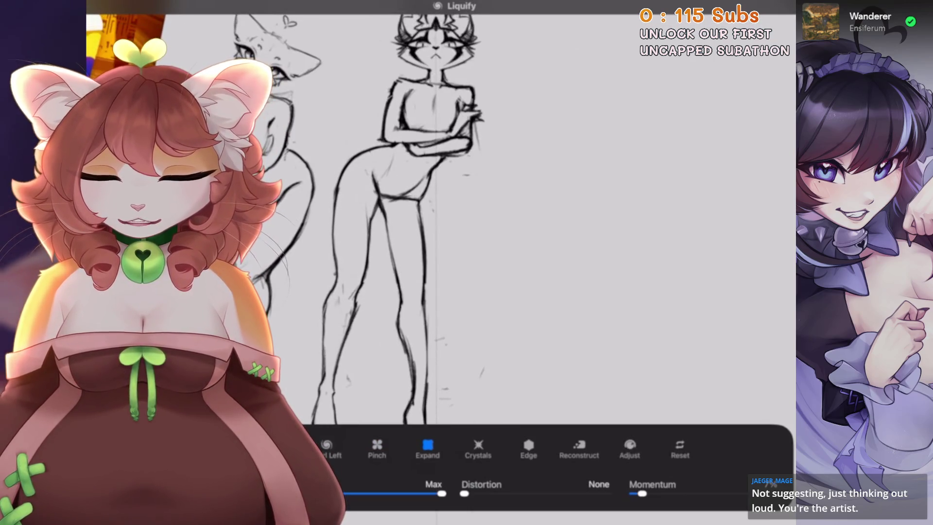
{"action": "scroll", "coordinate": [404, 219], "scroll_direction": "down", "scroll_amount": 2}
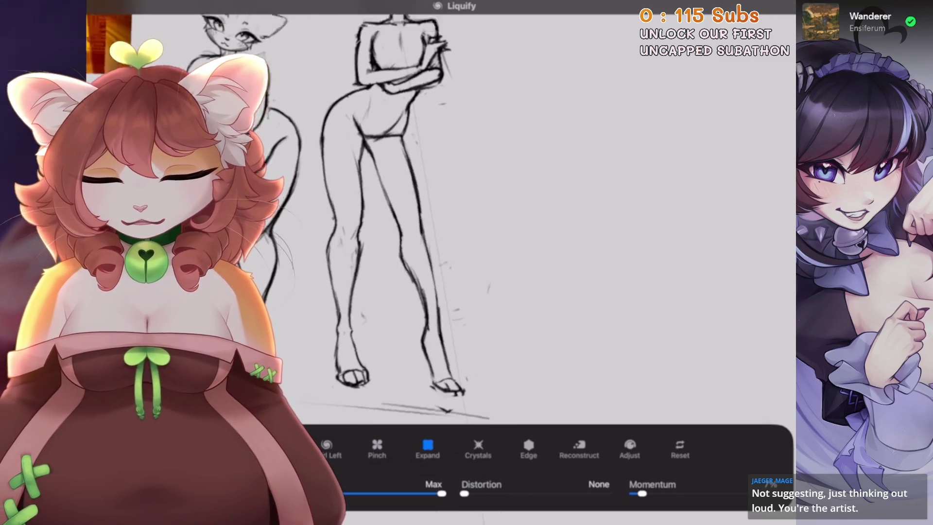
{"action": "scroll", "coordinate": [404, 219], "scroll_direction": "up", "scroll_amount": 1}
{"action": "scroll", "coordinate": [404, 219], "scroll_direction": "down", "scroll_amount": 2}
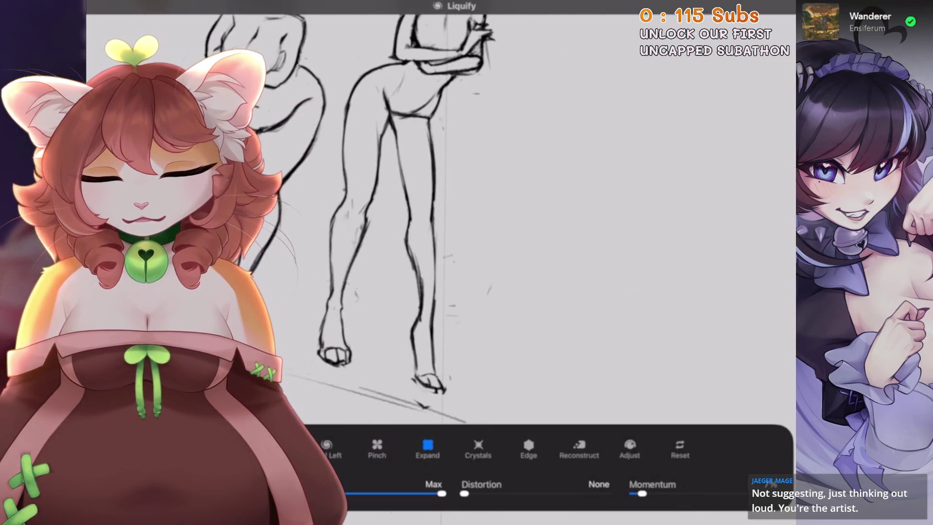
{"action": "scroll", "coordinate": [404, 218], "scroll_direction": "down", "scroll_amount": 2}
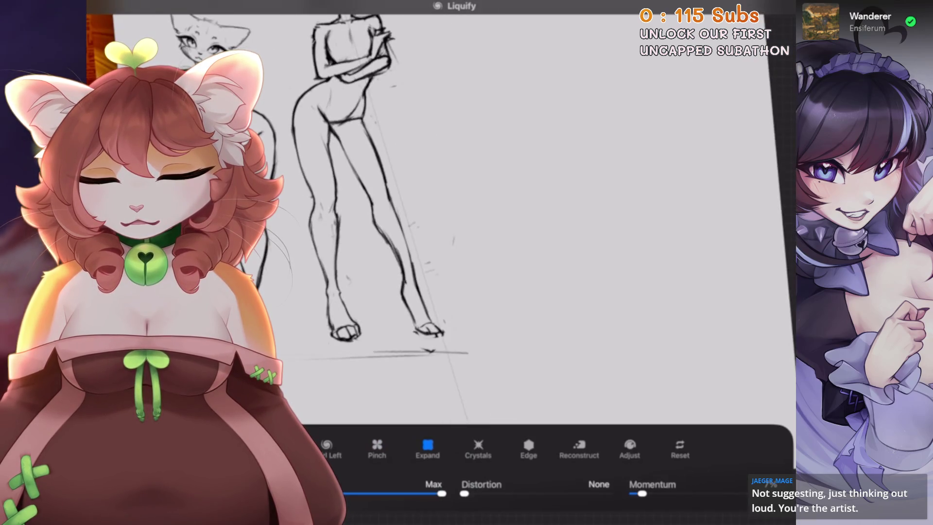
{"action": "scroll", "coordinate": [389, 219], "scroll_direction": "down", "scroll_amount": 2}
{"action": "scroll", "coordinate": [389, 218], "scroll_direction": "down", "scroll_amount": 2}
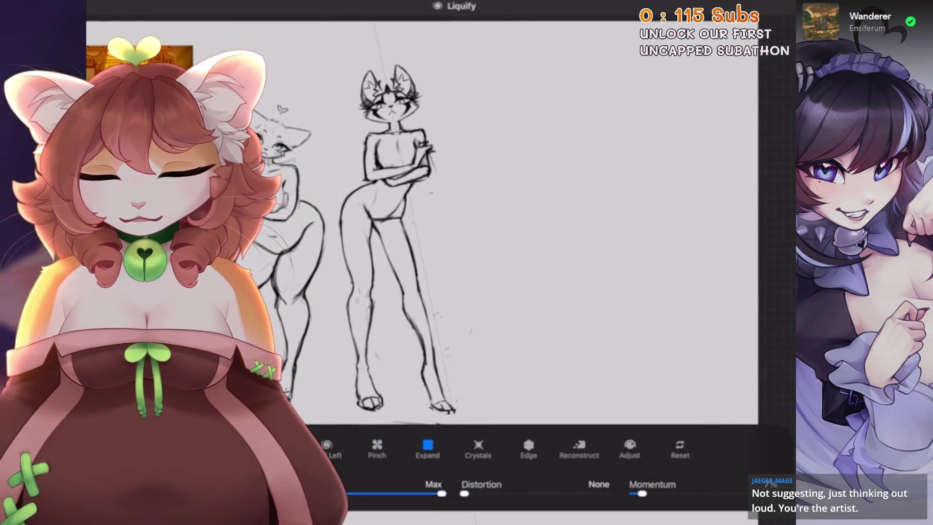
{"action": "scroll", "coordinate": [404, 219], "scroll_direction": "down", "scroll_amount": 2}
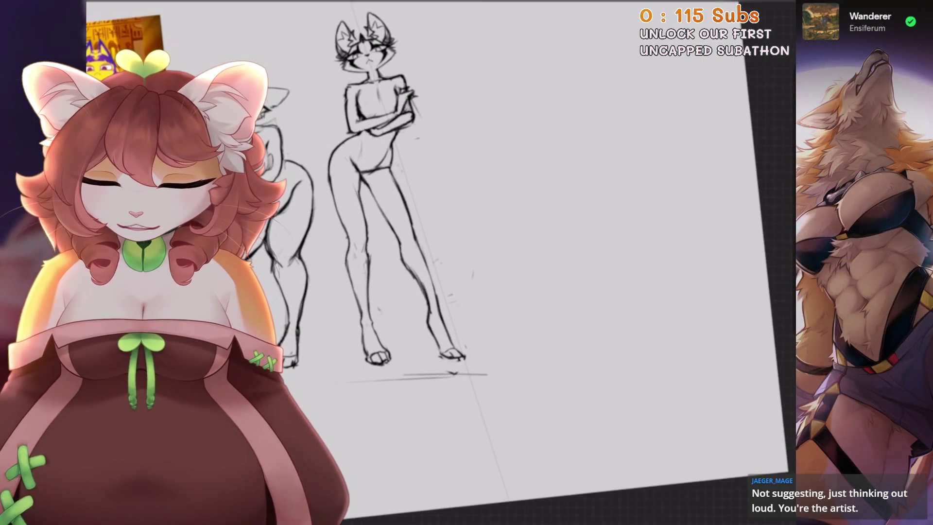
{"action": "scroll", "coordinate": [408, 219], "scroll_direction": "up", "scroll_amount": 2}
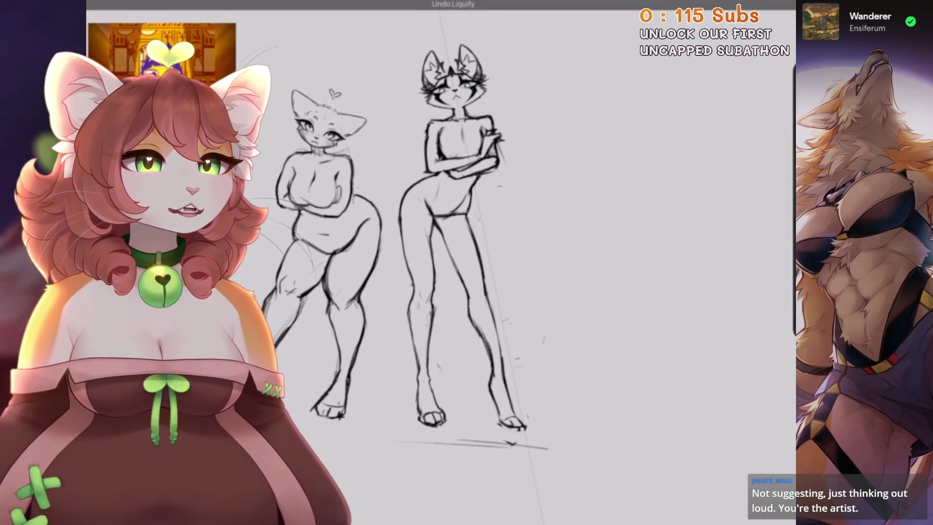
Redo the two undone warp edits to keep the reshaped body
{"action": "key", "text": "ctrl+shift+z"}
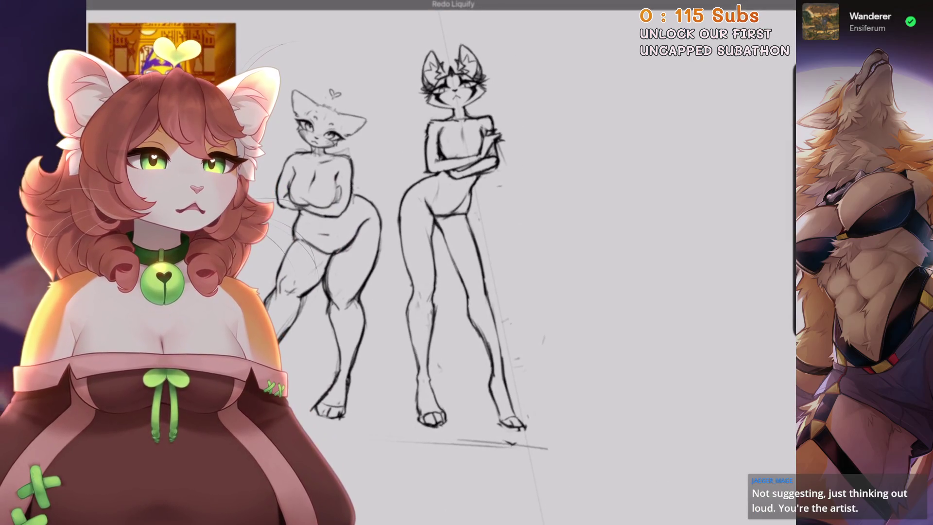
{"action": "key", "text": "ctrl+shift+z"}
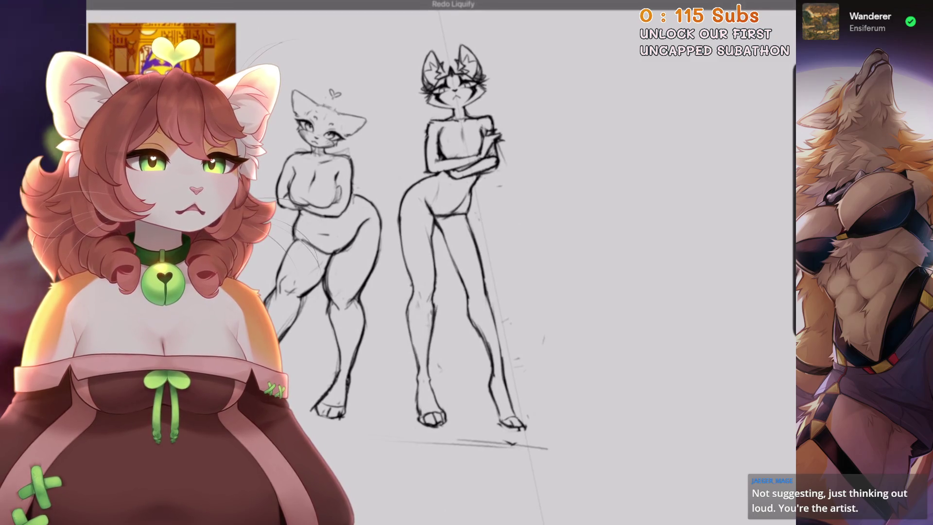
{"action": "scroll", "coordinate": [437, 243], "scroll_direction": "down", "scroll_amount": 3}
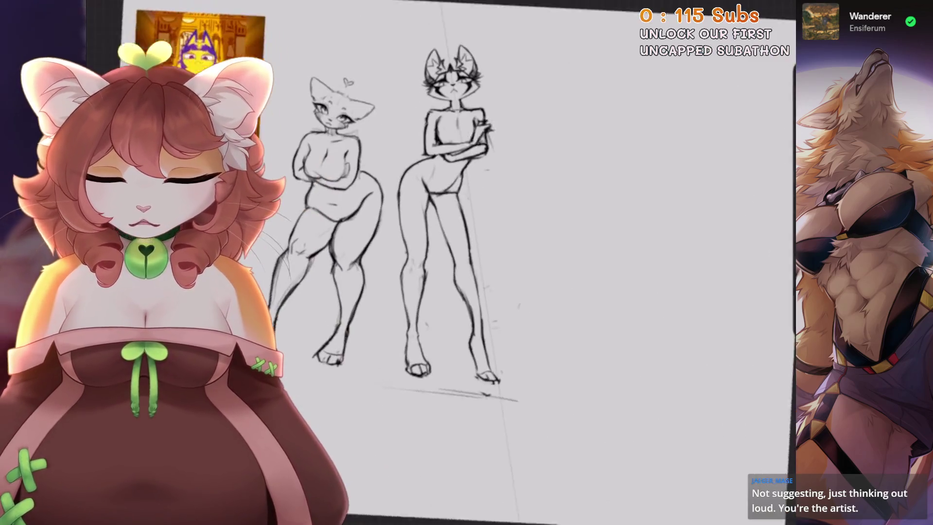
{"action": "scroll", "coordinate": [438, 243], "scroll_direction": "down", "scroll_amount": 1}
{"action": "scroll", "coordinate": [437, 243], "scroll_direction": "up", "scroll_amount": 1}
{"action": "scroll", "coordinate": [437, 243], "scroll_direction": "up", "scroll_amount": 1}
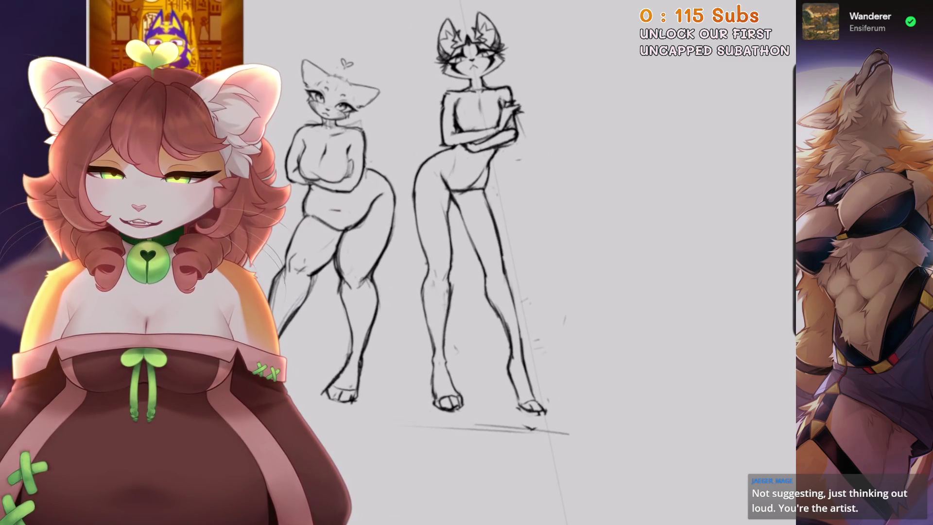
Undo the Distort transform on the left figure's sketch and leave transform mode
{"action": "key", "text": "l"}
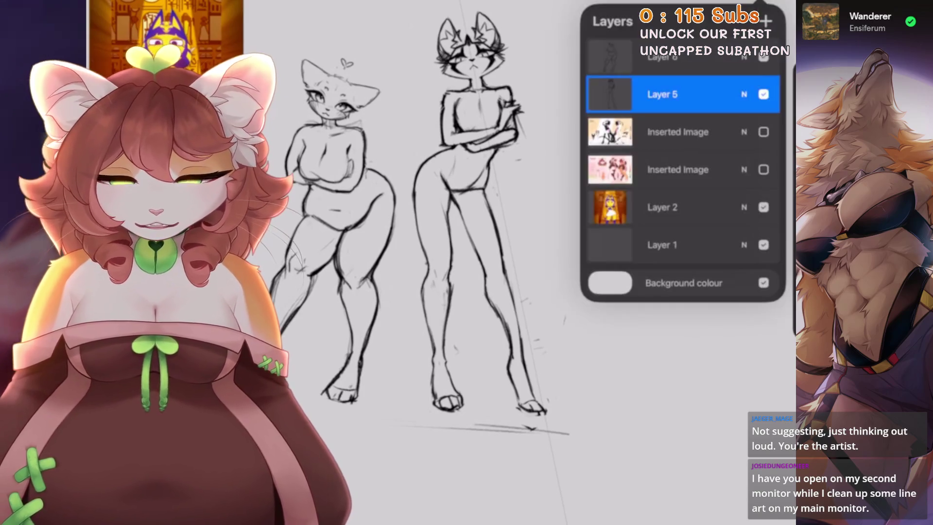
{"action": "key", "text": "v"}
{"action": "key", "text": "l"}
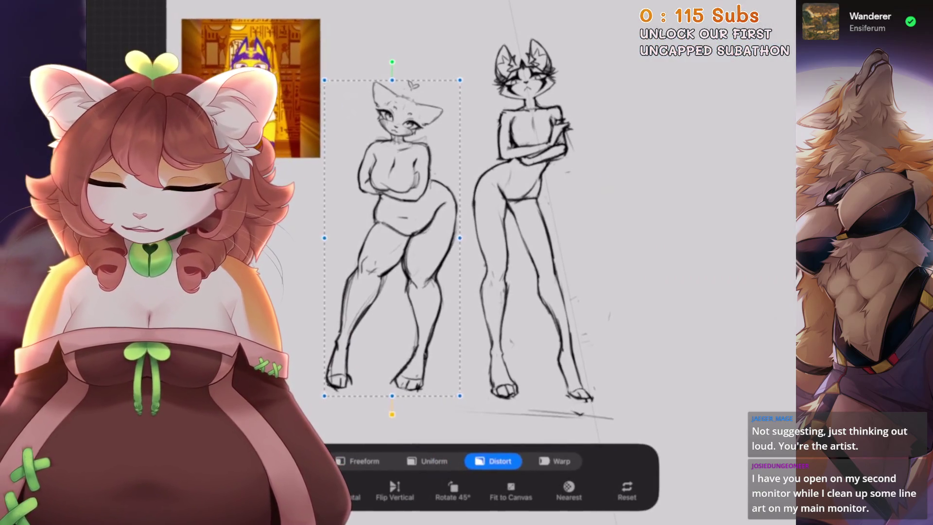
{"action": "key", "text": "ctrl+z"}
{"action": "key", "text": "v"}
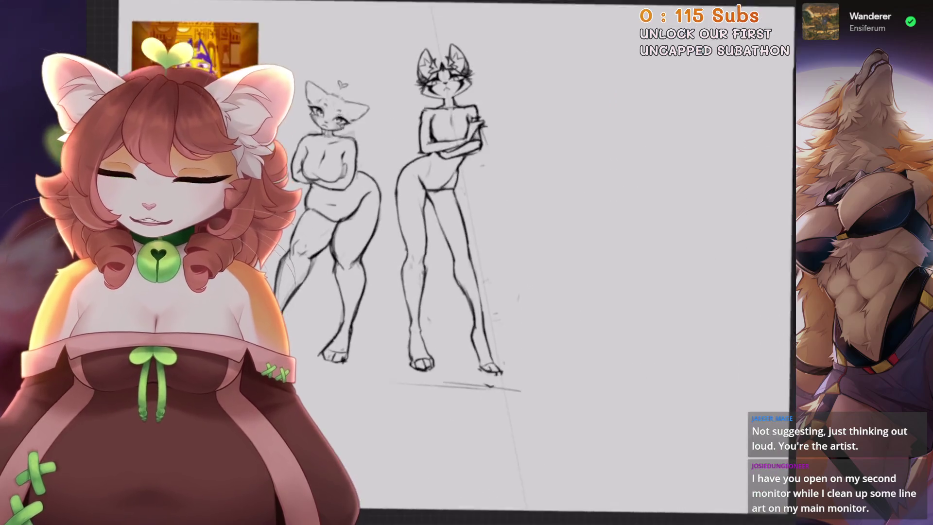
Add a new top layer, fade the sketch layer to about 43%, and keep the 6B Stift 2 brush
{"action": "key", "text": "l"}
{"action": "left_click", "coordinate": [767, 21]}
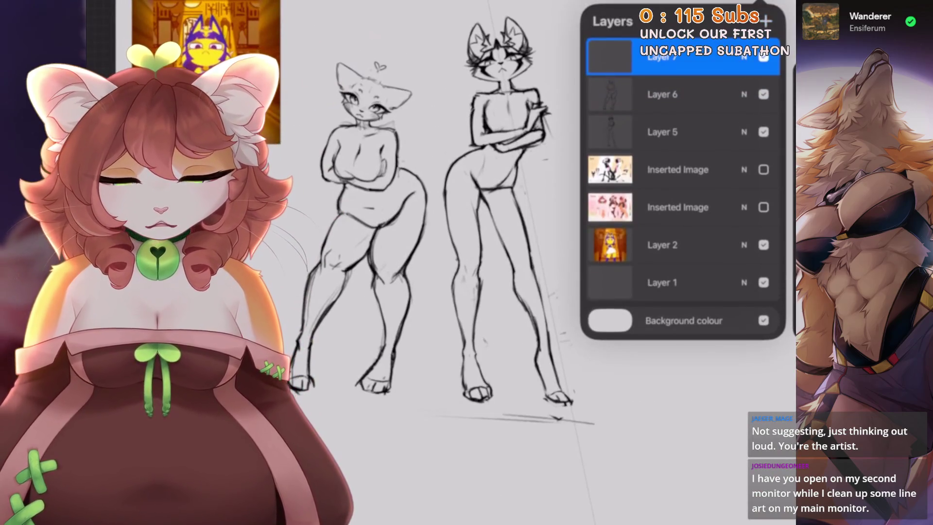
{"action": "left_click", "coordinate": [744, 95]}
{"action": "left_click", "coordinate": [745, 94]}
{"action": "left_click_drag", "start_coordinate": [681, 177], "coordinate": [671, 177]}
{"action": "left_click", "coordinate": [744, 95]}
{"action": "key", "text": "b"}
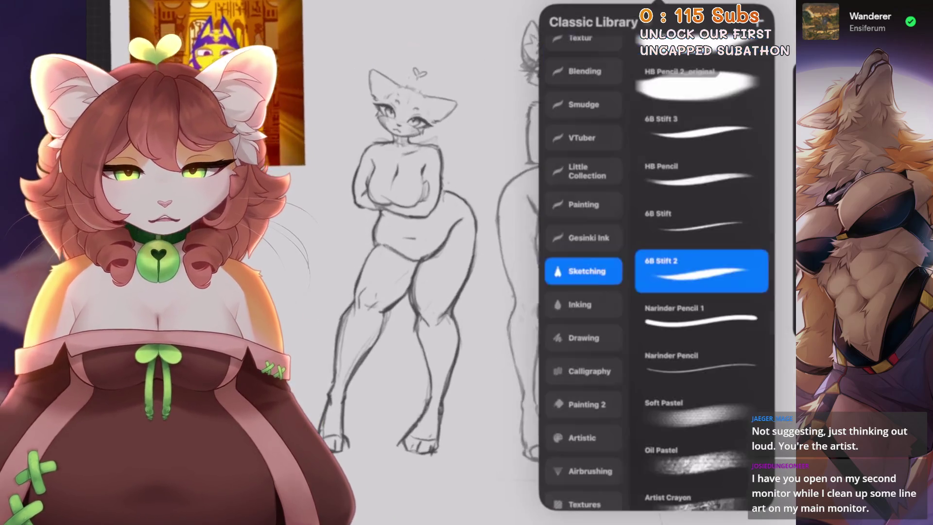
{"action": "key", "text": "b"}
{"action": "key", "text": "ctrl+plus"}
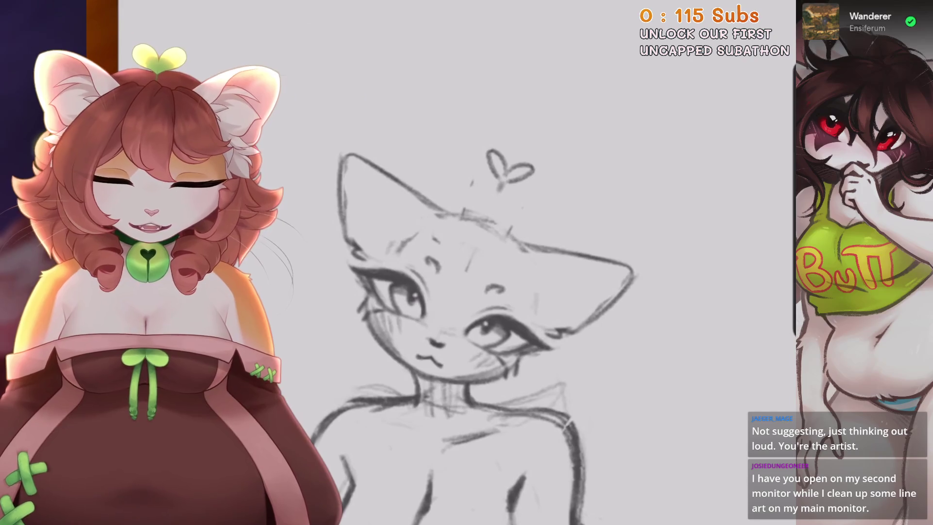
Undo the old forehead marks and try a dark stroke on the left cat's face
{"action": "key", "text": "ctrl+z"}
{"action": "mouse_move", "coordinate": [468, 232]}
{"action": "left_mouse_down"}
{"action": "mouse_move", "coordinate": [486, 229]}
{"action": "mouse_move", "coordinate": [475, 243]}
{"action": "left_mouse_up"}
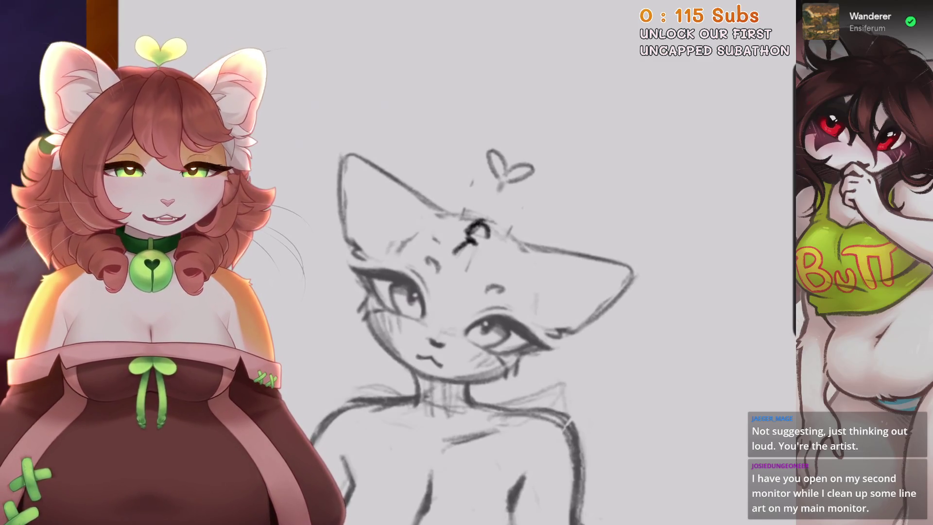
{"action": "key", "text": "ctrl+z"}
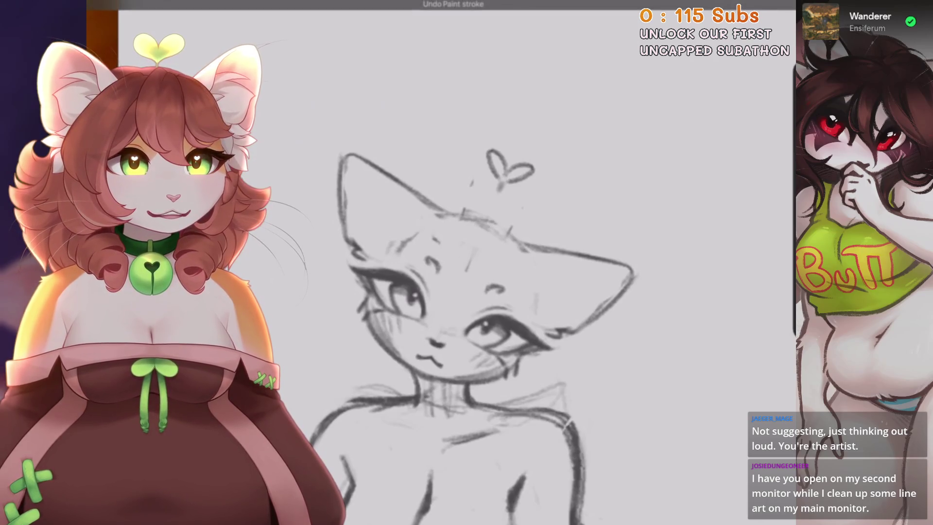
{"action": "scroll", "coordinate": [170, 119], "scroll_direction": "up", "scroll_amount": 1}
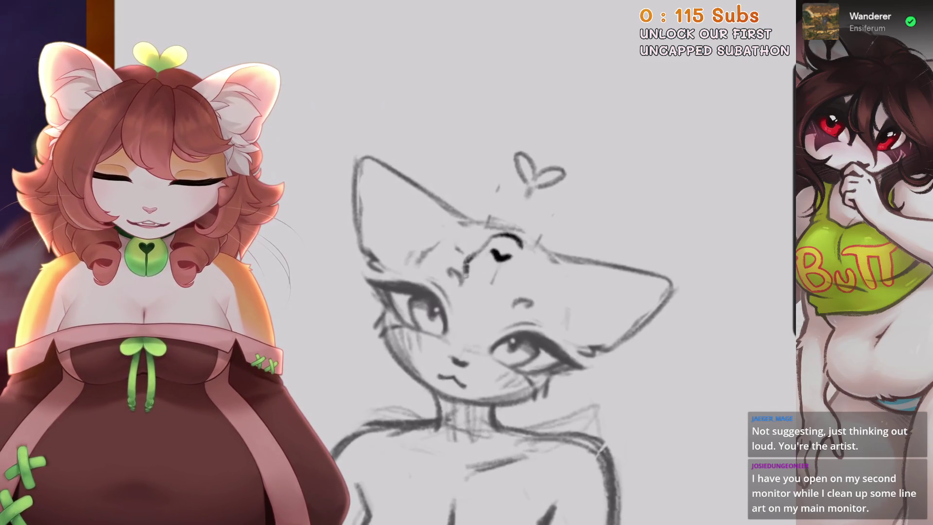
{"action": "left_click_drag", "start_coordinate": [518, 243], "coordinate": [520, 283]}
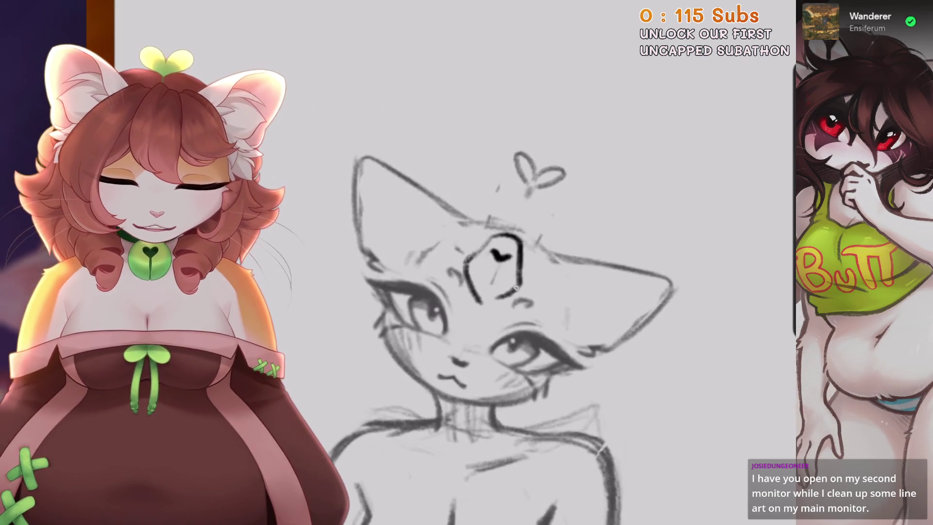
{"action": "scroll", "coordinate": [510, 316], "scroll_direction": "down", "scroll_amount": 1}
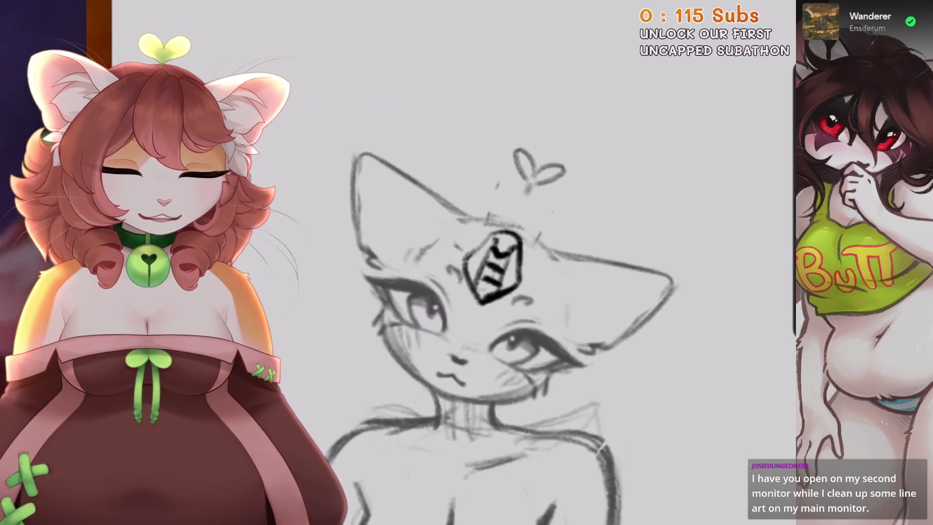
{"action": "scroll", "coordinate": [486, 291], "scroll_direction": "down", "scroll_amount": 5}
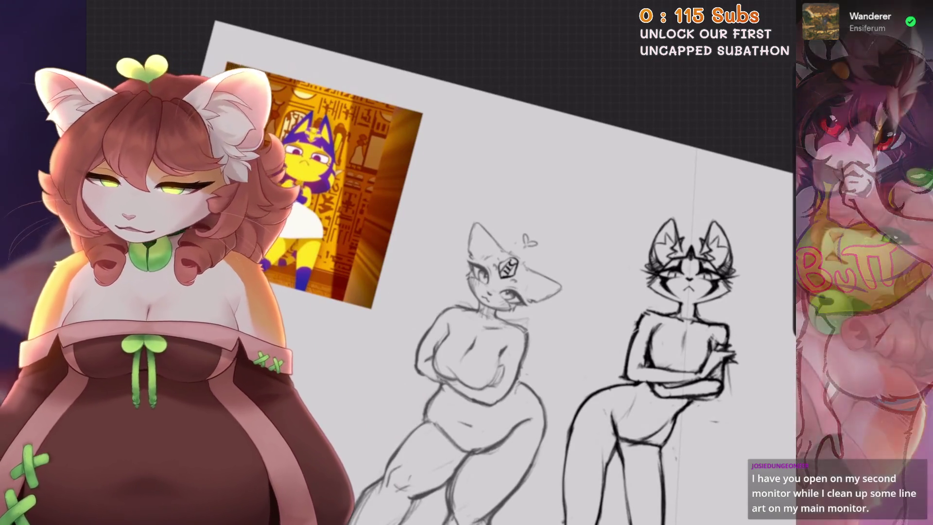
{"action": "scroll", "coordinate": [486, 267], "scroll_direction": "up", "scroll_amount": 5}
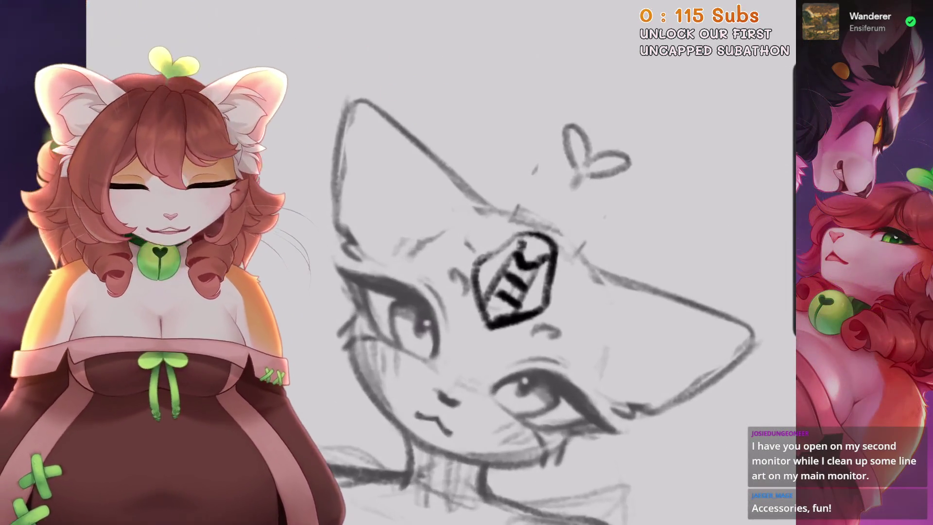
{"action": "scroll", "coordinate": [486, 267], "scroll_direction": "up", "scroll_amount": 3}
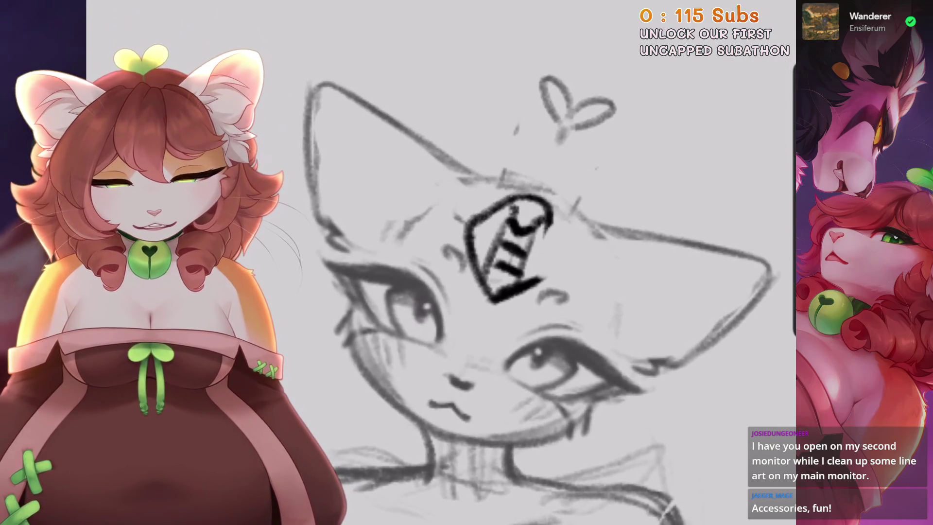
Tilt and zoom the canvas, sketch trial brow strokes, then reset the view and remove them
{"action": "left_click_drag", "start_coordinate": [535, 243], "coordinate": [486, 316]}
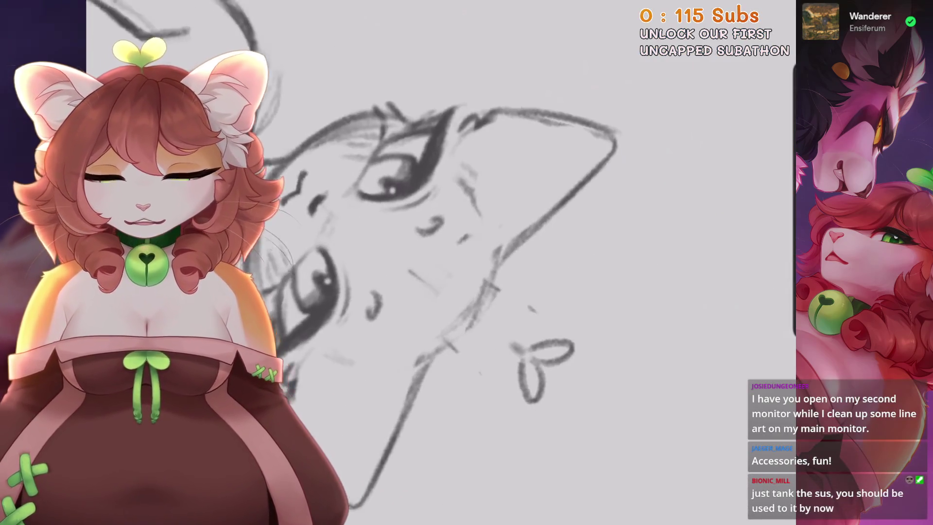
{"action": "left_click_drag", "start_coordinate": [428, 271], "coordinate": [486, 219]}
{"action": "left_click_drag", "start_coordinate": [459, 168], "coordinate": [468, 248]}
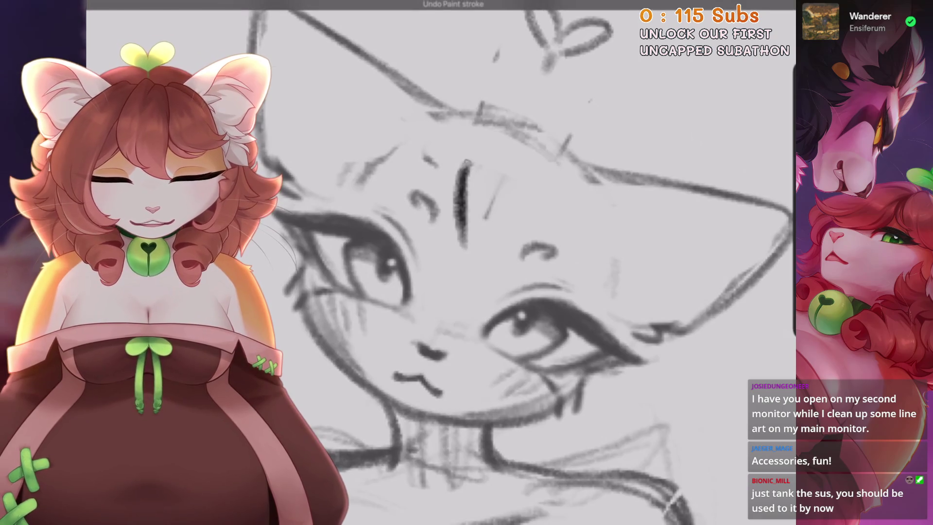
{"action": "key", "text": "ctrl+z"}
{"action": "mouse_move", "coordinate": [486, 163]}
{"action": "left_mouse_down"}
{"action": "mouse_move", "coordinate": [460, 226]}
{"action": "mouse_move", "coordinate": [492, 170]}
{"action": "mouse_move", "coordinate": [551, 209]}
{"action": "mouse_move", "coordinate": [475, 252]}
{"action": "left_mouse_up"}
{"action": "key", "text": "ctrl+0"}
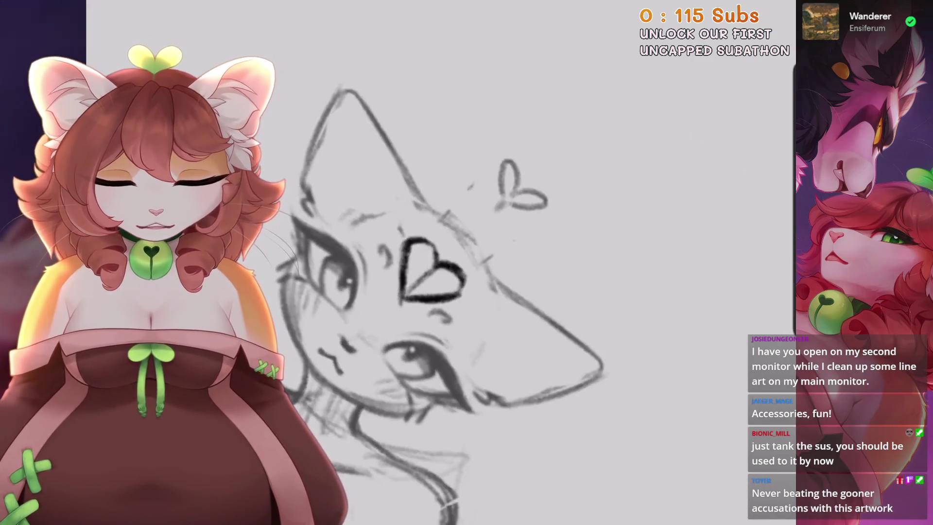
{"action": "key", "text": "ctrl+z"}
{"action": "key", "text": "ctrl+z"}
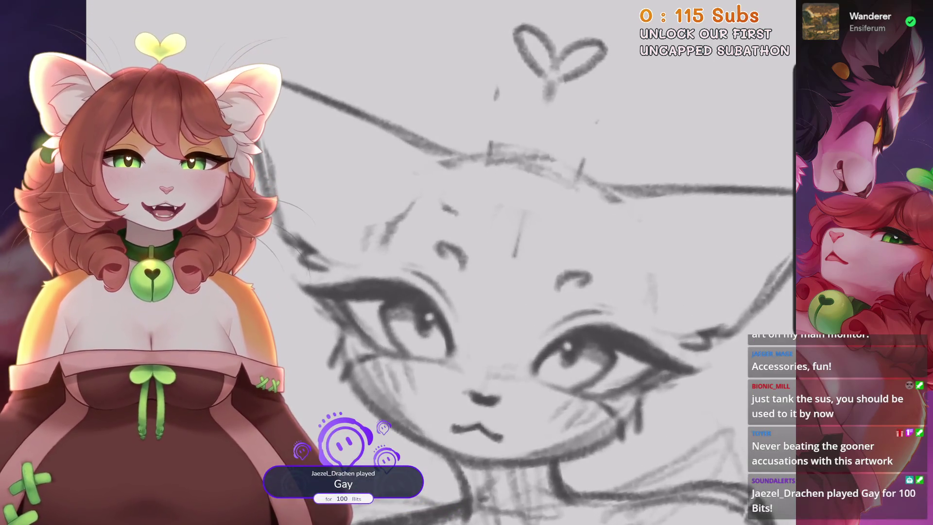
Draw a bold dark heart outline on the forehead, undoing the extra strokes at its tip
{"action": "key", "text": "ctrl+plus"}
{"action": "scroll", "coordinate": [535, 292], "scroll_direction": "up", "scroll_amount": 1}
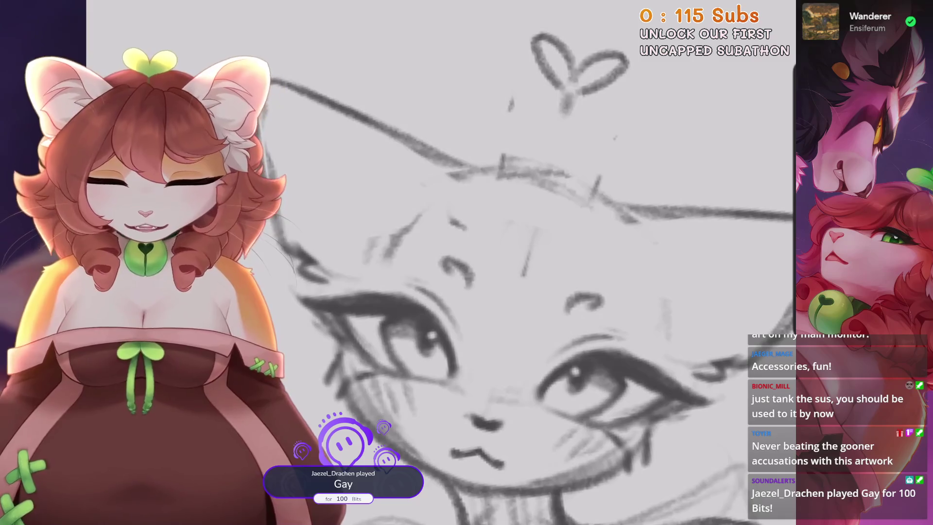
{"action": "key", "text": "ctrl+plus"}
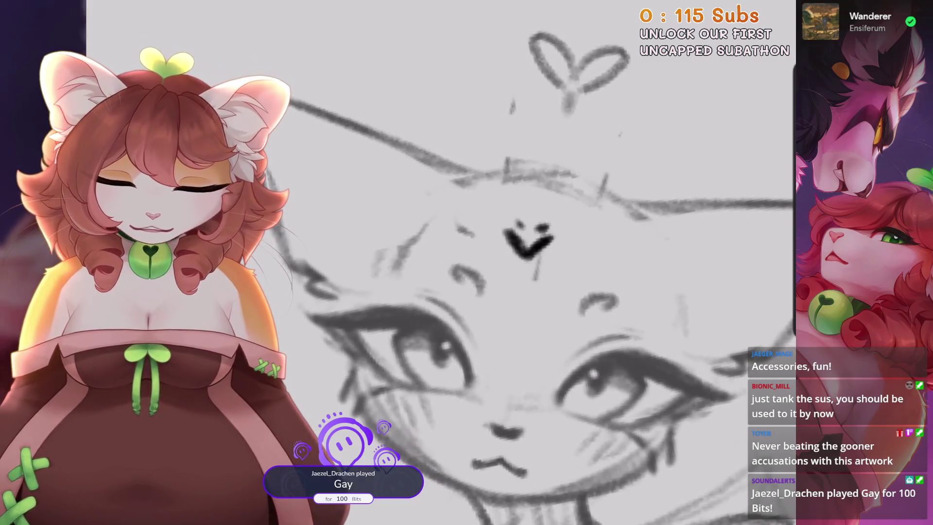
{"action": "left_click_drag", "start_coordinate": [522, 210], "coordinate": [462, 243]}
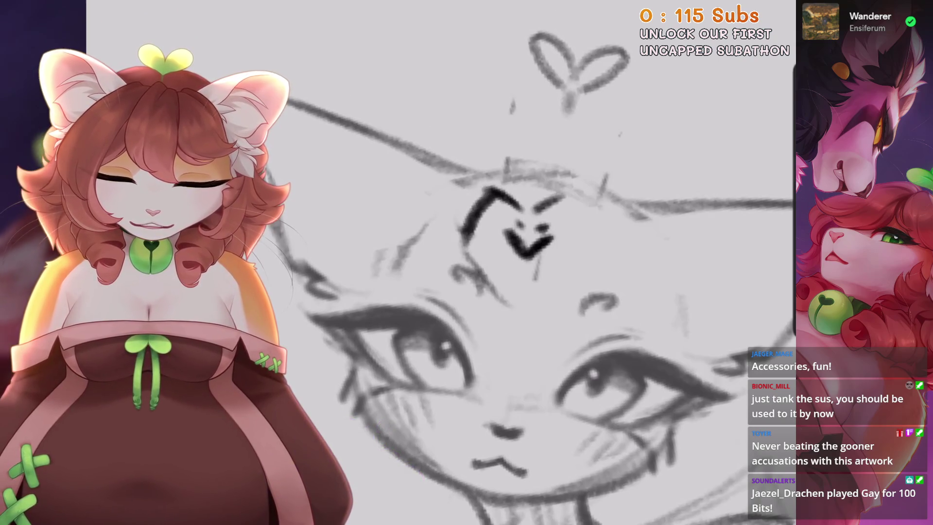
{"action": "left_click_drag", "start_coordinate": [535, 212], "coordinate": [595, 248]}
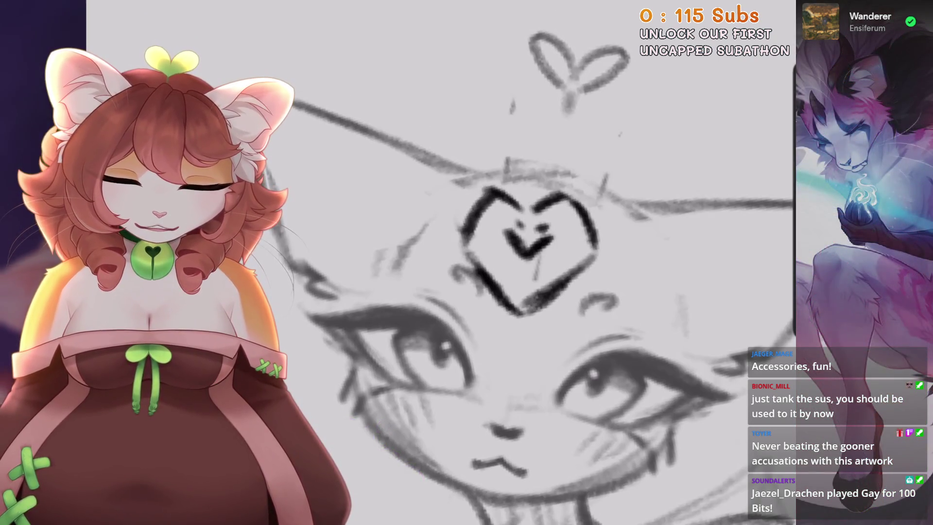
{"action": "mouse_move", "coordinate": [526, 219]}
{"action": "left_mouse_down"}
{"action": "mouse_move", "coordinate": [598, 240]}
{"action": "mouse_move", "coordinate": [561, 294]}
{"action": "mouse_move", "coordinate": [423, 318]}
{"action": "mouse_move", "coordinate": [359, 389]}
{"action": "left_mouse_up"}
{"action": "left_click_drag", "start_coordinate": [437, 341], "coordinate": [486, 252]}
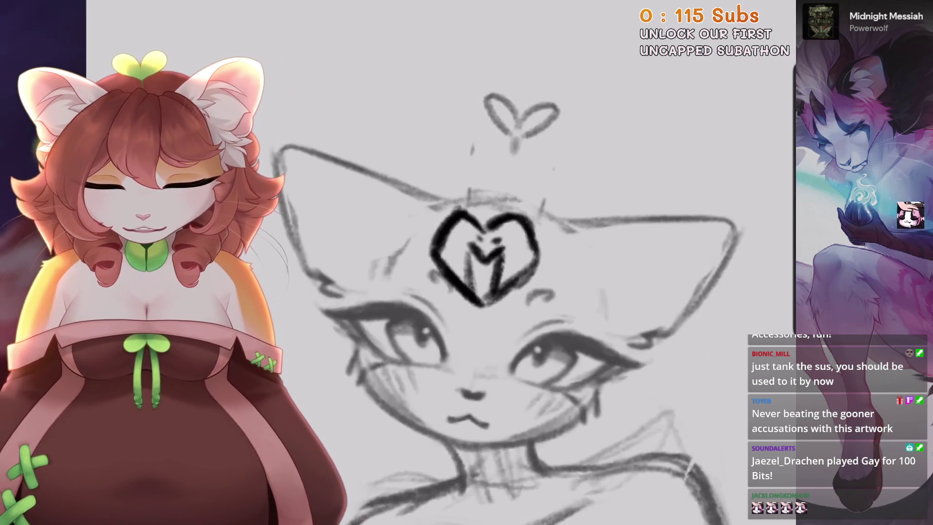
{"action": "left_click_drag", "start_coordinate": [510, 287], "coordinate": [479, 312]}
{"action": "scroll", "coordinate": [479, 311], "scroll_direction": "up", "scroll_amount": 2}
{"action": "key", "text": "ctrl+z"}
{"action": "key", "text": "ctrl+z"}
{"action": "scroll", "coordinate": [525, 243], "scroll_direction": "up", "scroll_amount": 1}
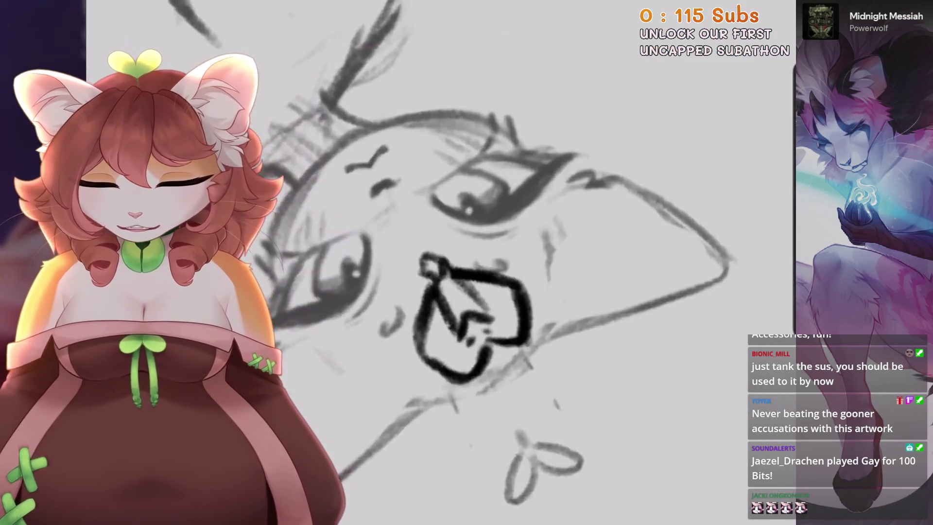
{"action": "key", "text": "ctrl+z"}
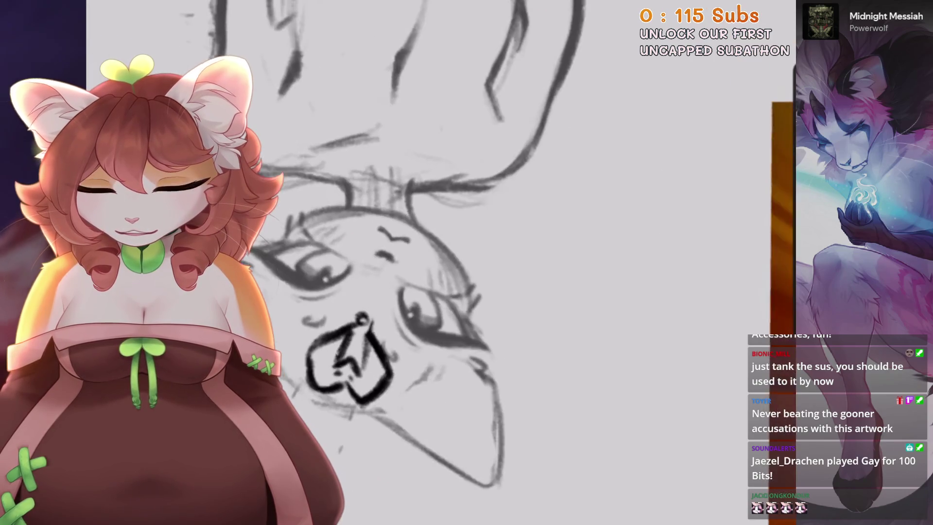
{"action": "scroll", "coordinate": [448, 296], "scroll_direction": "down", "scroll_amount": 5}
{"action": "scroll", "coordinate": [409, 229], "scroll_direction": "down", "scroll_amount": 2}
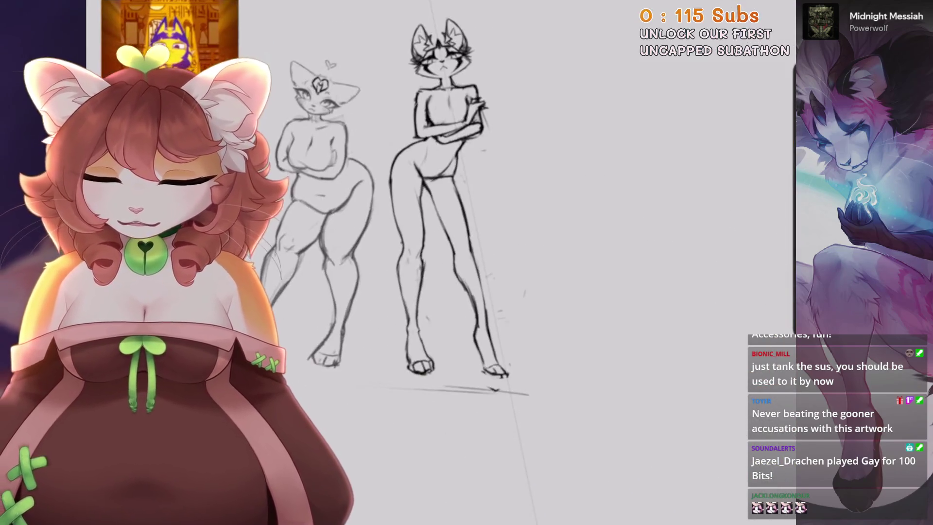
Reshape the left cat's forehead heart with a Distort transform
{"action": "scroll", "coordinate": [408, 228], "scroll_direction": "up", "scroll_amount": 2}
{"action": "scroll", "coordinate": [408, 228], "scroll_direction": "up", "scroll_amount": 4}
{"action": "key", "text": "v"}
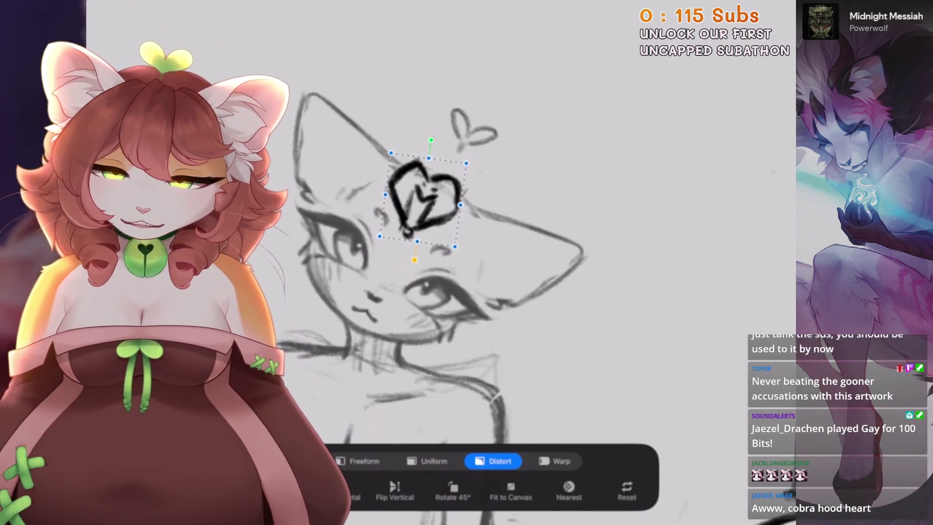
{"action": "scroll", "coordinate": [438, 263], "scroll_direction": "down", "scroll_amount": 5}
{"action": "scroll", "coordinate": [466, 244], "scroll_direction": "up", "scroll_amount": 4}
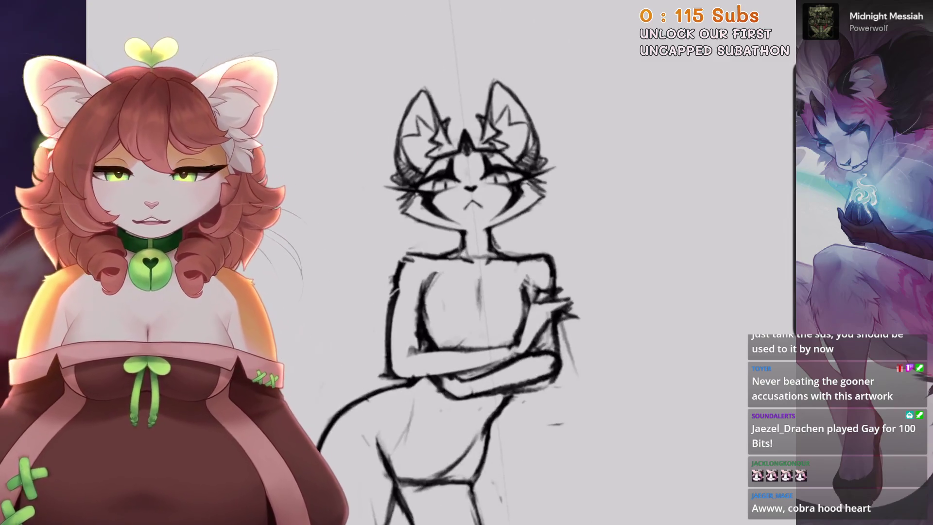
Lower the right cat's sketch layer opacity to 18% and select Layer 5
{"action": "key", "text": "l"}
{"action": "left_click", "coordinate": [744, 57]}
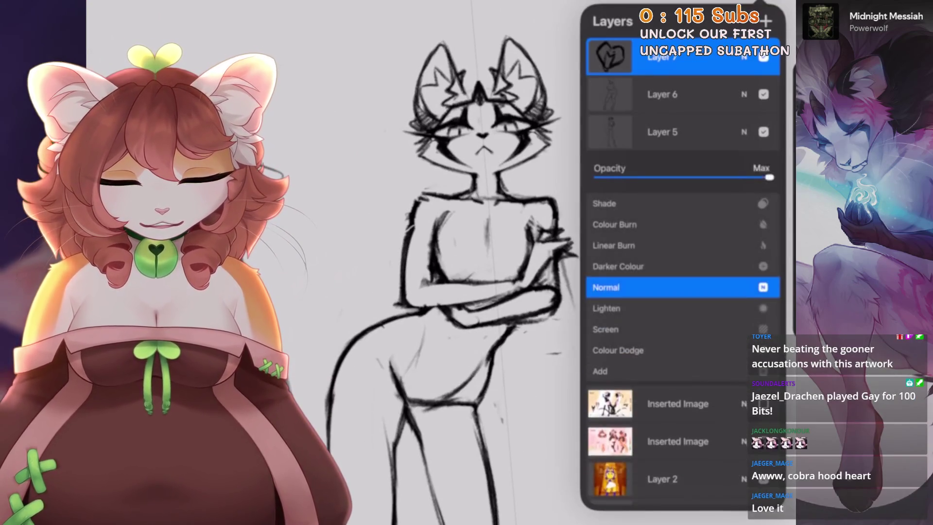
{"action": "left_click_drag", "start_coordinate": [770, 177], "coordinate": [627, 177]}
{"action": "left_click", "coordinate": [744, 57]}
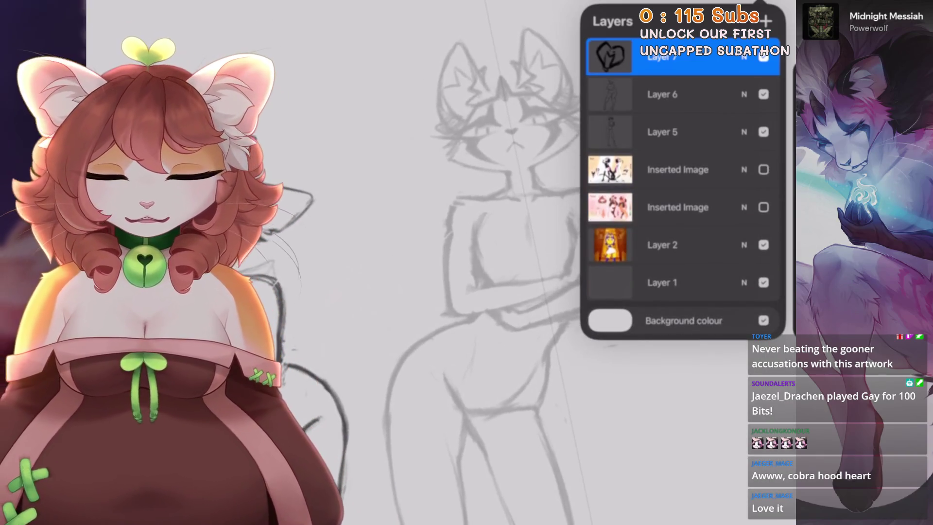
{"action": "scroll", "coordinate": [428, 273], "scroll_direction": "up", "scroll_amount": 2}
{"action": "scroll", "coordinate": [418, 262], "scroll_direction": "up", "scroll_amount": 3}
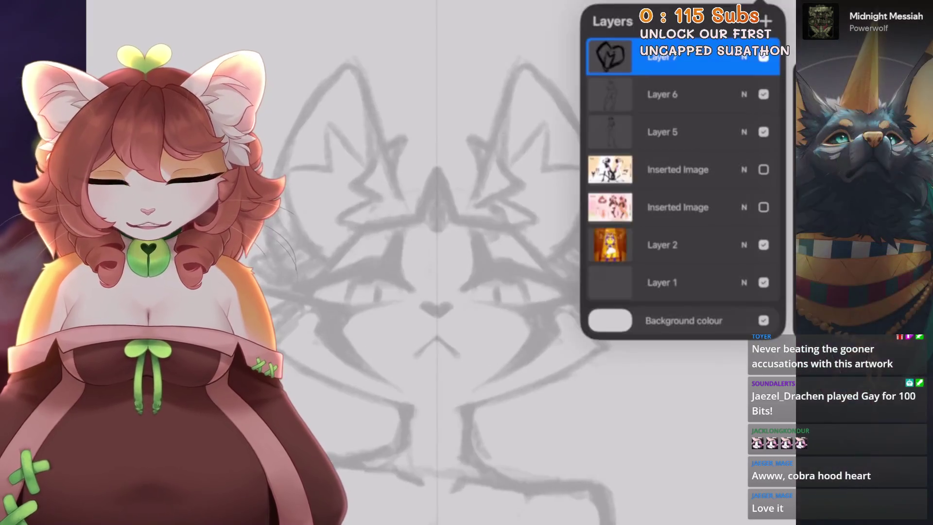
{"action": "left_click", "coordinate": [681, 132]}
Return to the heart's layer and redraw the forehead ornament's strokes shorter and more vertical
{"action": "left_click", "coordinate": [681, 56]}
{"action": "left_click", "coordinate": [658, 7]}
{"action": "left_click", "coordinate": [659, 7]}
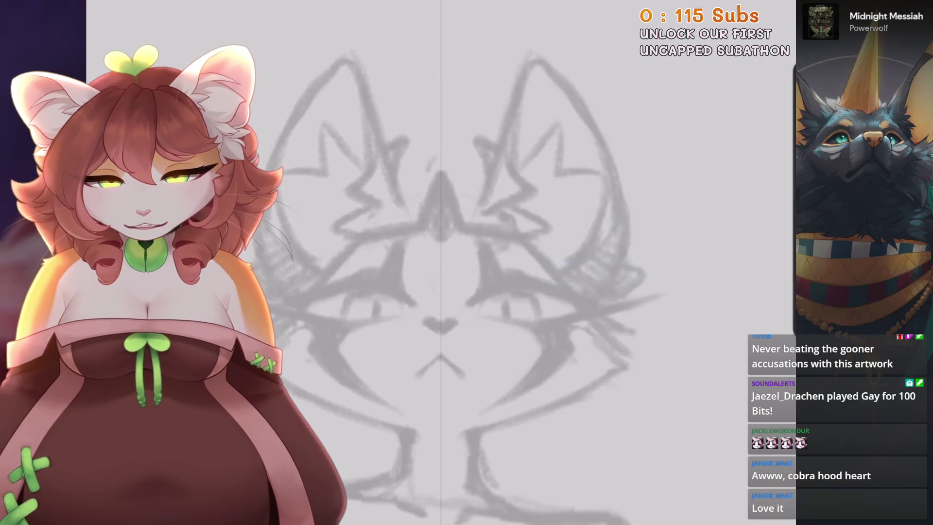
{"action": "key", "text": "ctrl+z"}
{"action": "left_click_drag", "start_coordinate": [440, 157], "coordinate": [421, 181]}
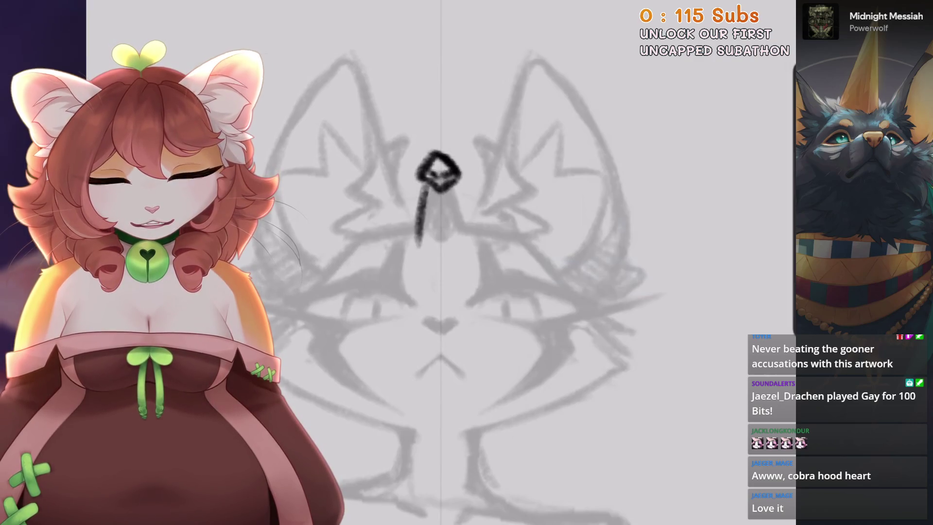
{"action": "key", "text": "ctrl+z"}
{"action": "left_click_drag", "start_coordinate": [435, 190], "coordinate": [431, 241]}
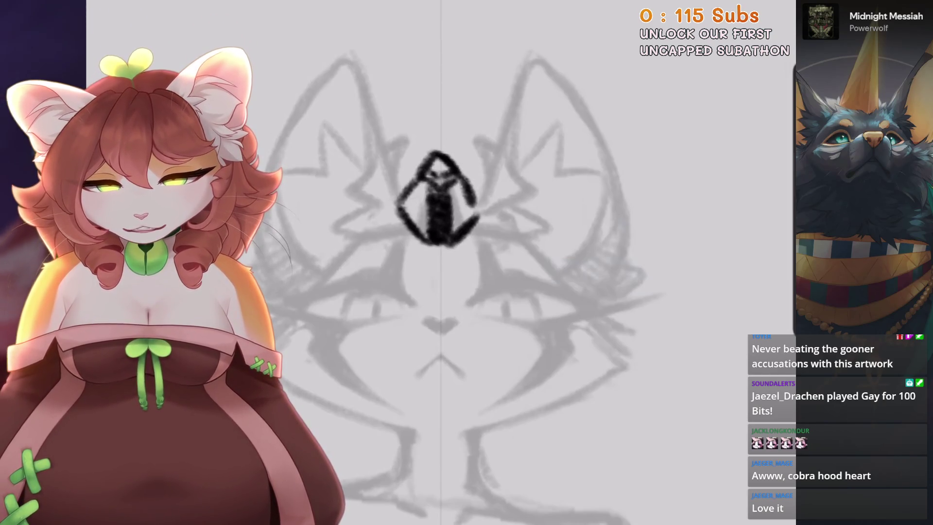
Cut a light stripe through the dark forehead ornament and darken its bottom edge
{"action": "left_click_drag", "start_coordinate": [534, 194], "coordinate": [608, 340]}
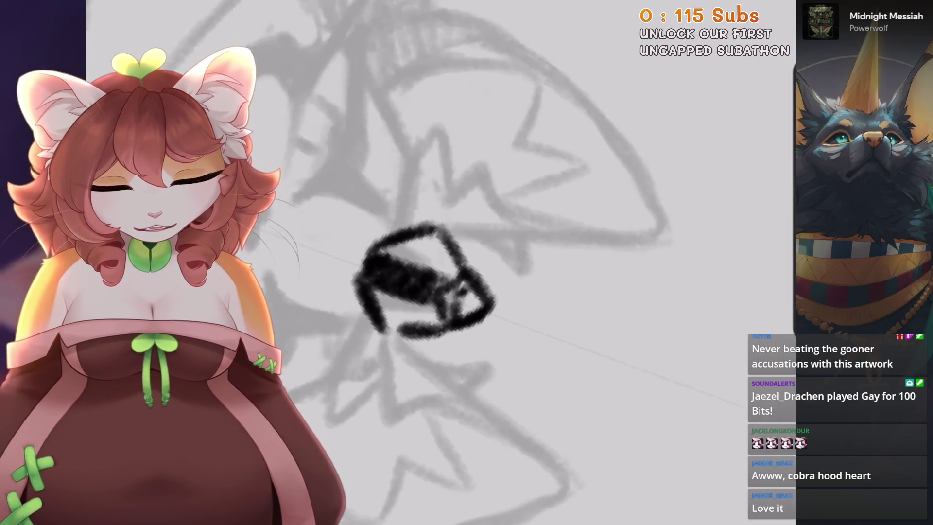
{"action": "left_click_drag", "start_coordinate": [439, 259], "coordinate": [418, 304]}
{"action": "mouse_move", "coordinate": [535, 340]}
{"action": "left_mouse_down"}
{"action": "mouse_move", "coordinate": [559, 194]}
{"action": "mouse_move", "coordinate": [486, 340]}
{"action": "left_mouse_up"}
{"action": "scroll", "coordinate": [457, 262], "scroll_direction": "down", "scroll_amount": 5}
{"action": "mouse_move", "coordinate": [535, 194]}
{"action": "left_mouse_down"}
{"action": "mouse_move", "coordinate": [487, 340]}
{"action": "mouse_move", "coordinate": [535, 195]}
{"action": "left_mouse_up"}
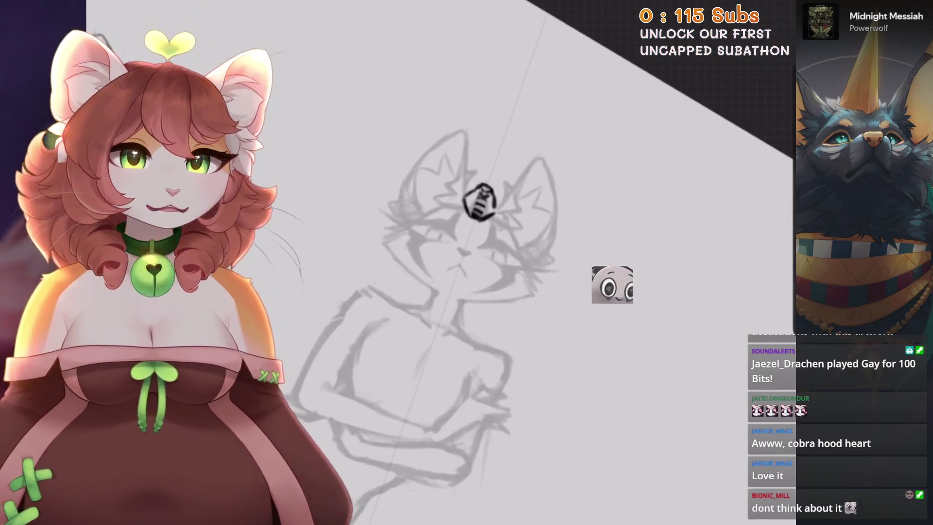
{"action": "scroll", "coordinate": [462, 256], "scroll_direction": "up", "scroll_amount": 5}
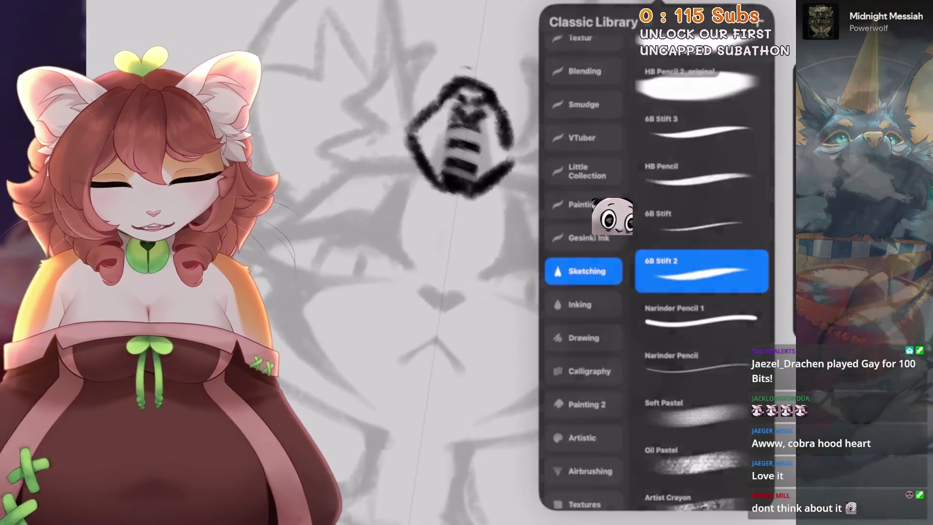
{"action": "scroll", "coordinate": [462, 146], "scroll_direction": "up", "scroll_amount": 5}
{"action": "left_click_drag", "start_coordinate": [465, 189], "coordinate": [450, 221]}
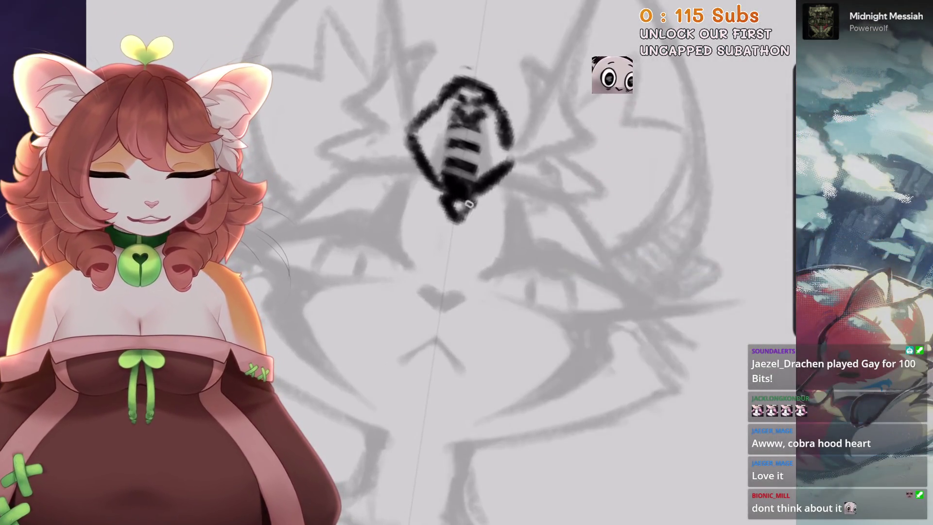
{"action": "scroll", "coordinate": [462, 219], "scroll_direction": "down", "scroll_amount": 5}
{"action": "scroll", "coordinate": [467, 263], "scroll_direction": "down", "scroll_amount": 10}
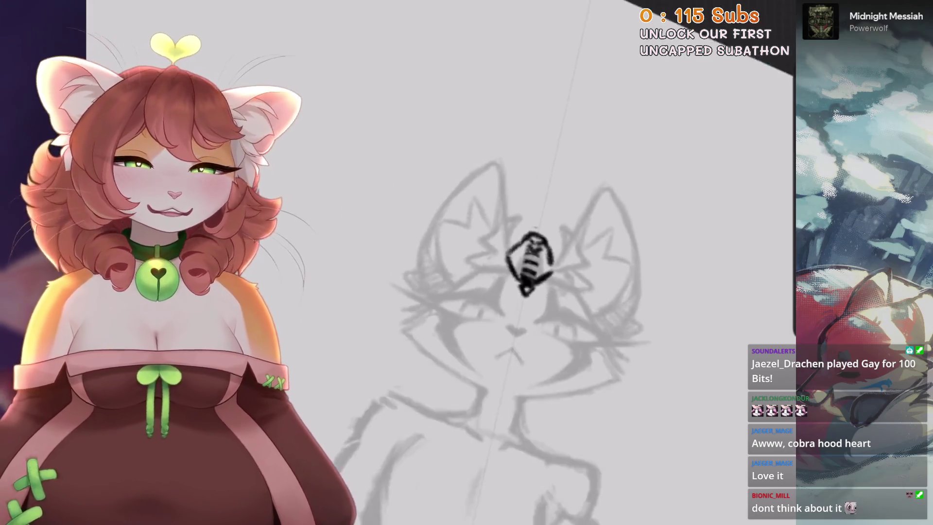
{"action": "scroll", "coordinate": [535, 292], "scroll_direction": "down", "scroll_amount": 3}
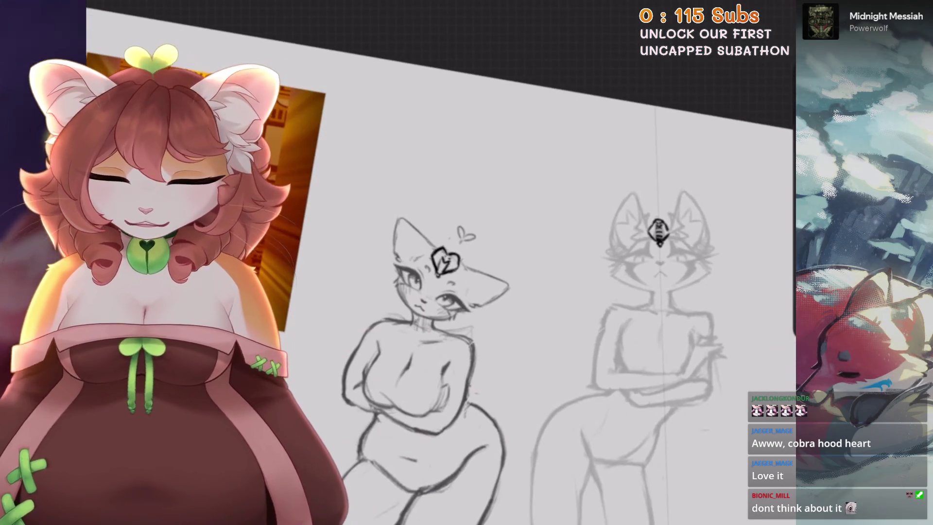
Zoom in on the left cat's face and undo the stray stroke beside its eye
{"action": "scroll", "coordinate": [421, 286], "scroll_direction": "up", "scroll_amount": 5}
{"action": "scroll", "coordinate": [421, 287], "scroll_direction": "up", "scroll_amount": 4}
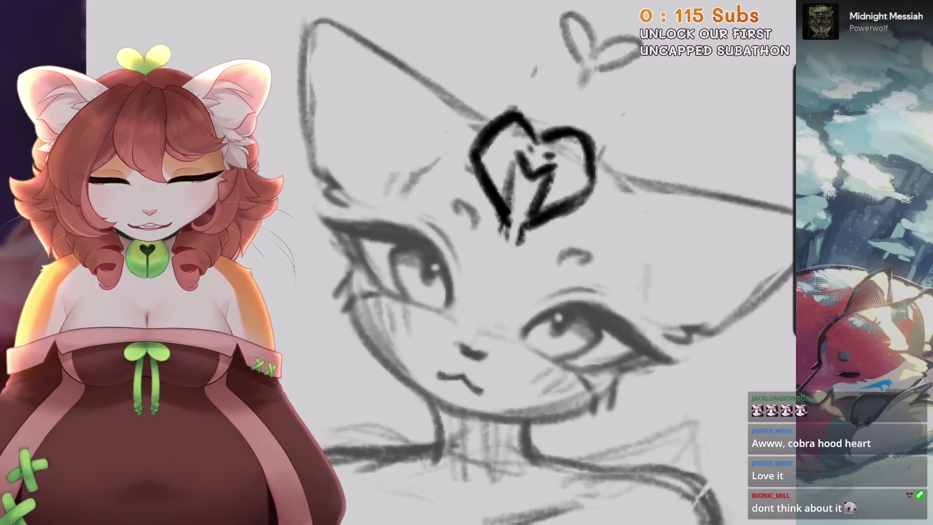
{"action": "scroll", "coordinate": [507, 235], "scroll_direction": "down", "scroll_amount": 6}
{"action": "scroll", "coordinate": [438, 44], "scroll_direction": "down", "scroll_amount": 2}
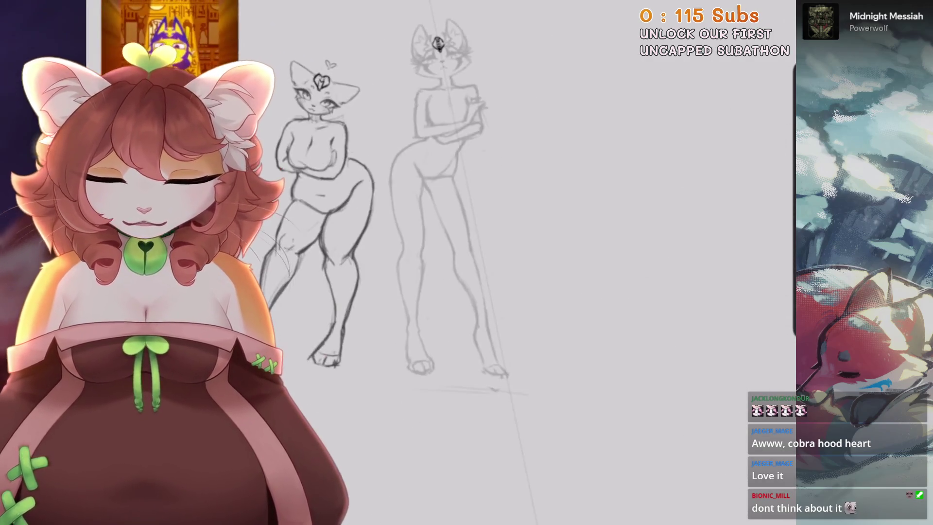
{"action": "scroll", "coordinate": [321, 92], "scroll_direction": "up", "scroll_amount": 5}
{"action": "scroll", "coordinate": [321, 93], "scroll_direction": "up", "scroll_amount": 3}
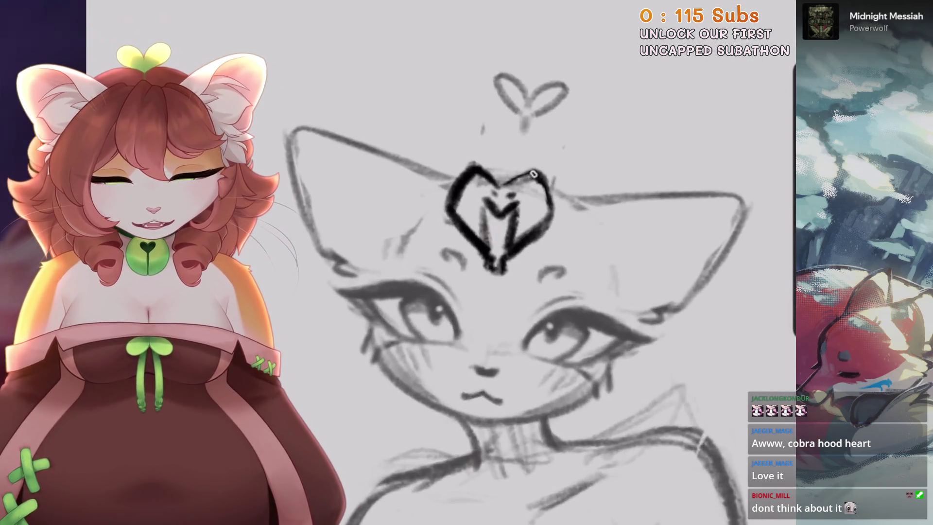
{"action": "scroll", "coordinate": [507, 291], "scroll_direction": "down", "scroll_amount": 6}
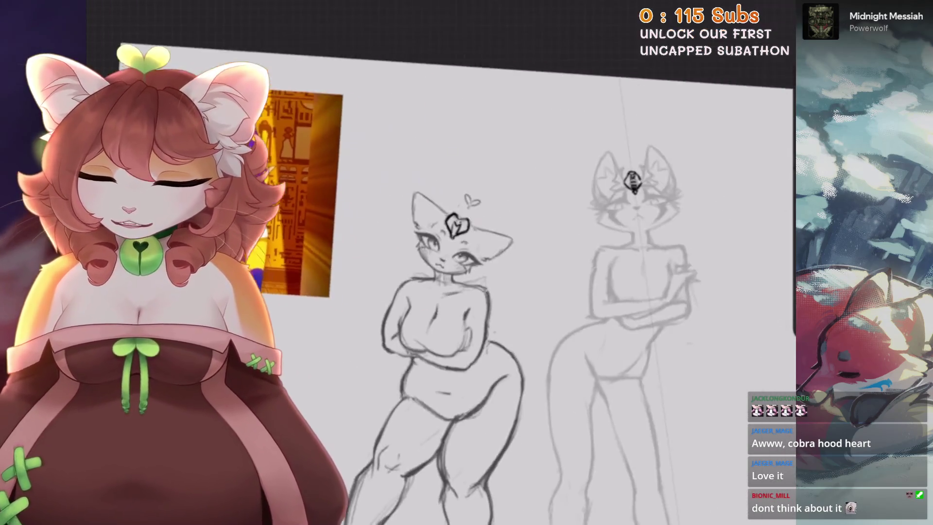
{"action": "scroll", "coordinate": [437, 244], "scroll_direction": "up", "scroll_amount": 5}
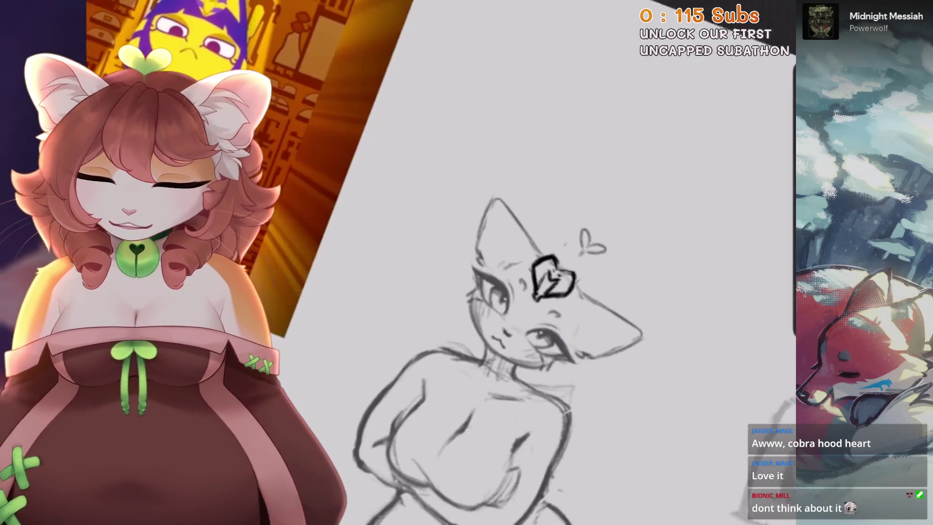
{"action": "scroll", "coordinate": [486, 243], "scroll_direction": "up", "scroll_amount": 3}
{"action": "key", "text": "ctrl+z"}
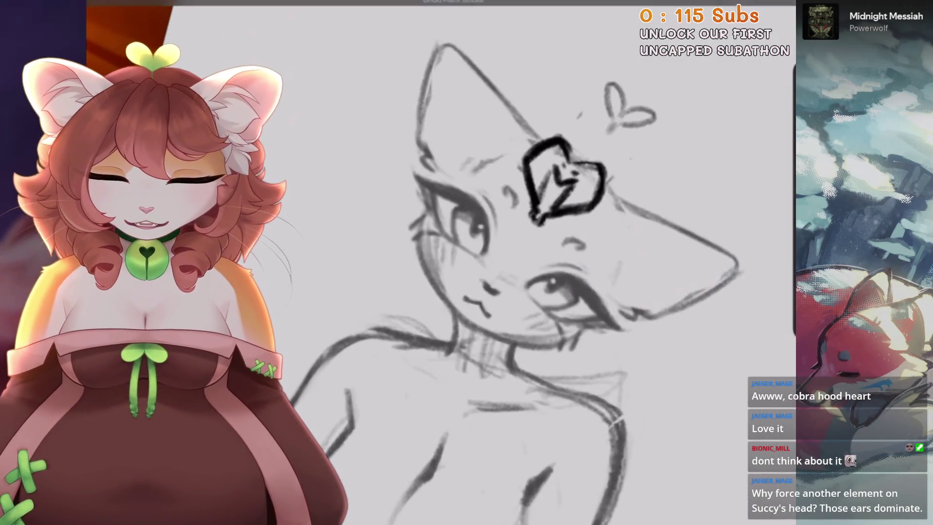
Try a new stroke across the left cat's head
{"action": "scroll", "coordinate": [486, 267], "scroll_direction": "down", "scroll_amount": 3}
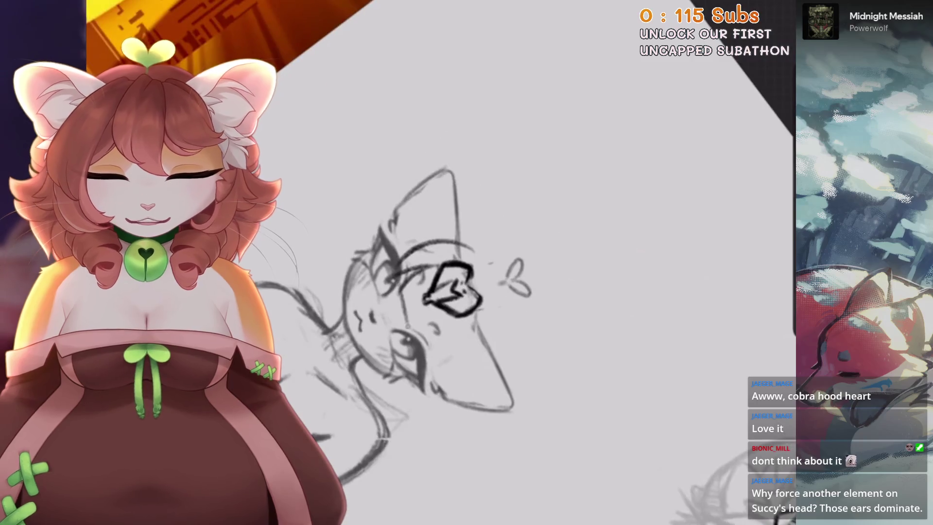
{"action": "scroll", "coordinate": [437, 292], "scroll_direction": "down", "scroll_amount": 1}
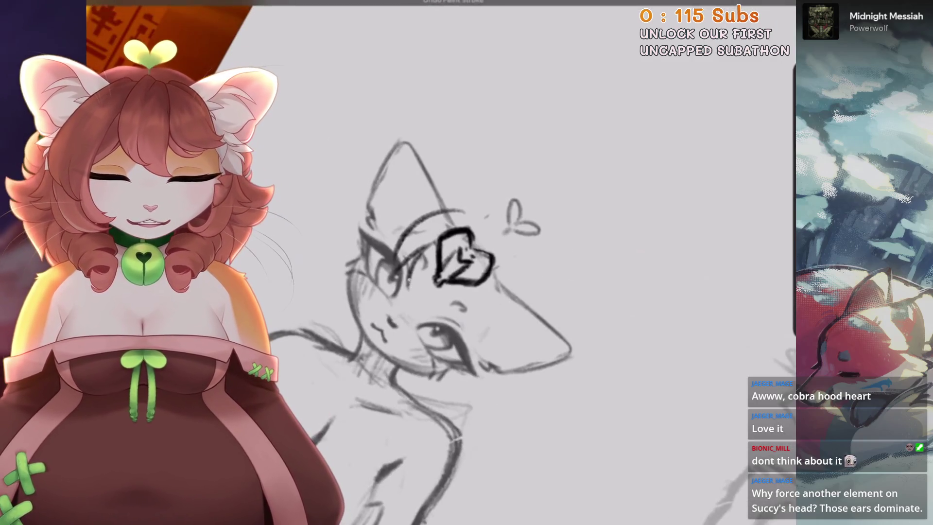
{"action": "scroll", "coordinate": [462, 291], "scroll_direction": "up", "scroll_amount": 2}
{"action": "left_click_drag", "start_coordinate": [518, 330], "coordinate": [547, 223]}
Redraw the head-top arc and test head-side strokes, keeping a short line beside the neck
{"action": "key", "text": "ctrl+z"}
{"action": "scroll", "coordinate": [486, 292], "scroll_direction": "up", "scroll_amount": 1}
{"action": "scroll", "coordinate": [486, 316], "scroll_direction": "up", "scroll_amount": 1}
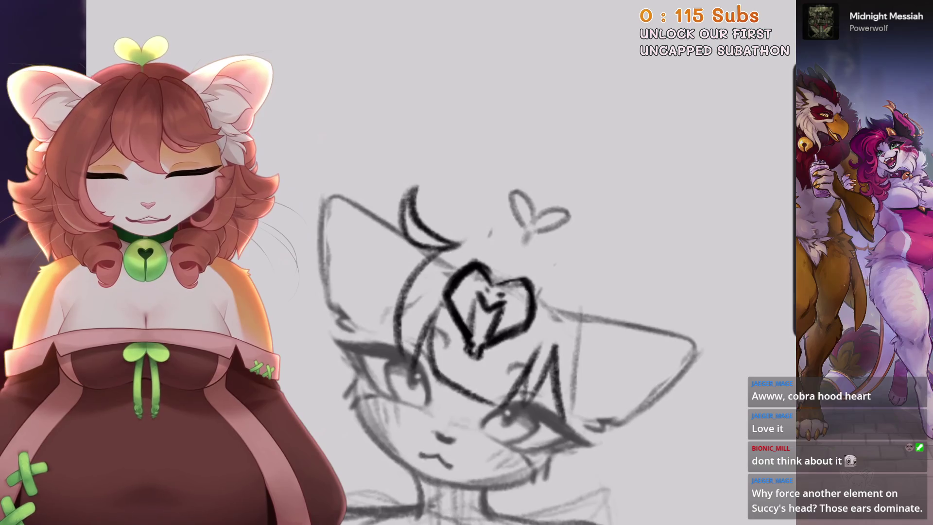
{"action": "key", "text": "ctrl+z"}
{"action": "left_click_drag", "start_coordinate": [440, 241], "coordinate": [558, 244]}
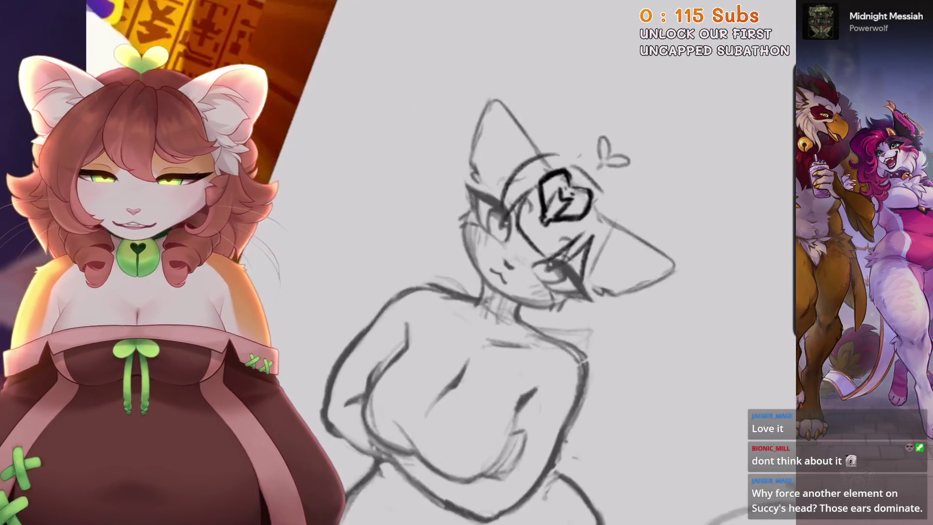
{"action": "key", "text": "ctrl+z"}
{"action": "mouse_move", "coordinate": [520, 199]}
{"action": "left_mouse_down"}
{"action": "mouse_move", "coordinate": [467, 331]}
{"action": "mouse_move", "coordinate": [460, 297]}
{"action": "left_mouse_up"}
{"action": "left_click_drag", "start_coordinate": [422, 199], "coordinate": [466, 296]}
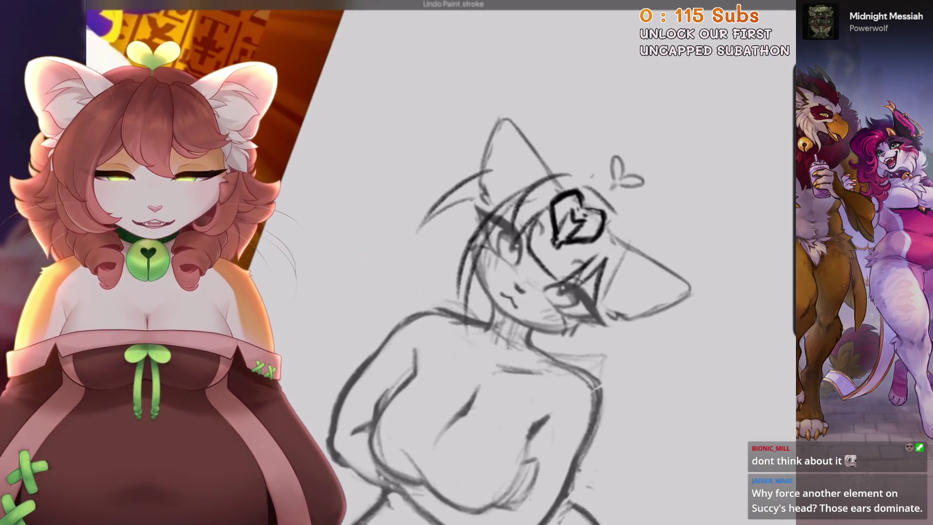
{"action": "key", "text": "ctrl+z"}
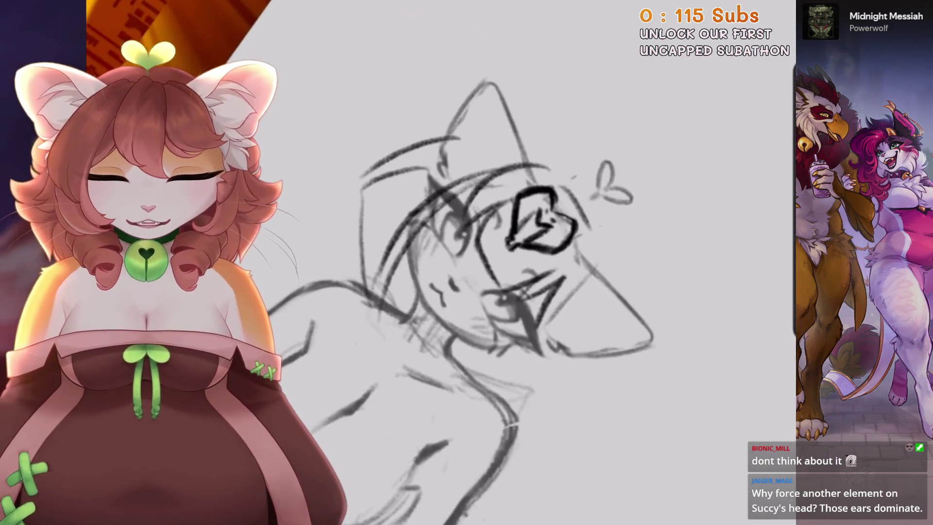
{"action": "key", "text": "ctrl+z"}
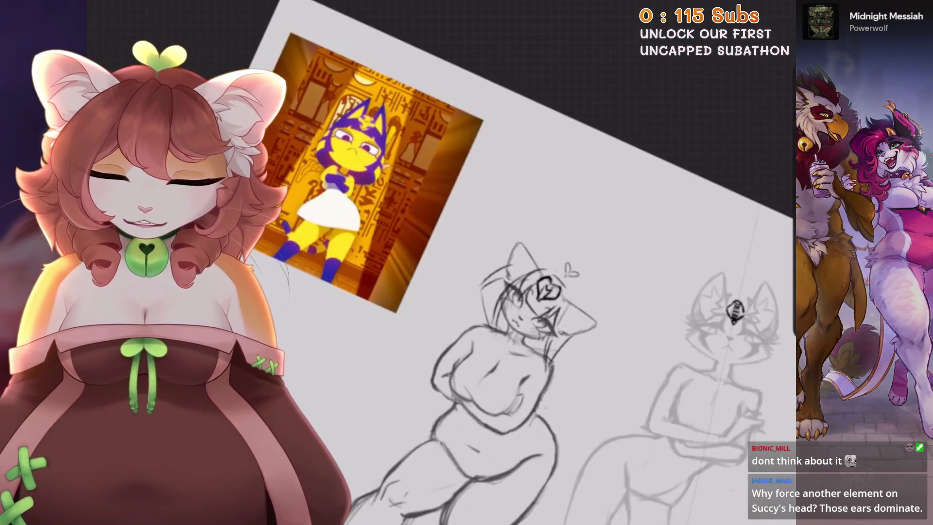
{"action": "key", "text": "ctrl+z"}
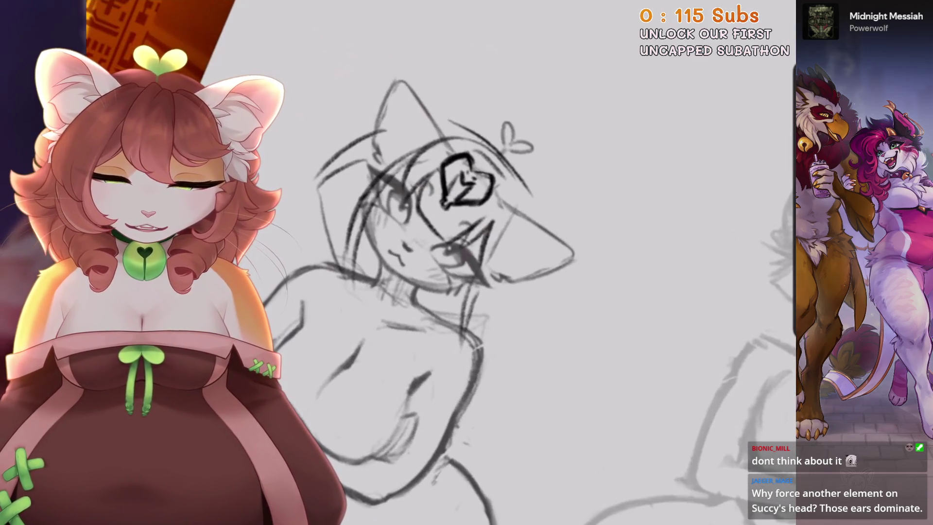
{"action": "left_click_drag", "start_coordinate": [518, 286], "coordinate": [517, 307]}
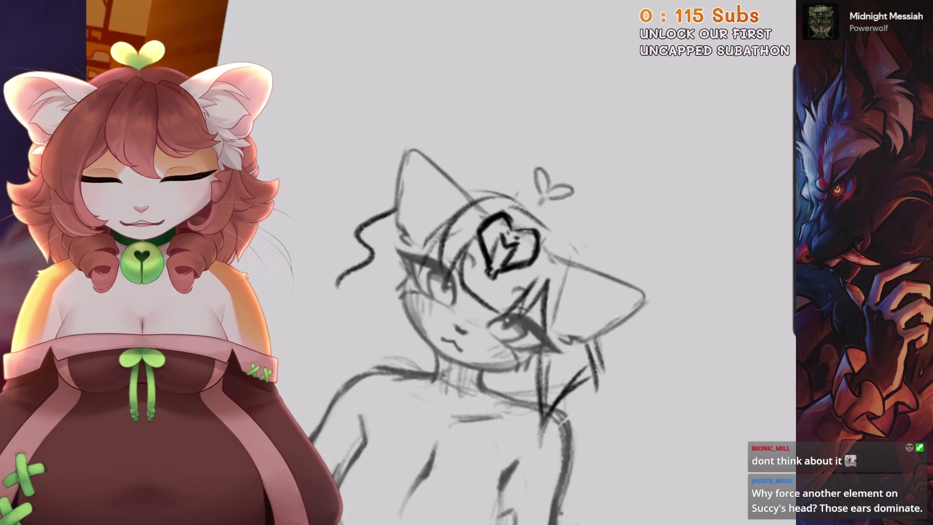
Sketch shaggy hair strands left of the head, then lasso and reshape the head top
{"action": "left_click_drag", "start_coordinate": [435, 265], "coordinate": [413, 382]}
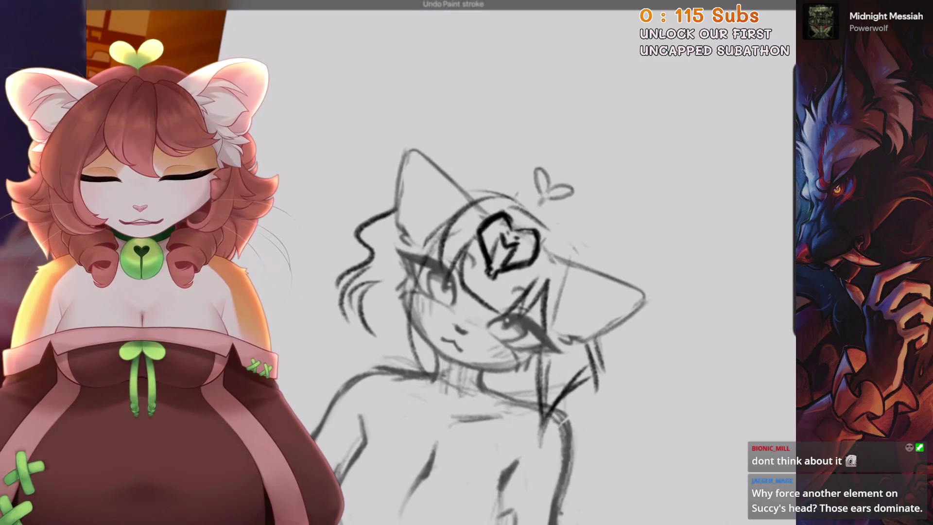
{"action": "left_click_drag", "start_coordinate": [430, 246], "coordinate": [396, 340]}
{"action": "left_click_drag", "start_coordinate": [389, 275], "coordinate": [363, 355]}
{"action": "left_click_drag", "start_coordinate": [387, 308], "coordinate": [371, 349]}
{"action": "left_click_drag", "start_coordinate": [375, 309], "coordinate": [420, 389]}
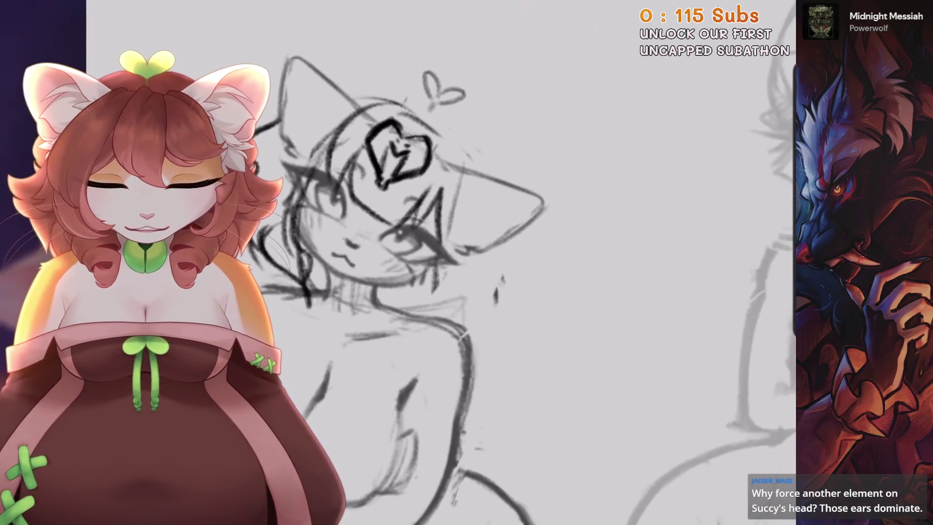
{"action": "left_click_drag", "start_coordinate": [409, 298], "coordinate": [393, 333]}
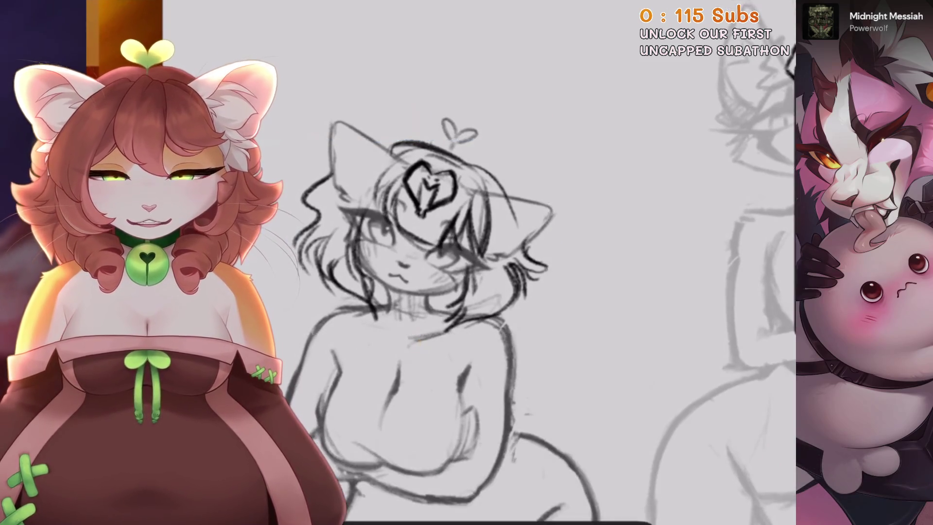
{"action": "left_click_drag", "start_coordinate": [390, 173], "coordinate": [442, 160]}
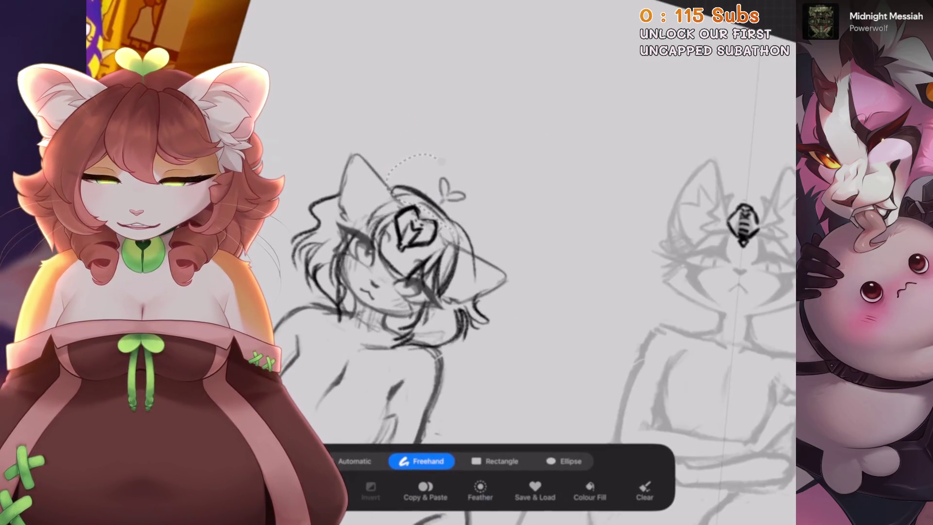
{"action": "left_click_drag", "start_coordinate": [474, 274], "coordinate": [389, 175]}
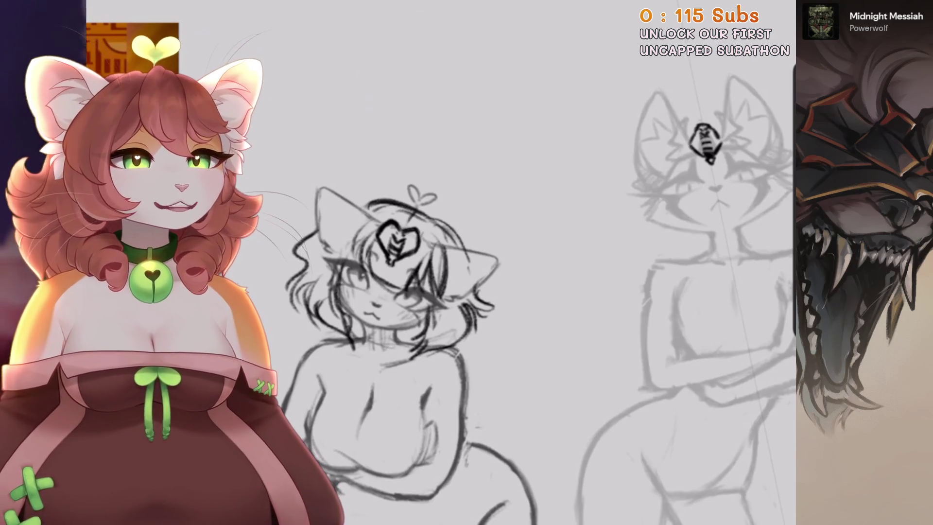
{"action": "scroll", "coordinate": [394, 389], "scroll_direction": "up", "scroll_amount": 5}
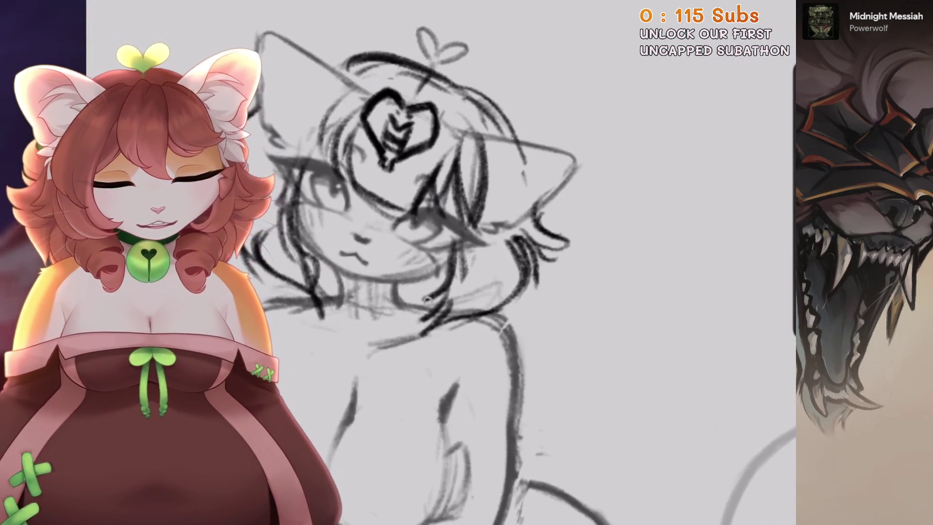
{"action": "scroll", "coordinate": [408, 263], "scroll_direction": "up", "scroll_amount": 1}
{"action": "key", "text": "ctrl+z"}
{"action": "left_click_drag", "start_coordinate": [464, 267], "coordinate": [506, 343]}
{"action": "key", "text": "ctrl+z"}
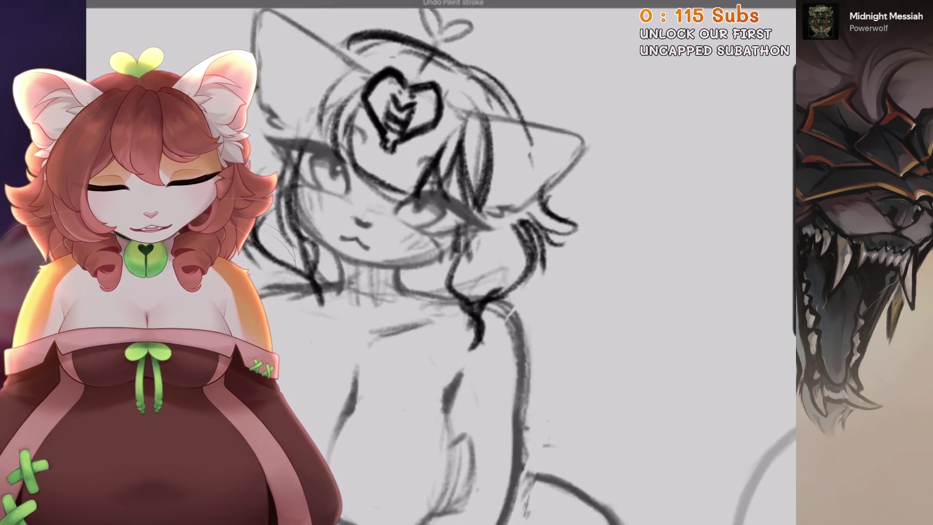
{"action": "scroll", "coordinate": [438, 263], "scroll_direction": "down", "scroll_amount": 5}
{"action": "scroll", "coordinate": [438, 262], "scroll_direction": "up", "scroll_amount": 5}
{"action": "key", "text": "ctrl+z"}
{"action": "left_click_drag", "start_coordinate": [490, 306], "coordinate": [510, 350]}
{"action": "scroll", "coordinate": [438, 262], "scroll_direction": "down", "scroll_amount": 3}
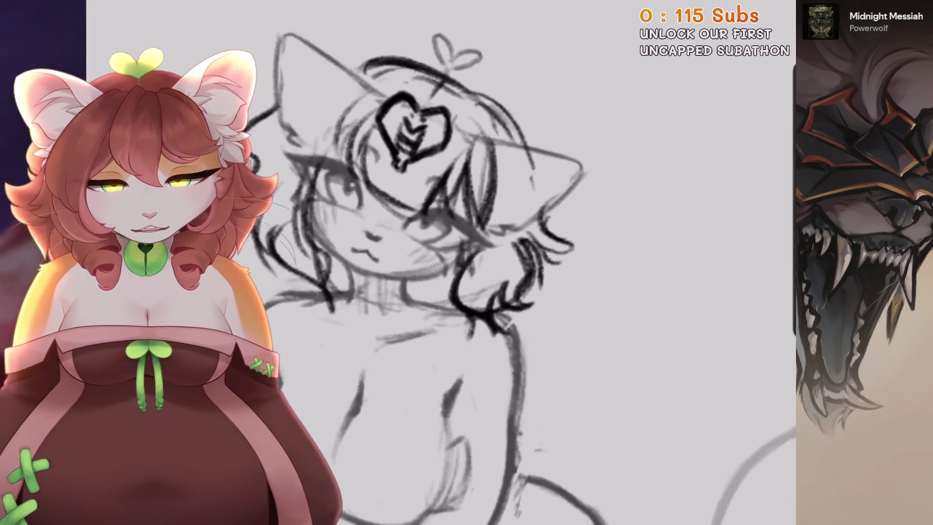
{"action": "scroll", "coordinate": [438, 262], "scroll_direction": "up", "scroll_amount": 3}
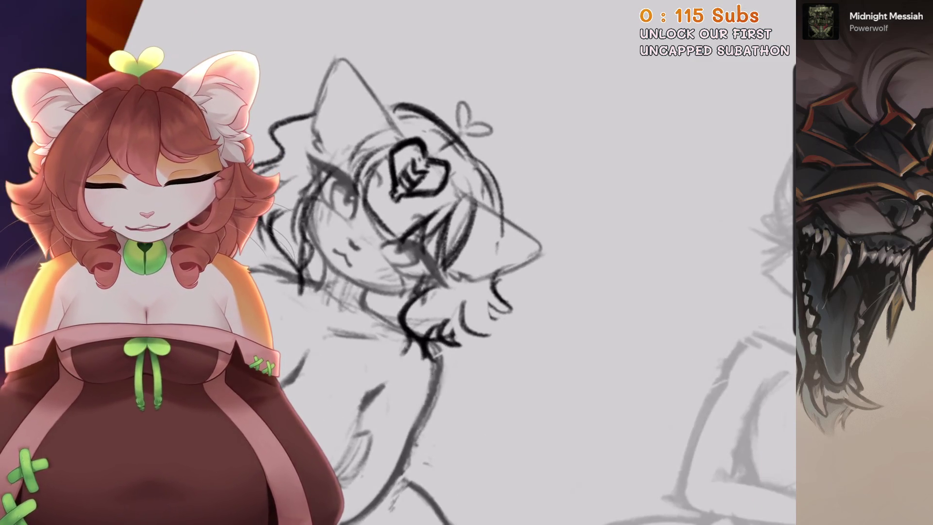
{"action": "scroll", "coordinate": [437, 262], "scroll_direction": "down", "scroll_amount": 5}
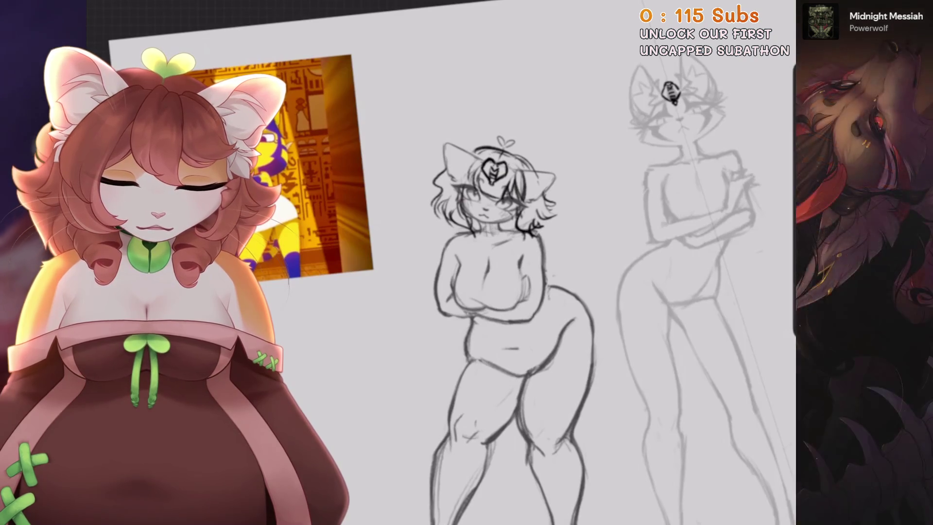
{"action": "scroll", "coordinate": [486, 219], "scroll_direction": "up", "scroll_amount": 5}
{"action": "scroll", "coordinate": [369, 191], "scroll_direction": "up", "scroll_amount": 1}
{"action": "scroll", "coordinate": [369, 190], "scroll_direction": "up", "scroll_amount": 2}
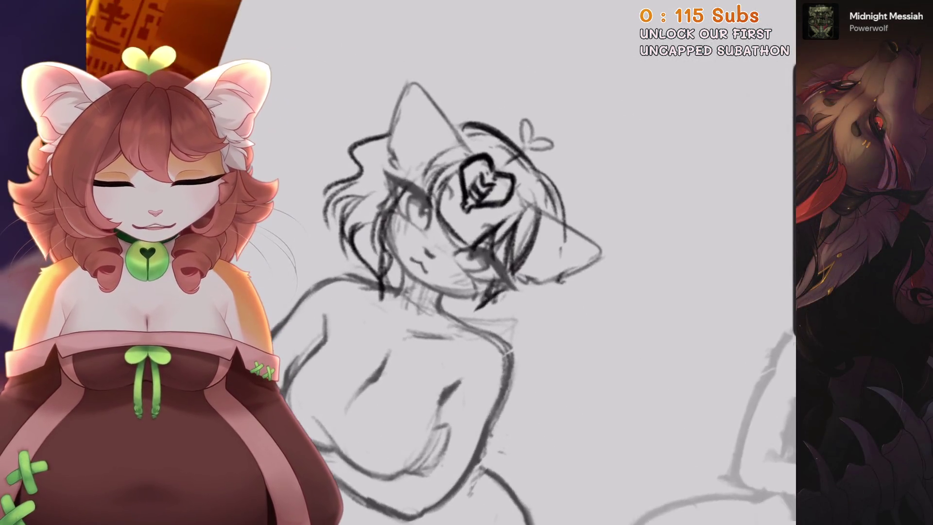
{"action": "scroll", "coordinate": [459, 306], "scroll_direction": "up", "scroll_amount": 1}
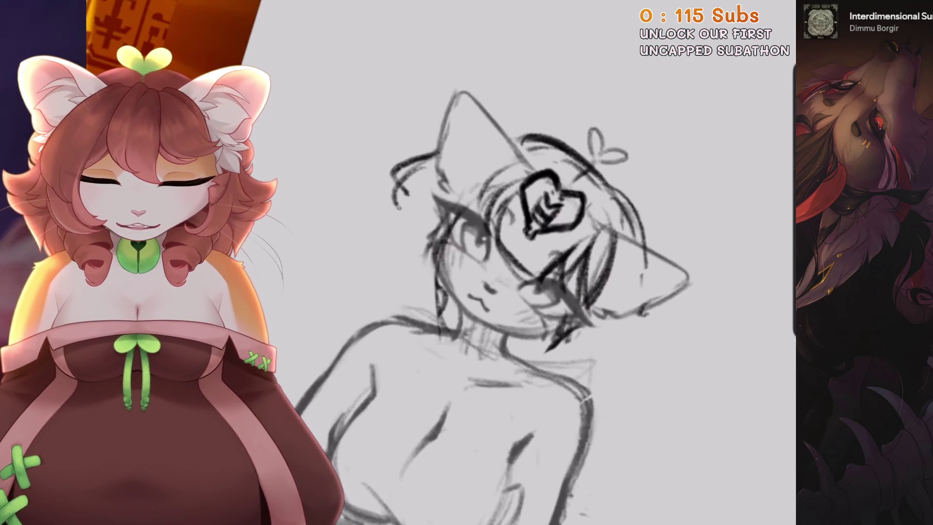
{"action": "mouse_move", "coordinate": [409, 192]}
{"action": "left_mouse_down"}
{"action": "mouse_move", "coordinate": [374, 233]}
{"action": "mouse_move", "coordinate": [401, 304]}
{"action": "left_mouse_up"}
{"action": "key", "text": "ctrl+z"}
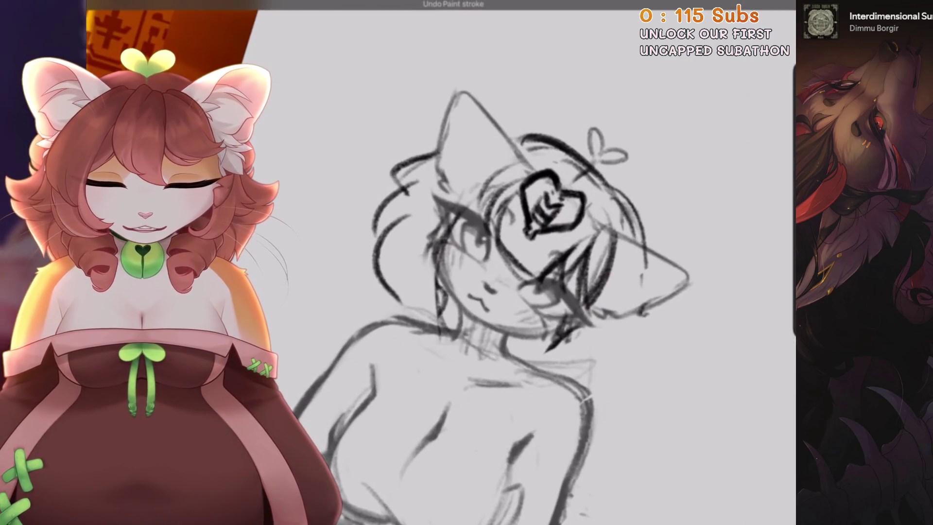
{"action": "left_click_drag", "start_coordinate": [421, 260], "coordinate": [433, 329]}
{"action": "scroll", "coordinate": [486, 267], "scroll_direction": "down", "scroll_amount": 2}
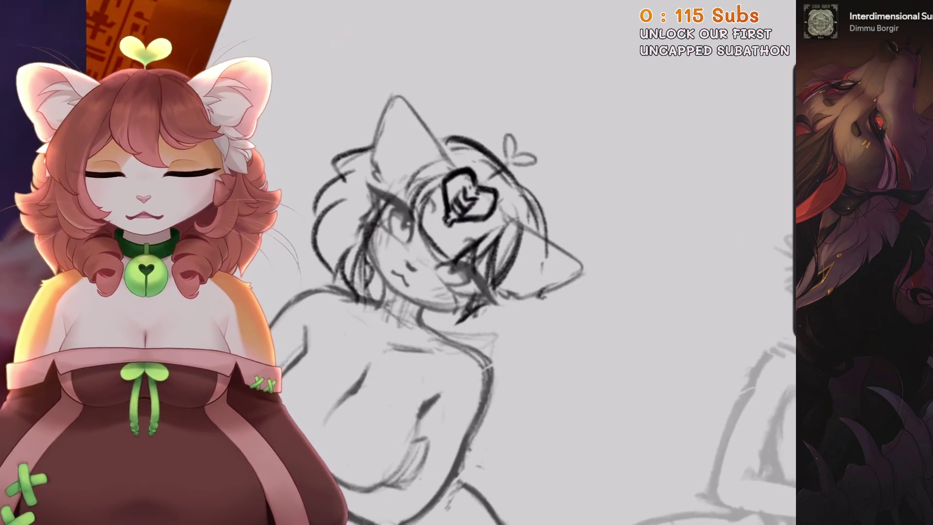
{"action": "scroll", "coordinate": [486, 267], "scroll_direction": "up", "scroll_amount": 2}
{"action": "left_click_drag", "start_coordinate": [481, 279], "coordinate": [482, 327]}
{"action": "mouse_move", "coordinate": [482, 287]}
{"action": "left_mouse_down"}
{"action": "mouse_move", "coordinate": [498, 346]}
{"action": "mouse_move", "coordinate": [549, 292]}
{"action": "left_mouse_up"}
{"action": "left_click_drag", "start_coordinate": [503, 314], "coordinate": [571, 277]}
{"action": "left_click_drag", "start_coordinate": [568, 273], "coordinate": [570, 315]}
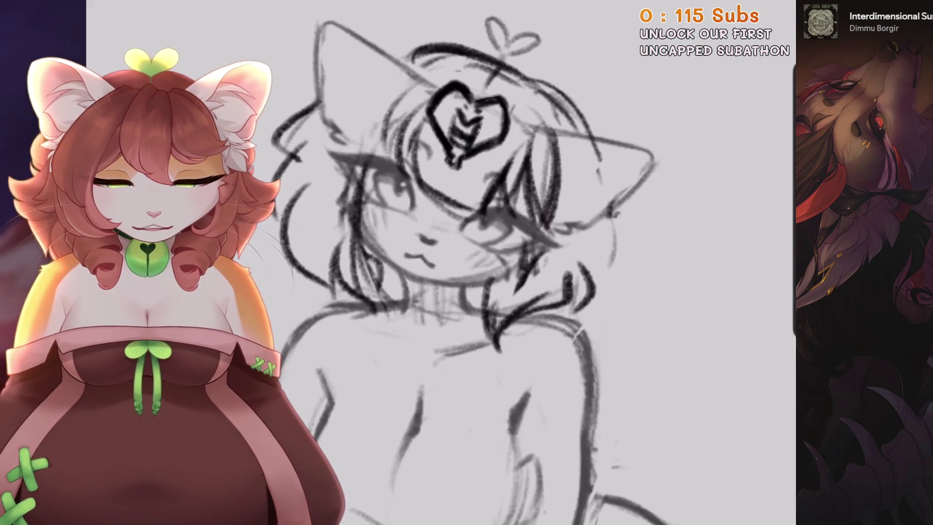
{"action": "scroll", "coordinate": [555, 305], "scroll_direction": "down", "scroll_amount": 2}
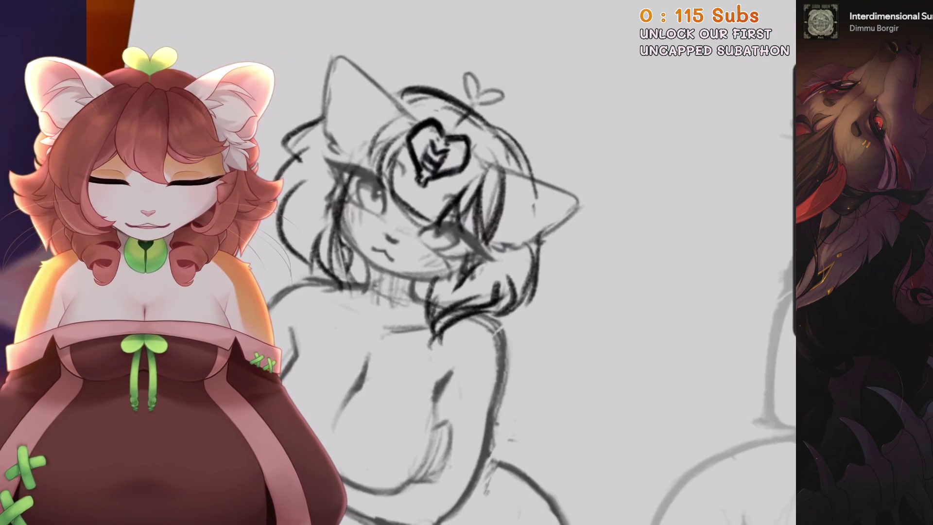
{"action": "scroll", "coordinate": [486, 267], "scroll_direction": "up", "scroll_amount": 2}
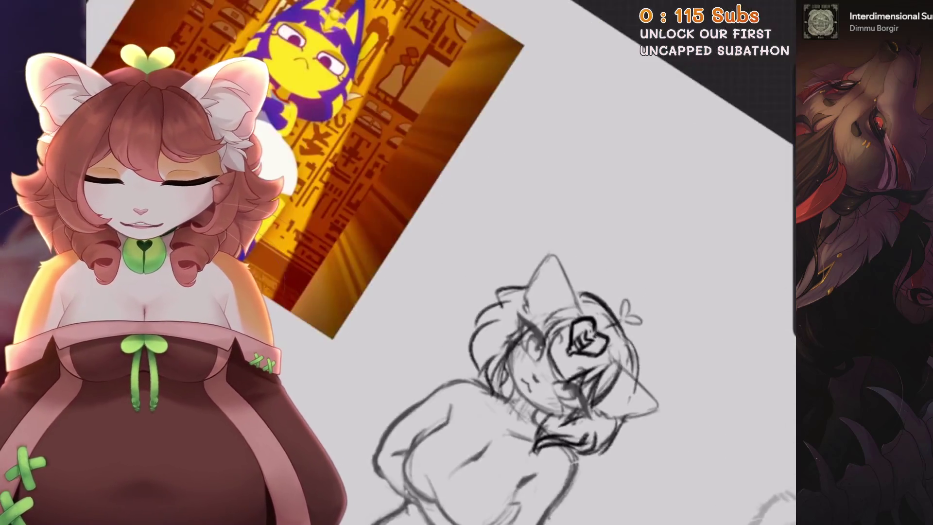
{"action": "scroll", "coordinate": [486, 263], "scroll_direction": "up", "scroll_amount": 2}
{"action": "left_click_drag", "start_coordinate": [528, 340], "coordinate": [544, 270]}
Draw the collar arc under the neck with a round bell, heart mark and slit
{"action": "key", "text": "ctrl+z"}
{"action": "key", "text": "ctrl+z"}
{"action": "mouse_move", "coordinate": [527, 340]}
{"action": "left_mouse_down"}
{"action": "mouse_move", "coordinate": [540, 268]}
{"action": "mouse_move", "coordinate": [559, 285]}
{"action": "mouse_move", "coordinate": [506, 274]}
{"action": "mouse_move", "coordinate": [516, 345]}
{"action": "left_mouse_up"}
{"action": "key", "text": "ctrl+z"}
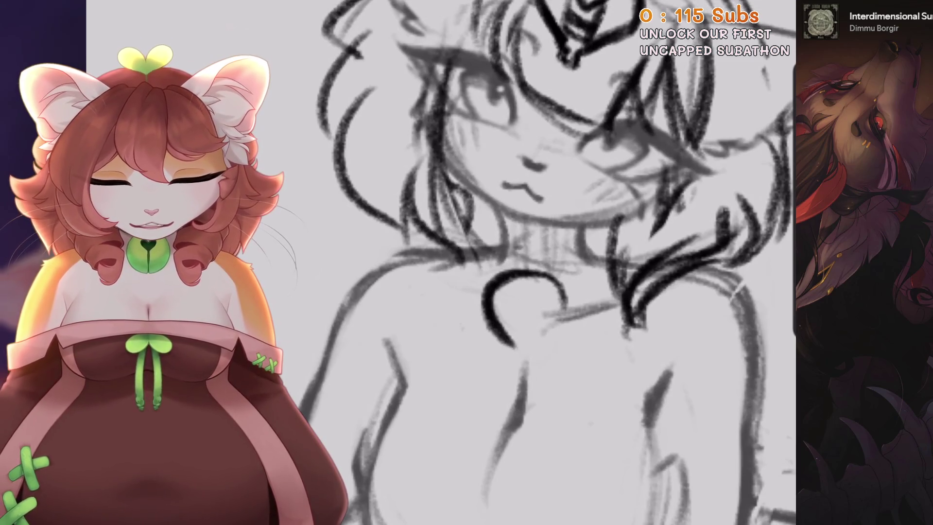
{"action": "left_click_drag", "start_coordinate": [507, 308], "coordinate": [530, 318]}
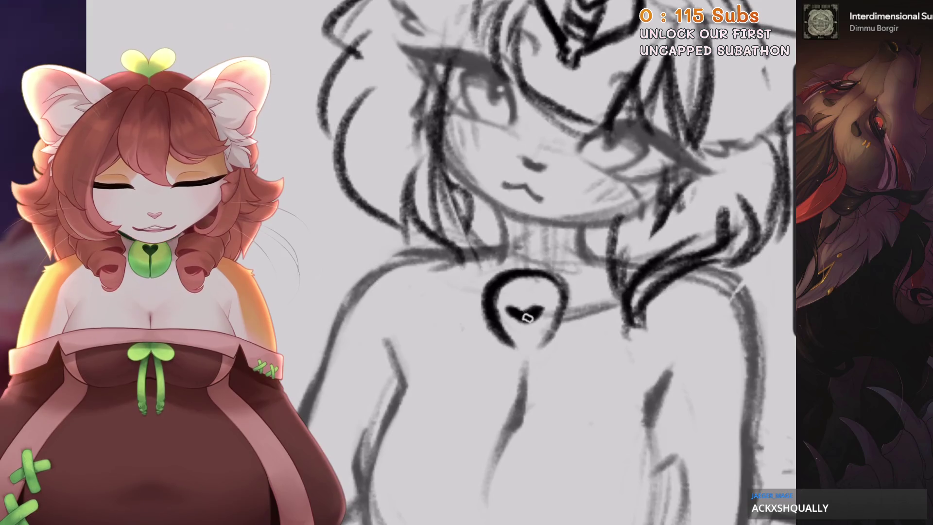
{"action": "left_click_drag", "start_coordinate": [515, 269], "coordinate": [537, 348]}
{"action": "mouse_move", "coordinate": [493, 292]}
{"action": "left_mouse_down"}
{"action": "mouse_move", "coordinate": [545, 347]}
{"action": "mouse_move", "coordinate": [530, 343]}
{"action": "left_mouse_up"}
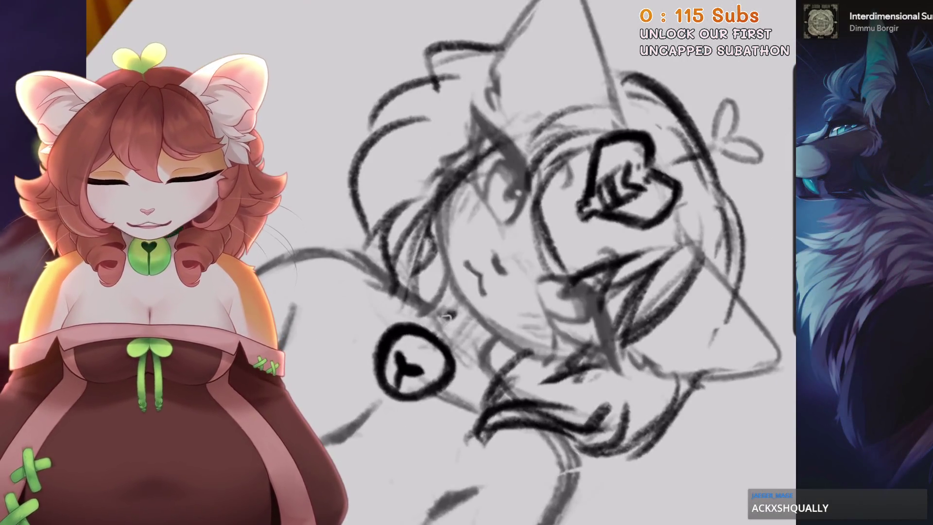
{"action": "left_click_drag", "start_coordinate": [455, 313], "coordinate": [442, 335]}
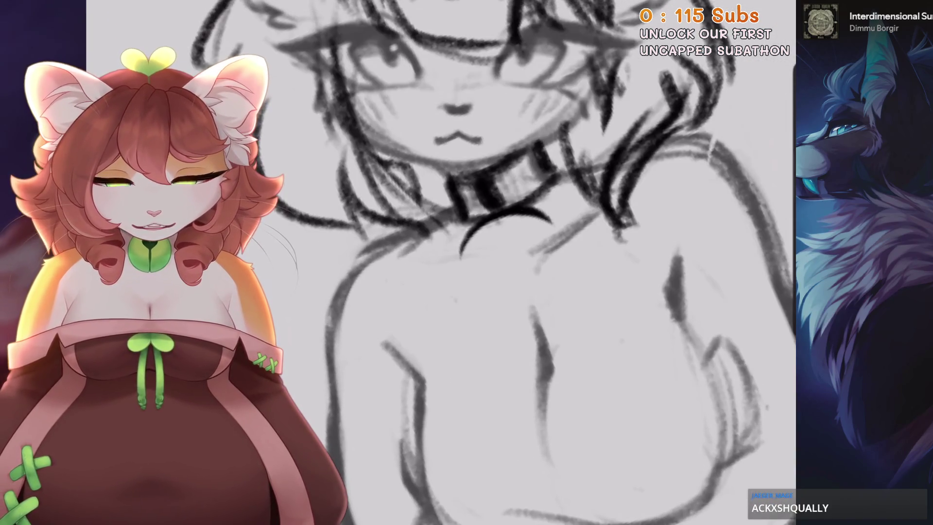
Close and darken the collar ring, then remove the bell and its mark
{"action": "left_click_drag", "start_coordinate": [514, 202], "coordinate": [509, 291]}
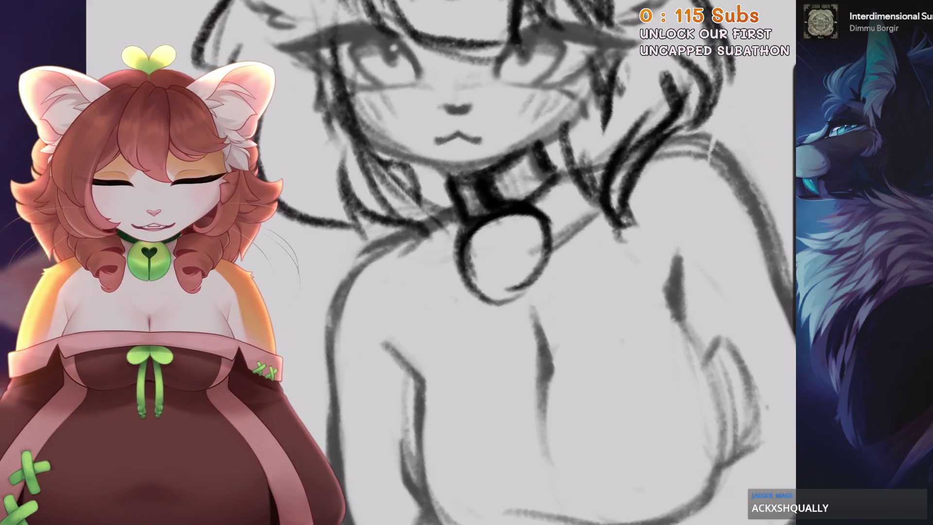
{"action": "left_click_drag", "start_coordinate": [457, 243], "coordinate": [520, 229]}
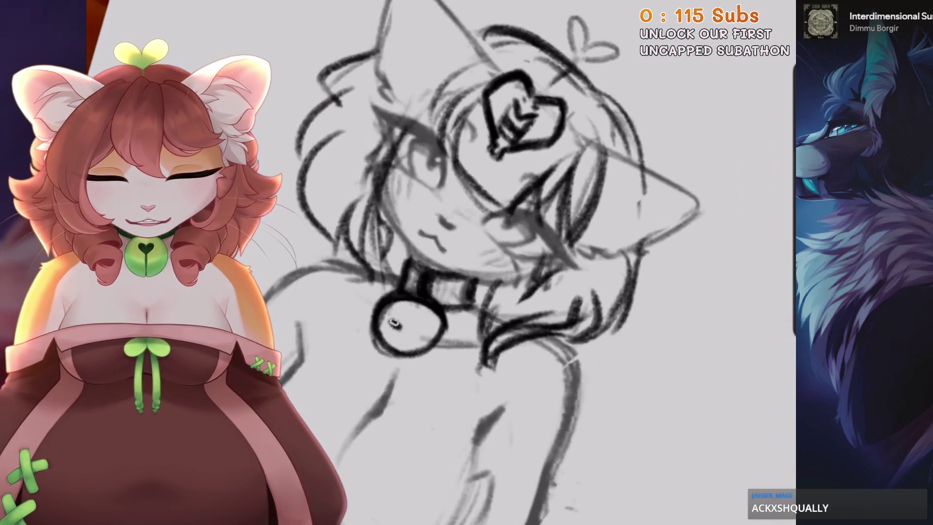
{"action": "left_click_drag", "start_coordinate": [403, 321], "coordinate": [399, 340]}
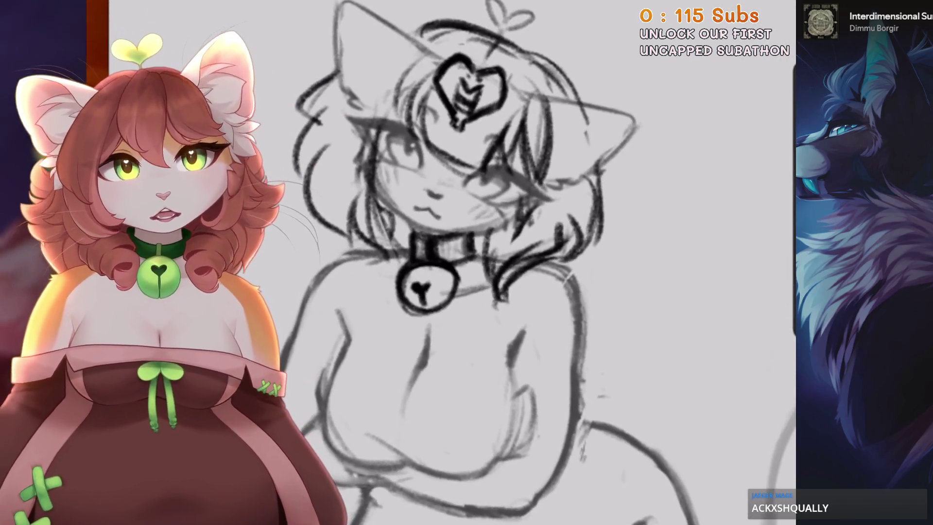
{"action": "scroll", "coordinate": [316, 335], "scroll_direction": "up", "scroll_amount": 3}
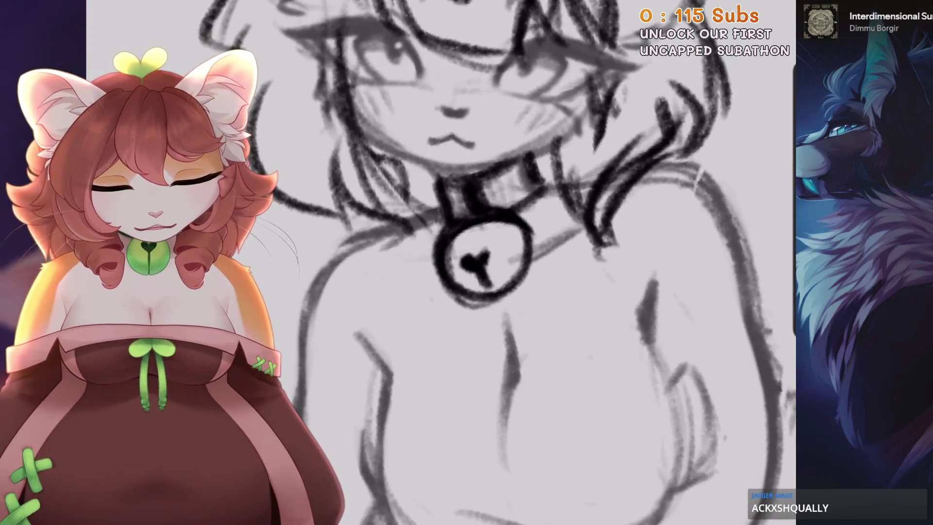
{"action": "key", "text": "ctrl+z"}
{"action": "key", "text": "ctrl+z"}
{"action": "key", "text": "ctrl+z"}
{"action": "scroll", "coordinate": [434, 272], "scroll_direction": "down", "scroll_amount": 3}
{"action": "scroll", "coordinate": [434, 273], "scroll_direction": "down", "scroll_amount": 2}
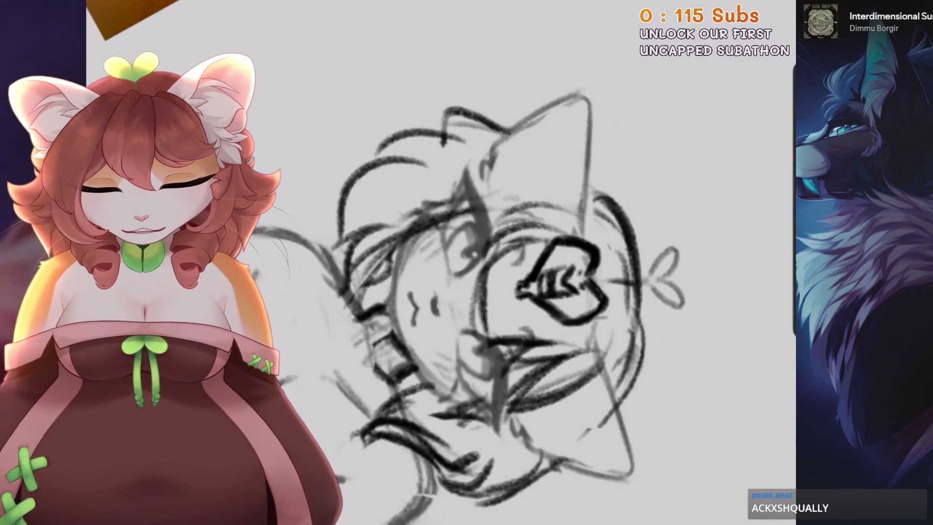
{"action": "scroll", "coordinate": [448, 329], "scroll_direction": "up", "scroll_amount": 4}
Add rough fur strokes along the left side of the cat's face
{"action": "mouse_move", "coordinate": [452, 275]}
{"action": "left_mouse_down"}
{"action": "mouse_move", "coordinate": [446, 352]}
{"action": "mouse_move", "coordinate": [408, 362]}
{"action": "left_mouse_up"}
{"action": "left_click_drag", "start_coordinate": [418, 274], "coordinate": [403, 374]}
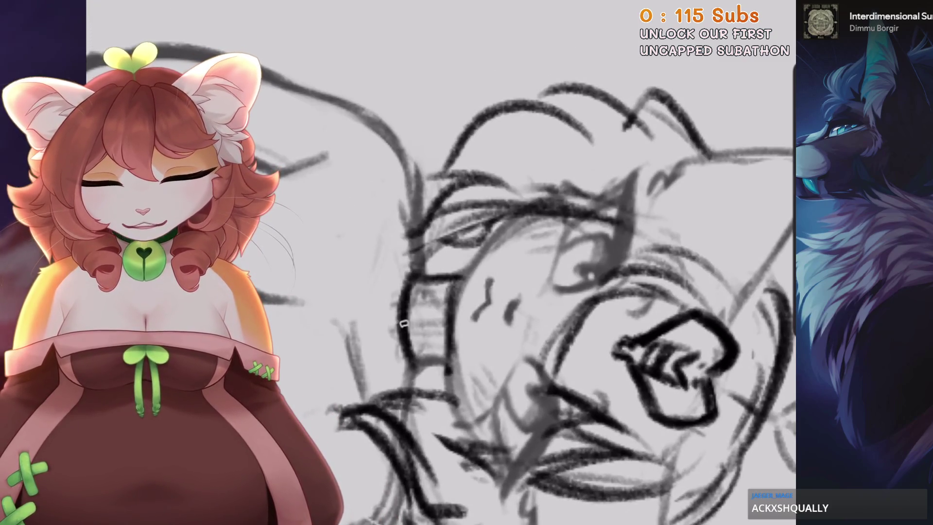
{"action": "scroll", "coordinate": [403, 324], "scroll_direction": "down", "scroll_amount": 3}
{"action": "scroll", "coordinate": [404, 323], "scroll_direction": "down", "scroll_amount": 3}
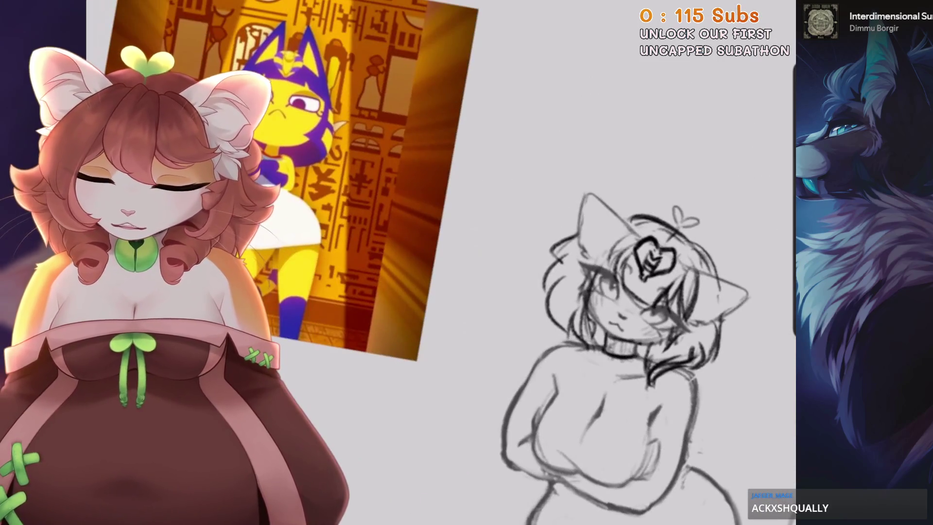
{"action": "scroll", "coordinate": [535, 291], "scroll_direction": "up", "scroll_amount": 2}
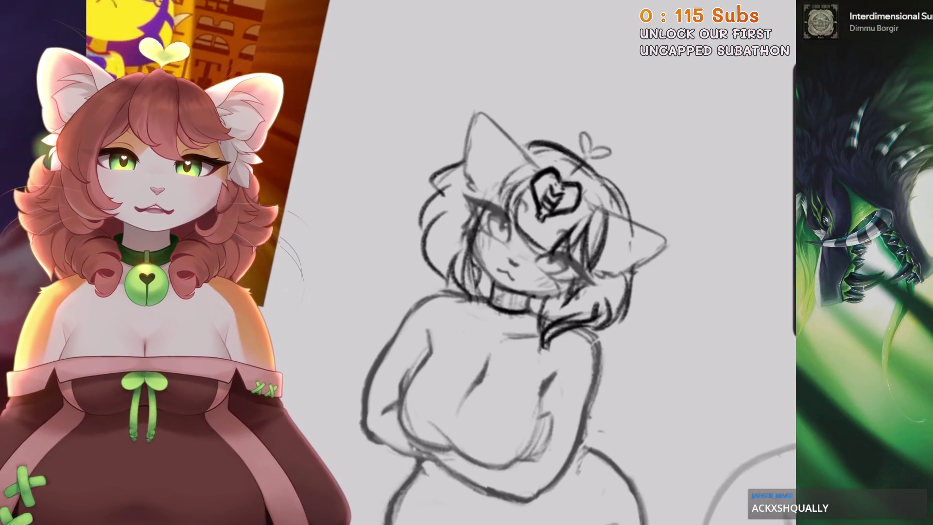
{"action": "scroll", "coordinate": [534, 291], "scroll_direction": "down", "scroll_amount": 3}
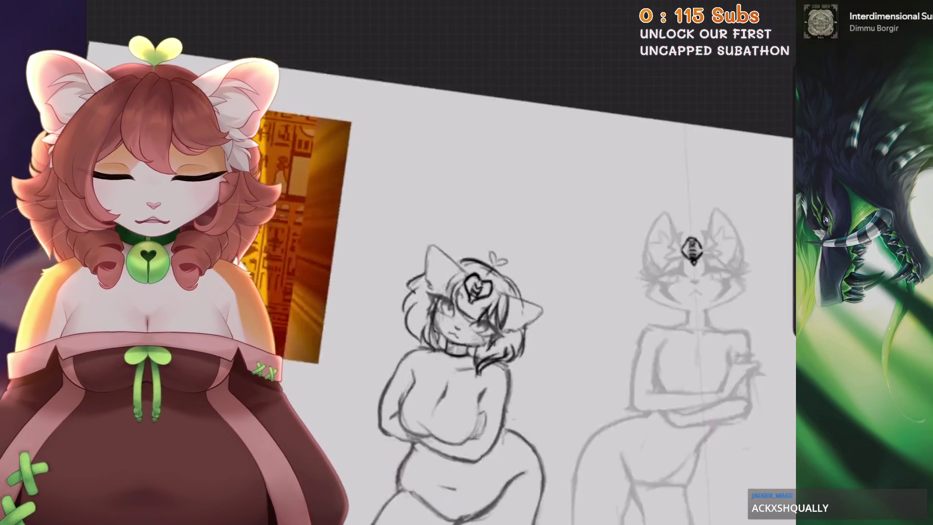
{"action": "scroll", "coordinate": [535, 292], "scroll_direction": "up", "scroll_amount": 2}
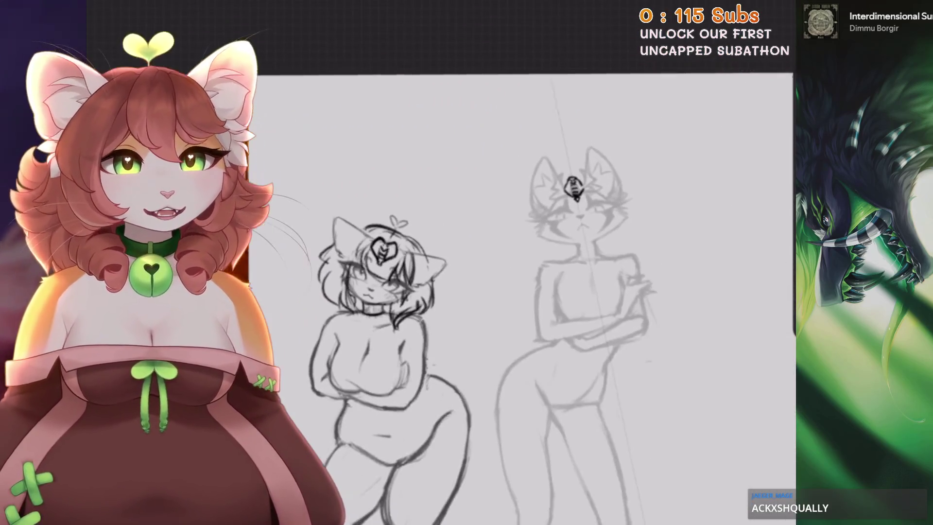
{"action": "scroll", "coordinate": [535, 292], "scroll_direction": "up", "scroll_amount": 1}
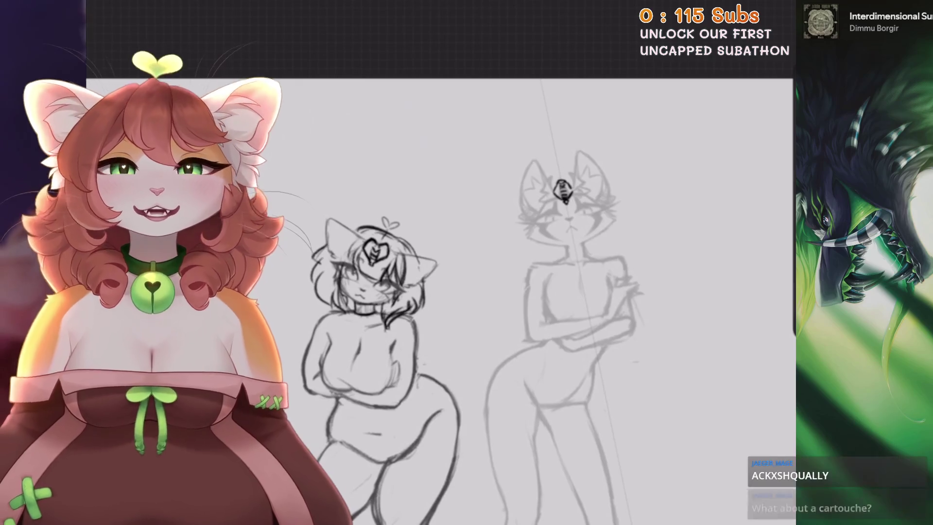
{"action": "scroll", "coordinate": [535, 292], "scroll_direction": "up", "scroll_amount": 1}
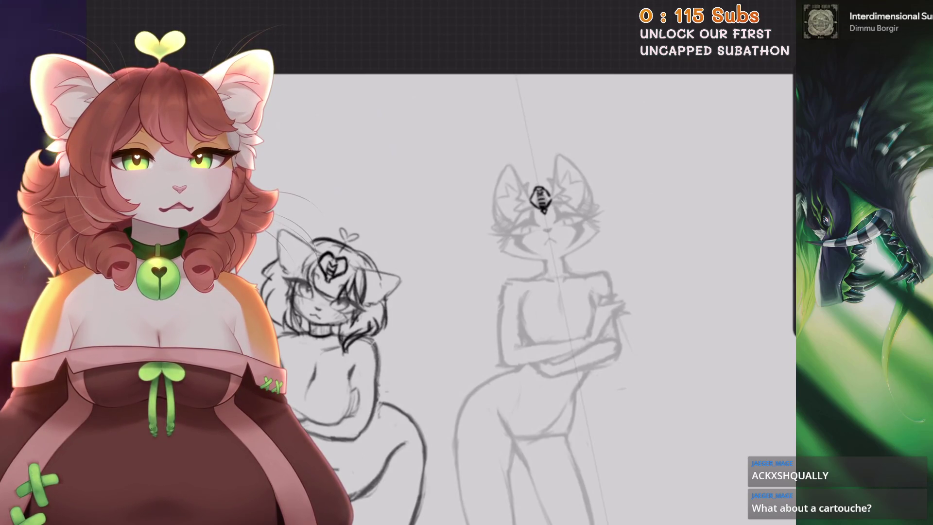
{"action": "scroll", "coordinate": [486, 291], "scroll_direction": "up", "scroll_amount": 1}
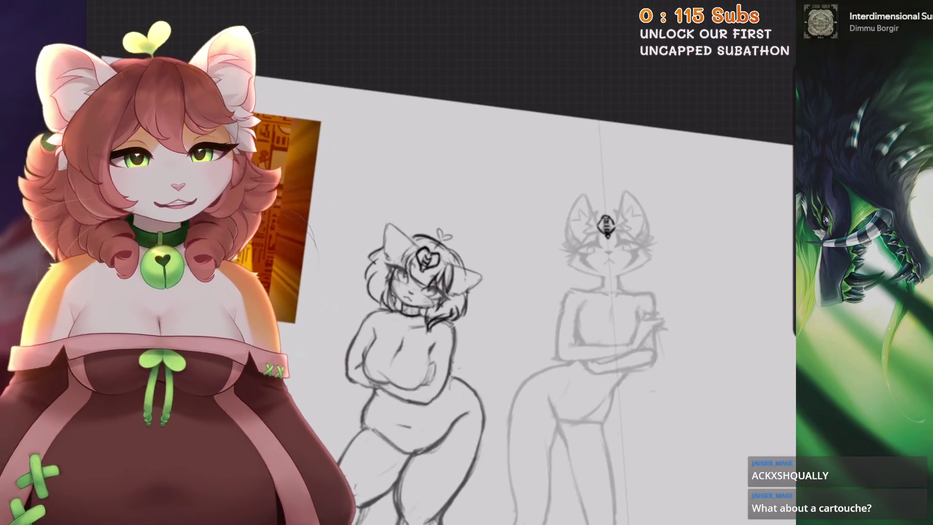
{"action": "scroll", "coordinate": [608, 223], "scroll_direction": "up", "scroll_amount": 5}
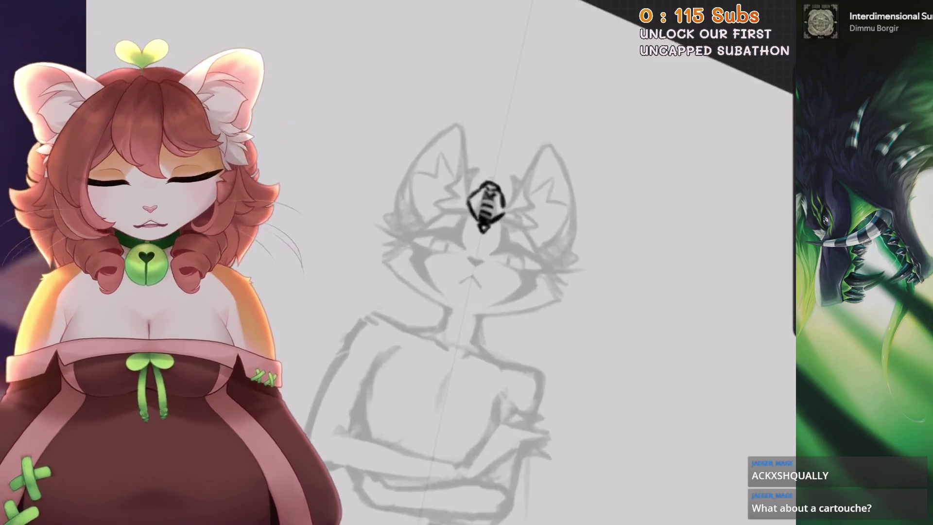
{"action": "left_click_drag", "start_coordinate": [419, 204], "coordinate": [404, 335]}
{"action": "left_click_drag", "start_coordinate": [350, 311], "coordinate": [418, 343]}
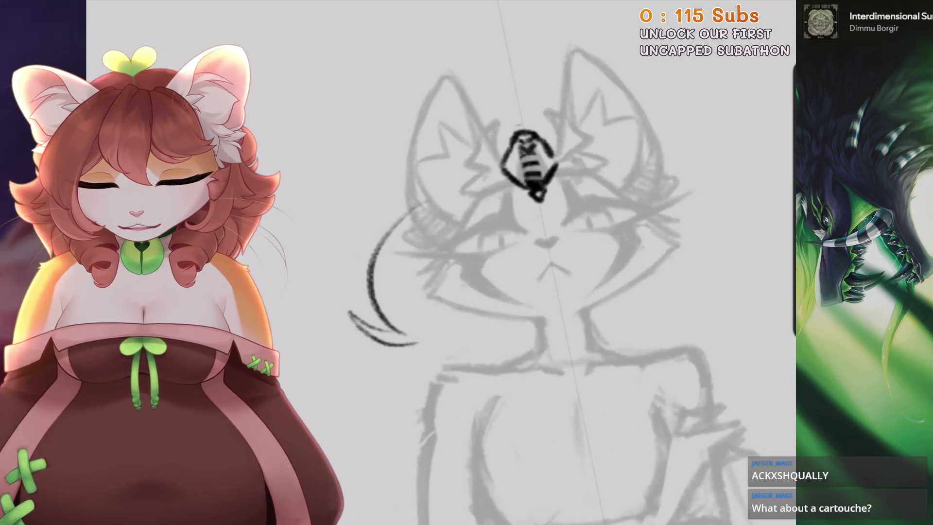
{"action": "key", "text": "ctrl+z"}
{"action": "key", "text": "ctrl+z"}
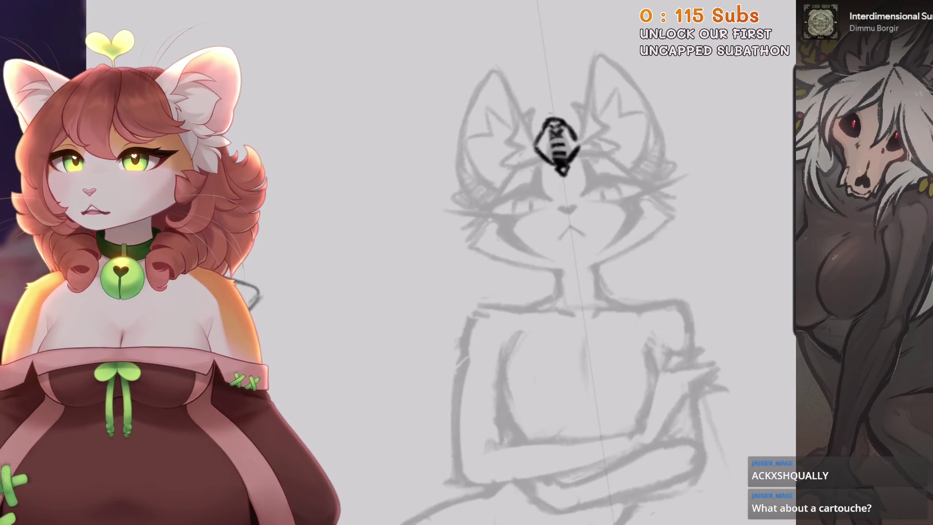
{"action": "scroll", "coordinate": [500, 287], "scroll_direction": "down", "scroll_amount": 2}
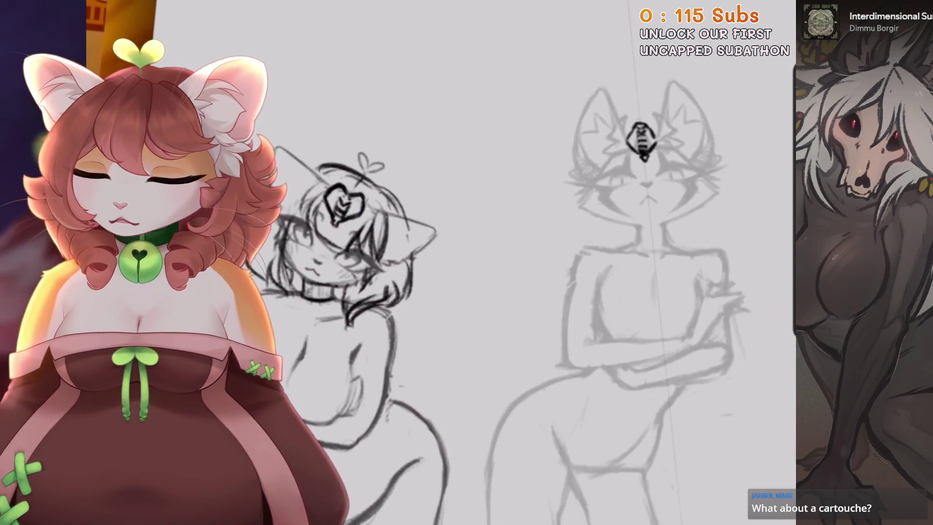
{"action": "scroll", "coordinate": [414, 291], "scroll_direction": "up", "scroll_amount": 3}
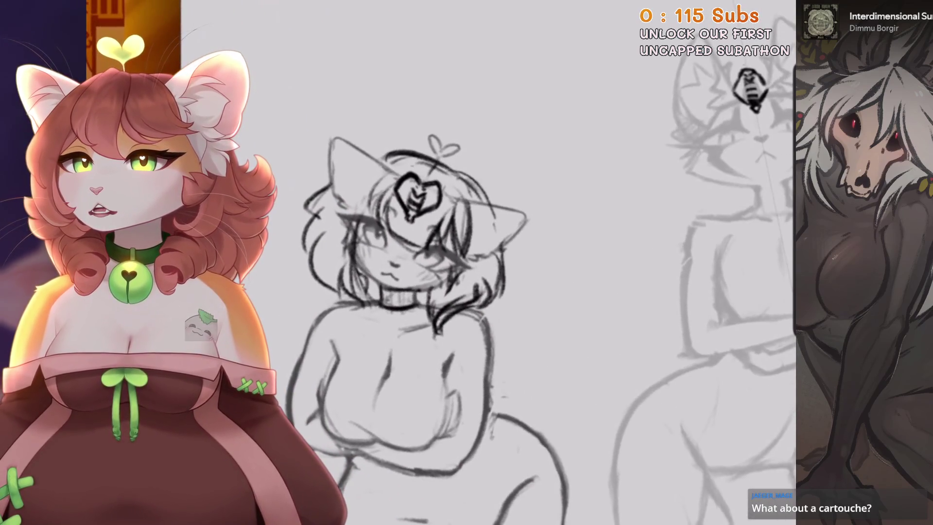
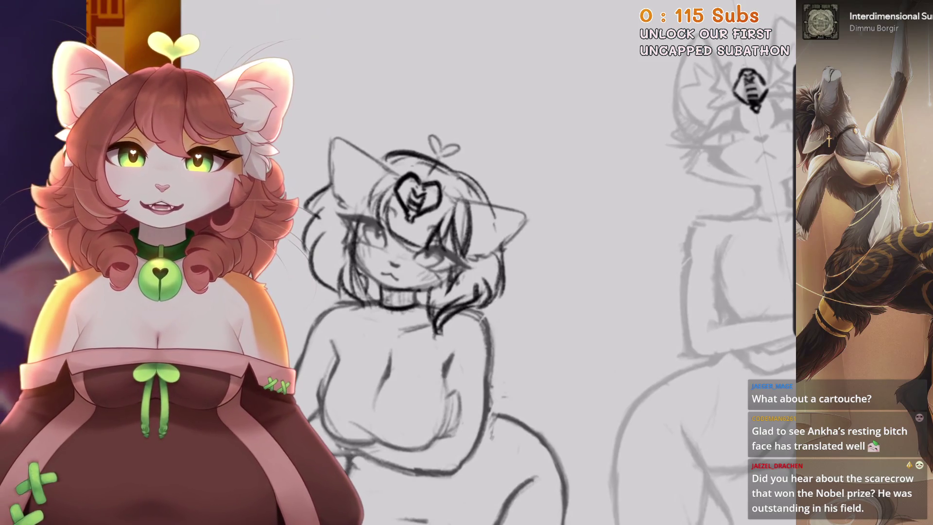
Zoom in on the second cat sketch and ink a dark diagonal brow line across its head
{"action": "mouse_move", "coordinate": [635, 308]}
{"action": "left_mouse_down"}
{"action": "mouse_move", "coordinate": [576, 281]}
{"action": "mouse_move", "coordinate": [541, 292]}
{"action": "left_mouse_up"}
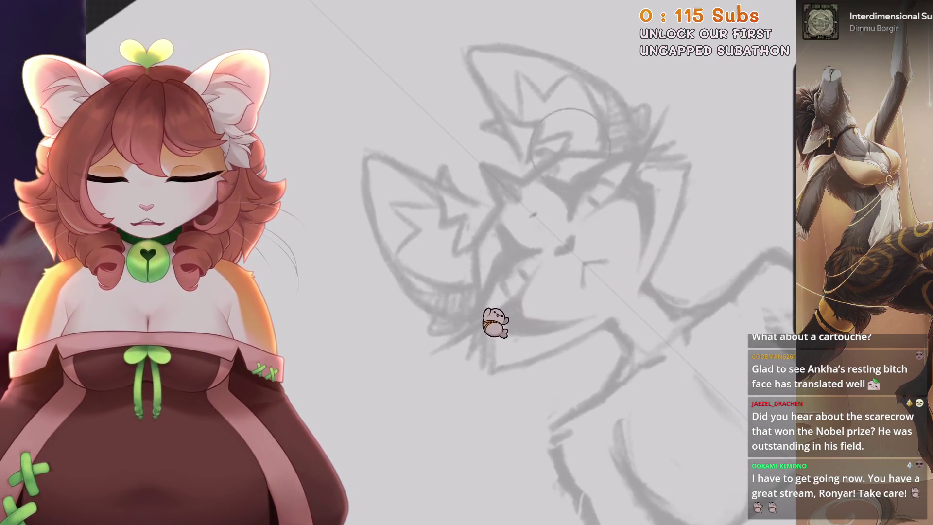
{"action": "key", "text": "minus"}
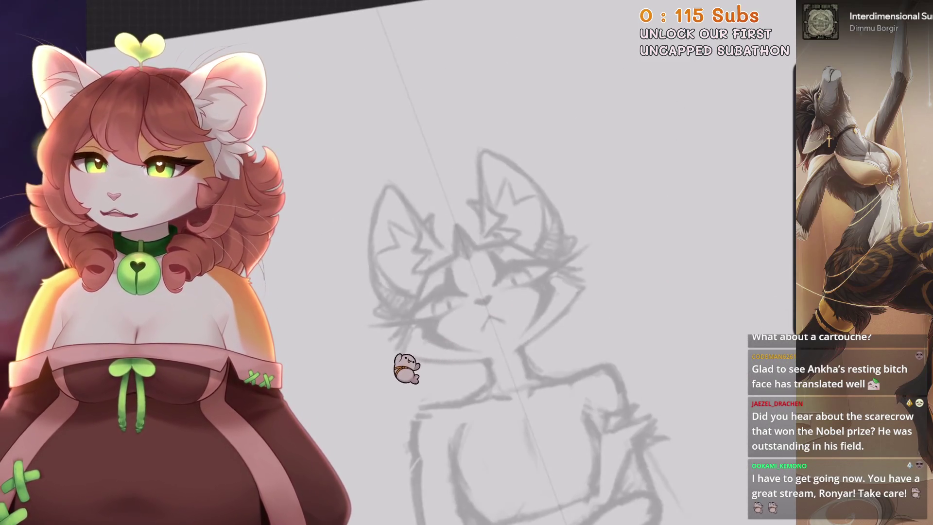
{"action": "key", "text": "plus"}
{"action": "key", "text": "minus"}
{"action": "key", "text": "minus"}
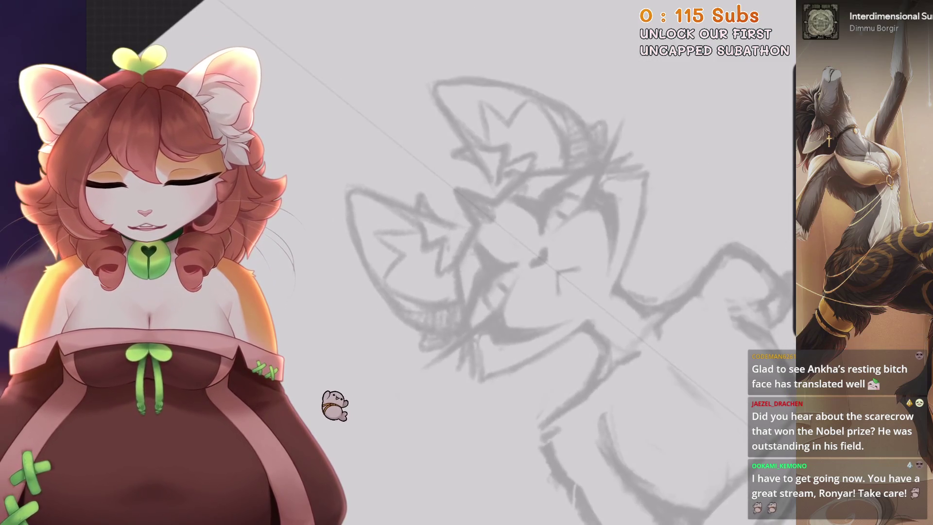
{"action": "left_click_drag", "start_coordinate": [561, 169], "coordinate": [453, 272]}
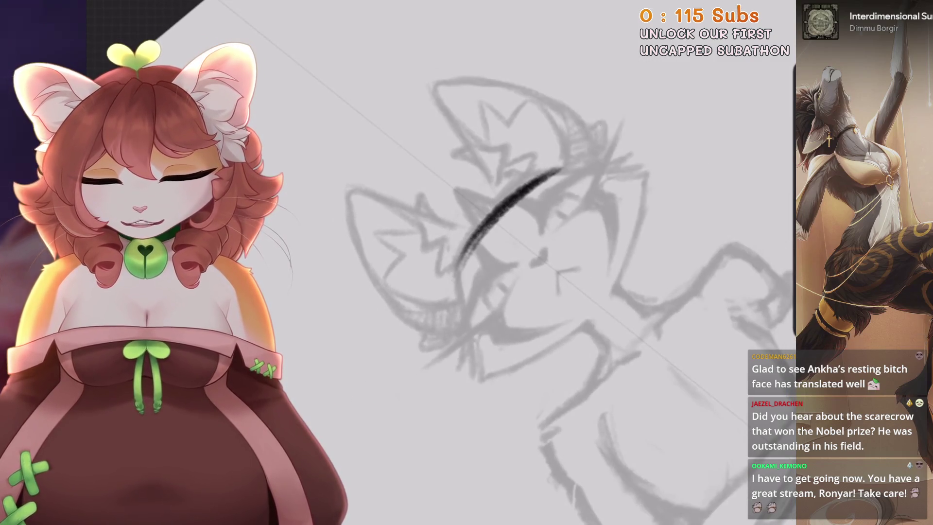
{"action": "key", "text": "minus"}
{"action": "key", "text": "minus"}
{"action": "key", "text": "plus"}
{"action": "key", "text": "plus"}
{"action": "key", "text": "plus"}
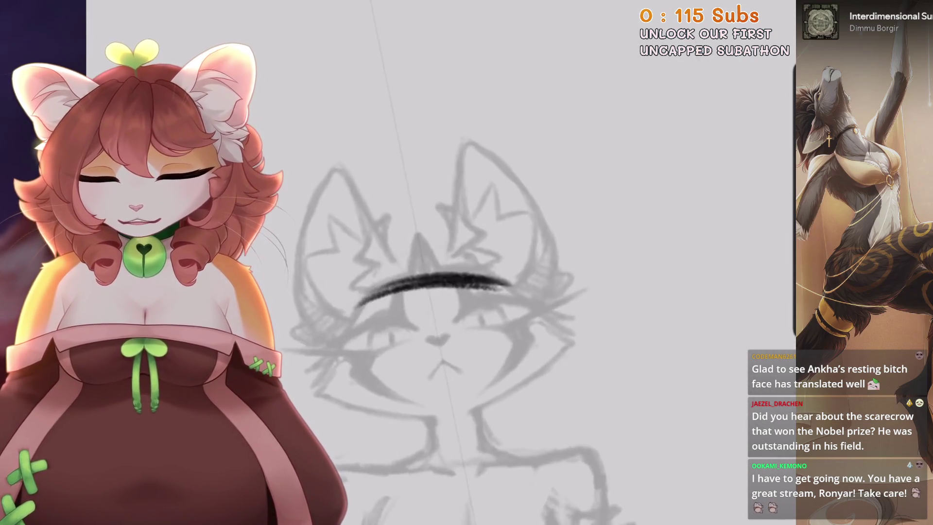
{"action": "left_click_drag", "start_coordinate": [432, 287], "coordinate": [486, 192]}
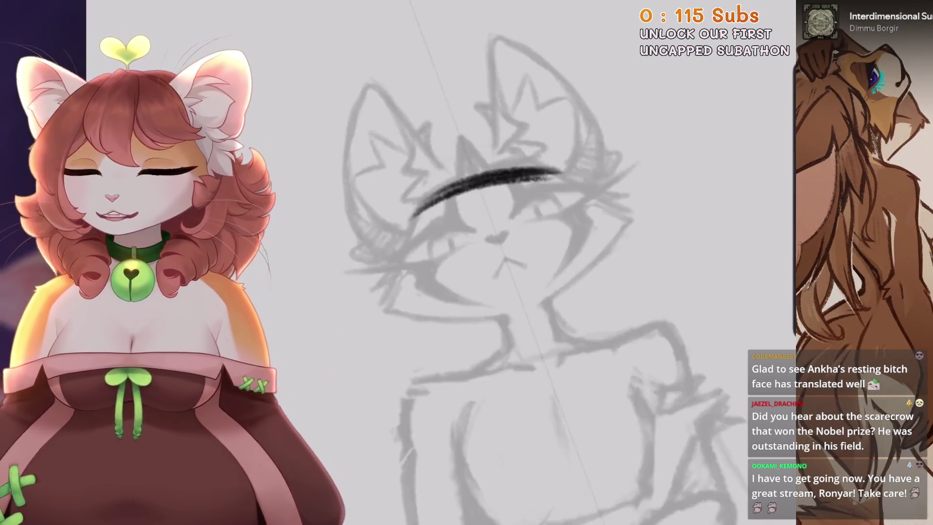
{"action": "key", "text": "plus"}
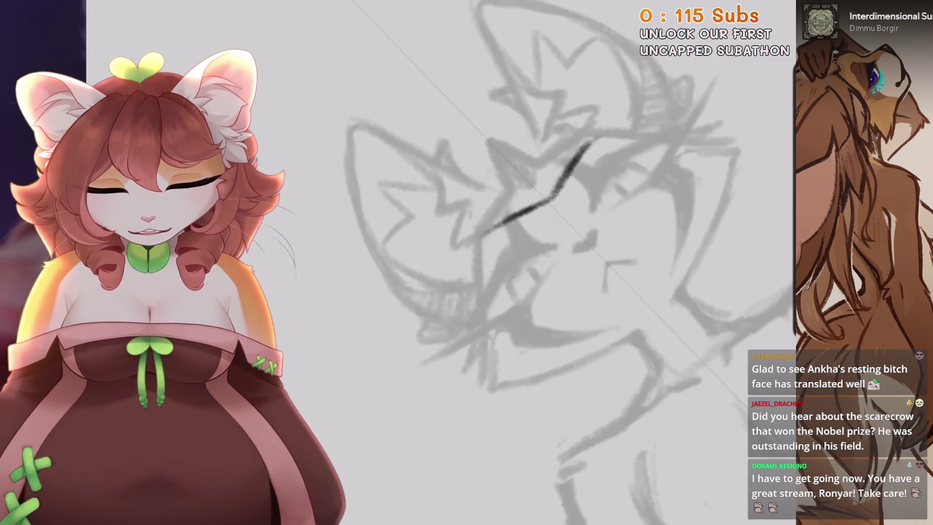
{"action": "left_click_drag", "start_coordinate": [534, 243], "coordinate": [477, 272]}
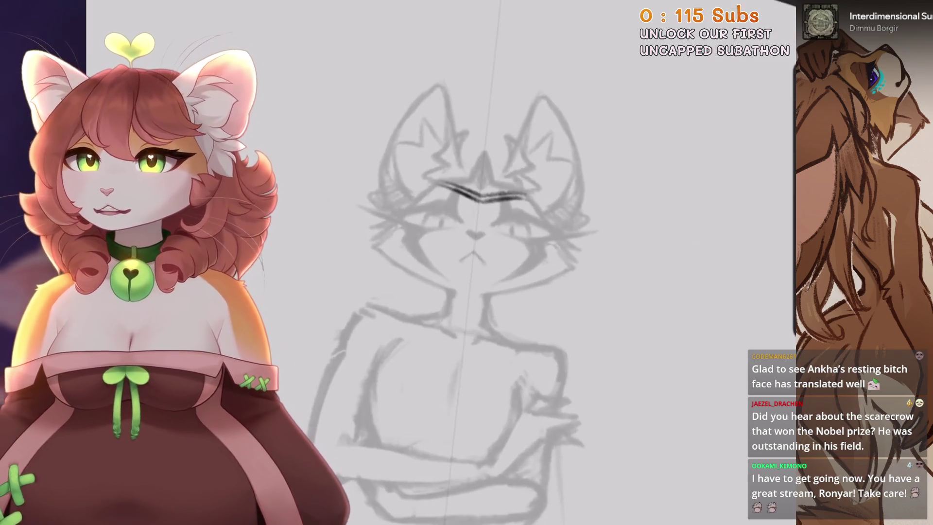
Ink curved strokes down the cat's left side and along the shoulder, redoing the long diagonal
{"action": "key", "text": "ctrl+z"}
{"action": "left_click_drag", "start_coordinate": [411, 183], "coordinate": [353, 246]}
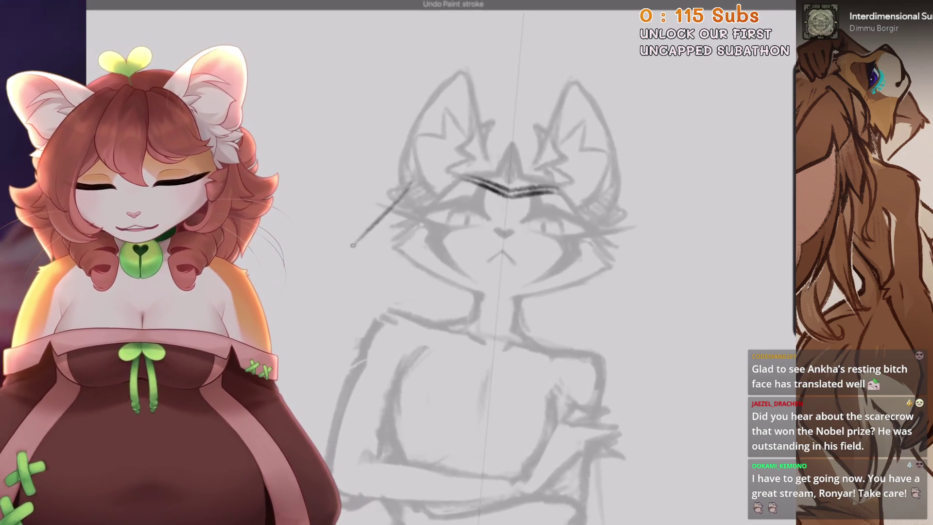
{"action": "left_click_drag", "start_coordinate": [535, 243], "coordinate": [515, 204]}
{"action": "left_click_drag", "start_coordinate": [410, 195], "coordinate": [326, 360]}
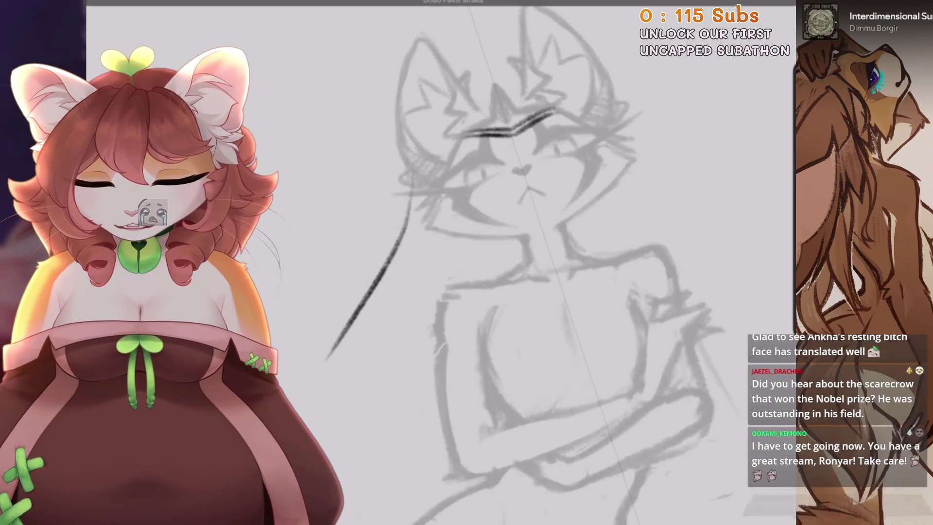
{"action": "key", "text": "ctrl+z"}
{"action": "left_click_drag", "start_coordinate": [411, 180], "coordinate": [340, 302]}
{"action": "left_click_drag", "start_coordinate": [418, 311], "coordinate": [316, 399]}
Replace the dark vertical body stroke with a lighter curve and add a thin curve below the head
{"action": "left_click_drag", "start_coordinate": [535, 243], "coordinate": [486, 272]}
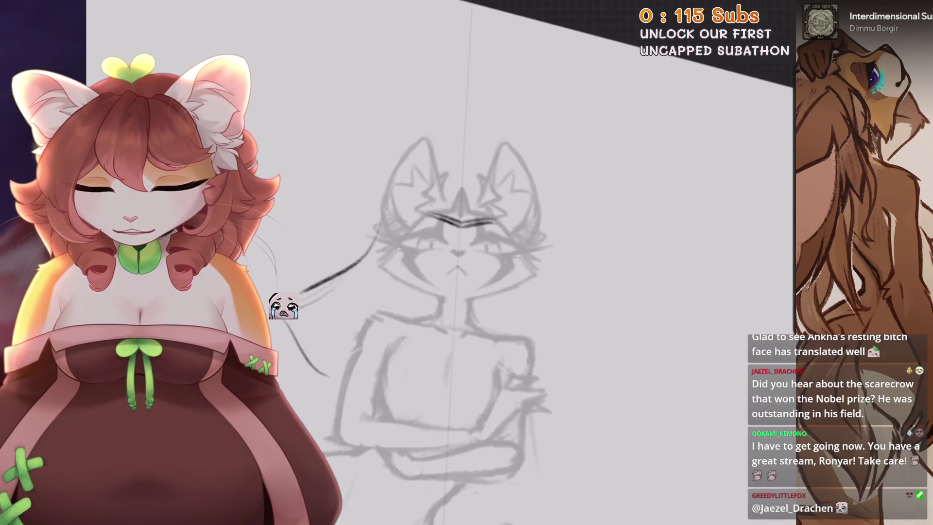
{"action": "key", "text": "ctrl+z"}
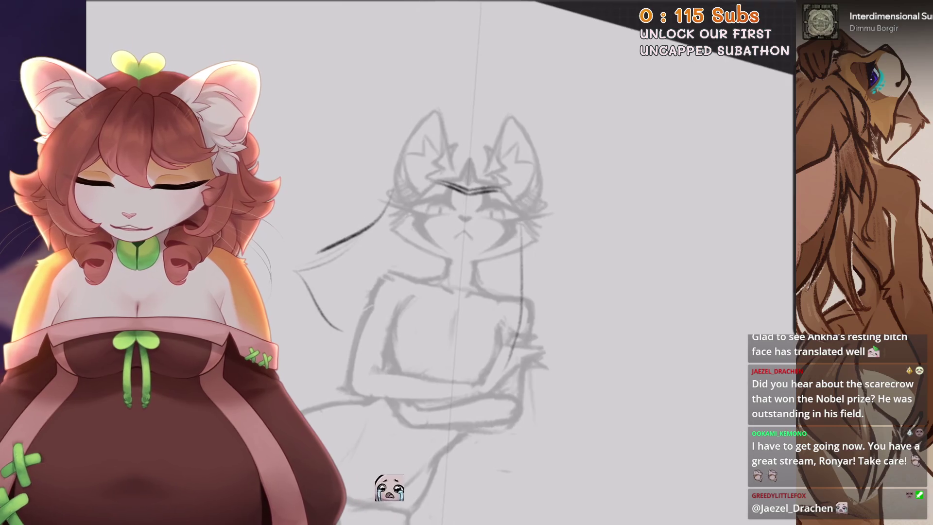
{"action": "key", "text": "ctrl+z"}
{"action": "key", "text": "ctrl+z"}
{"action": "key", "text": "ctrl+z"}
{"action": "left_click_drag", "start_coordinate": [436, 220], "coordinate": [439, 395]}
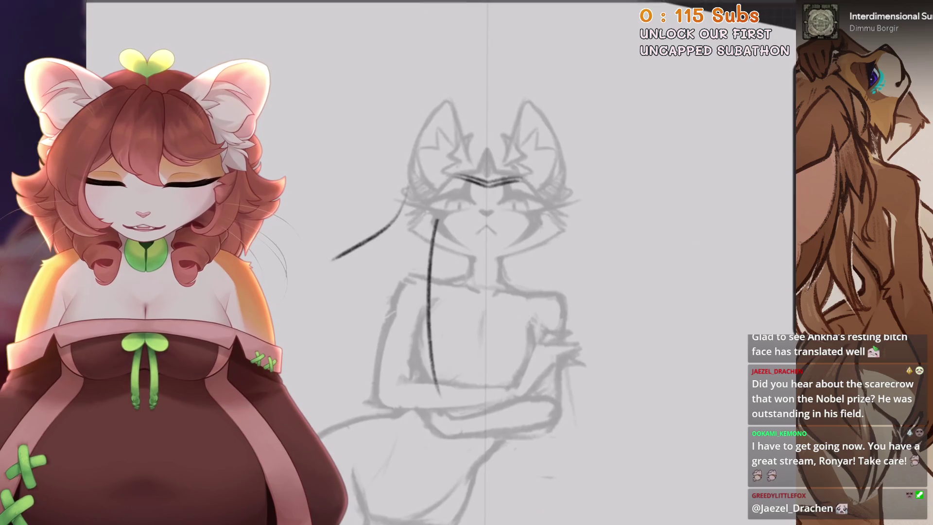
{"action": "key", "text": "ctrl+z"}
{"action": "left_click_drag", "start_coordinate": [422, 243], "coordinate": [421, 346]}
{"action": "left_click_drag", "start_coordinate": [372, 232], "coordinate": [337, 311]}
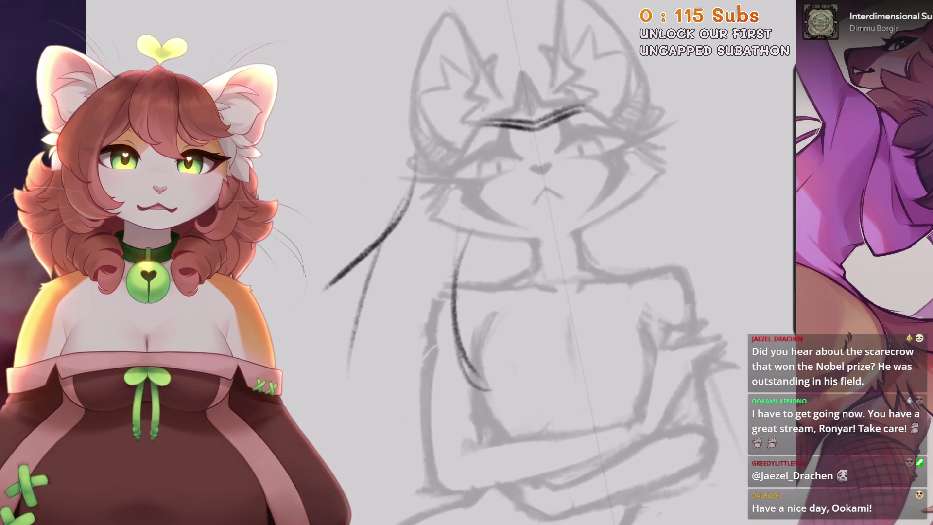
Redraw the short line atop the head and try long curves left of the head
{"action": "key", "text": "ctrl+z"}
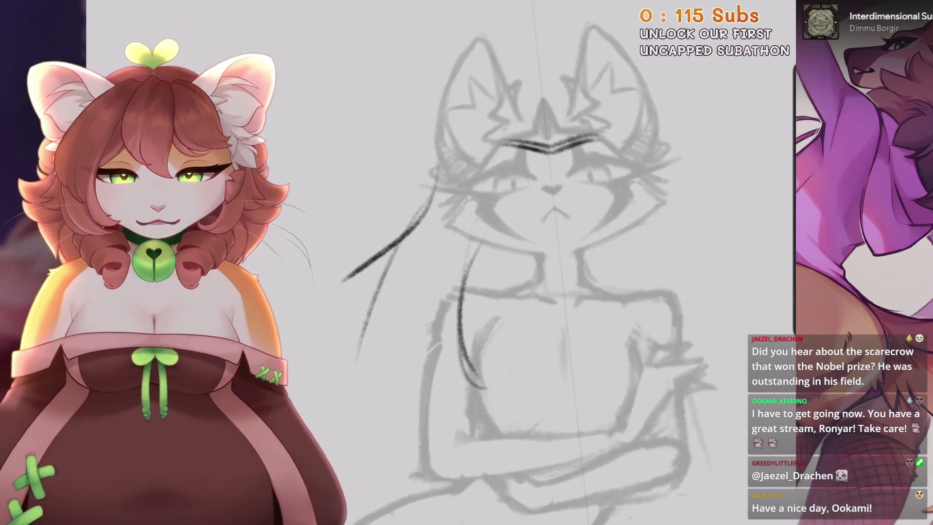
{"action": "key", "text": "ctrl+z"}
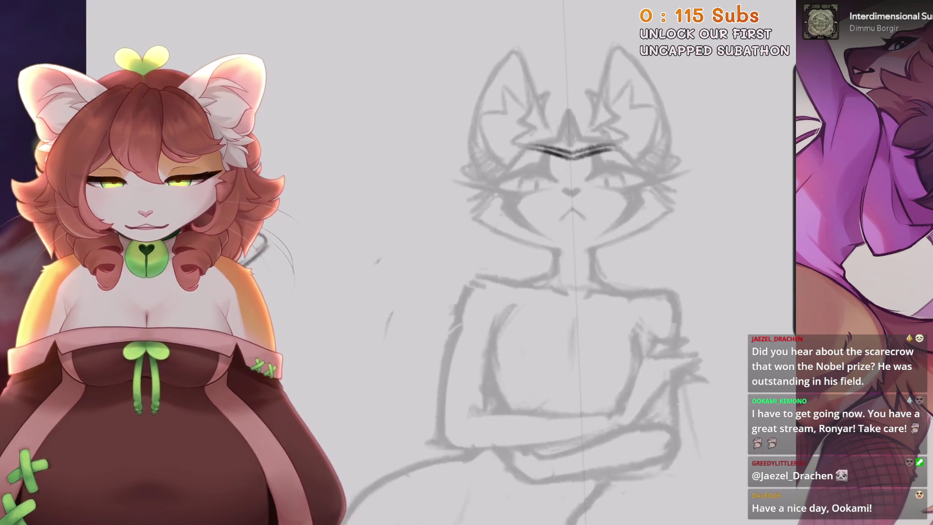
{"action": "key", "text": "ctrl+z"}
{"action": "left_click_drag", "start_coordinate": [517, 121], "coordinate": [571, 113]}
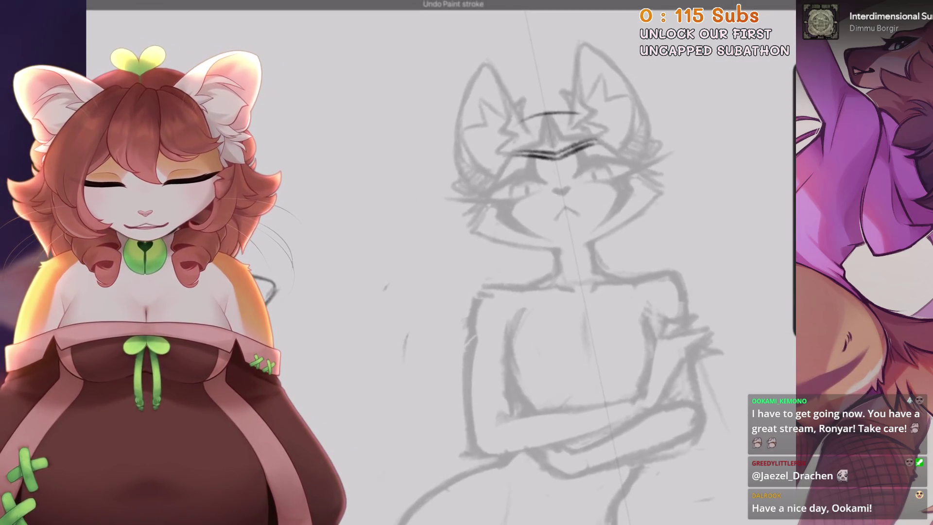
{"action": "left_click_drag", "start_coordinate": [459, 216], "coordinate": [416, 467]}
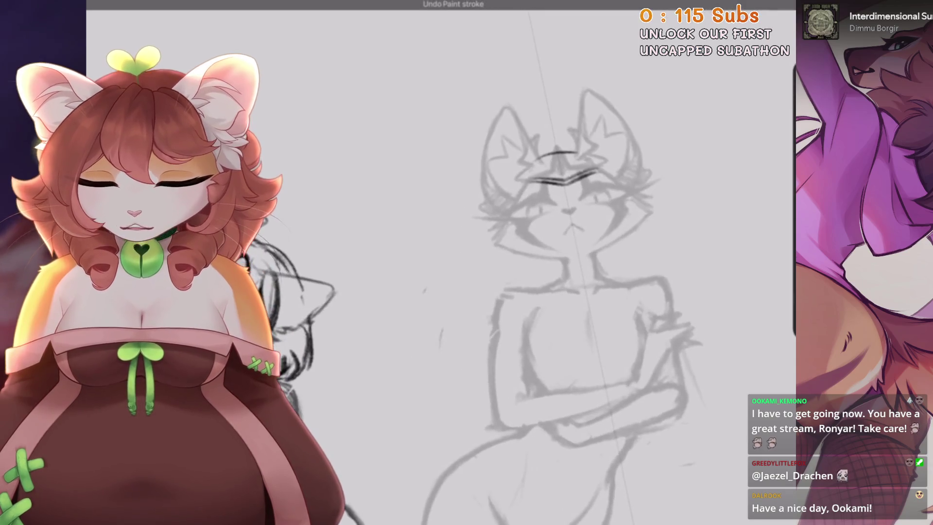
{"action": "left_click_drag", "start_coordinate": [489, 195], "coordinate": [457, 299]}
Undo the left-side curves and a short lower-left trial stroke
{"action": "key", "text": "ctrl+z"}
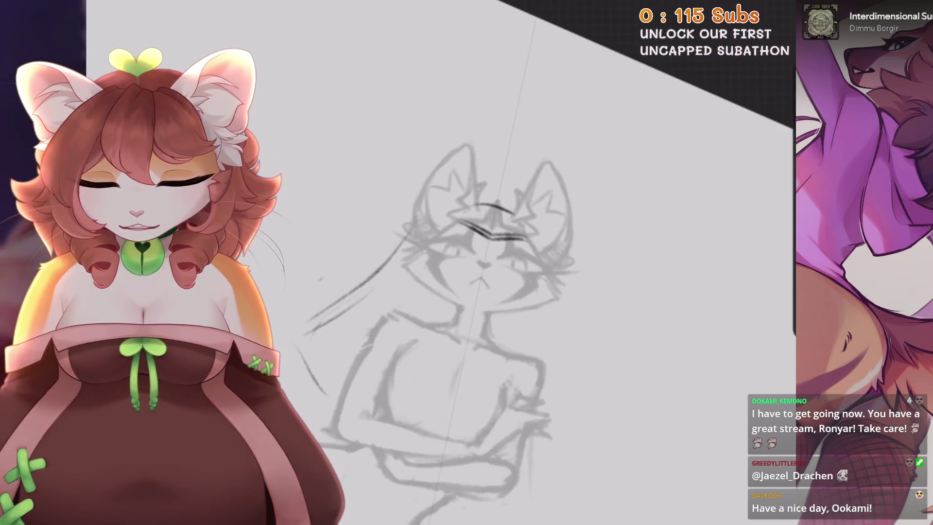
{"action": "key", "text": "ctrl+z"}
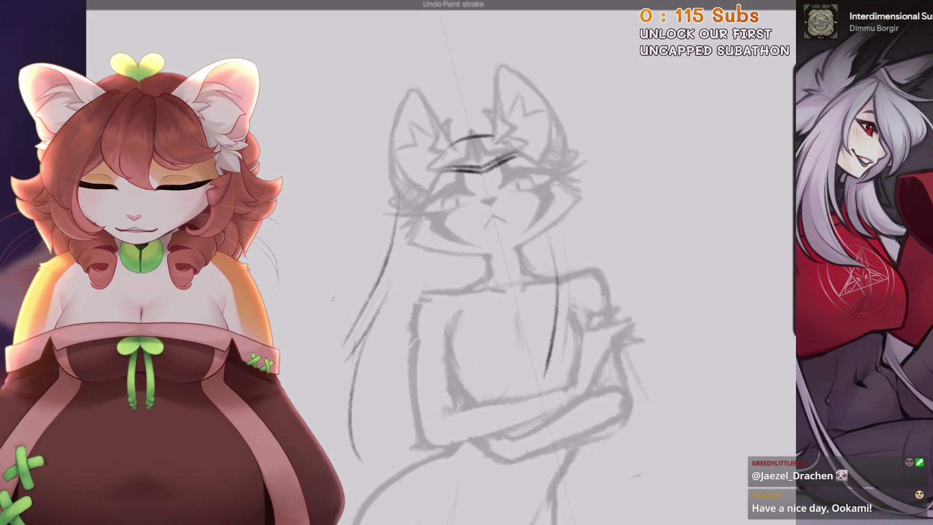
{"action": "key", "text": "ctrl+z"}
{"action": "left_click_drag", "start_coordinate": [379, 405], "coordinate": [424, 384]}
{"action": "key", "text": "ctrl+z"}
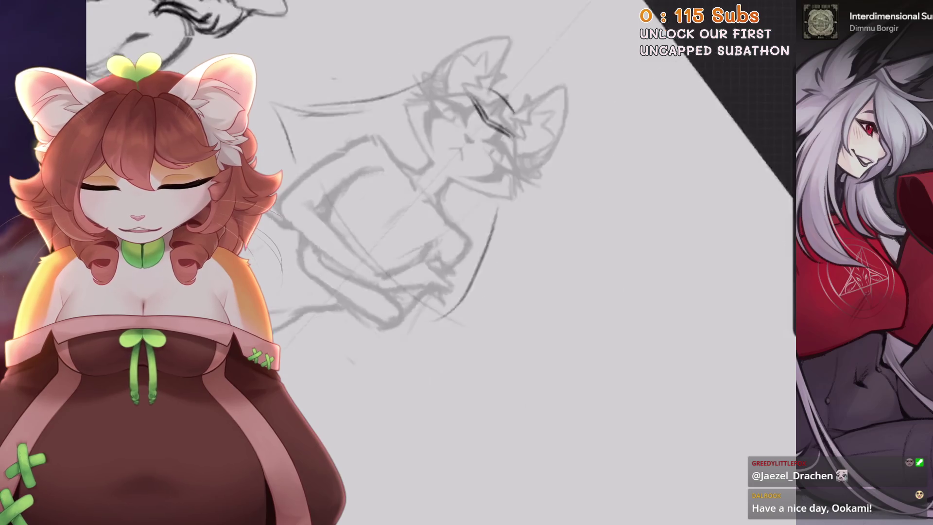
{"action": "key", "text": "ctrl+z"}
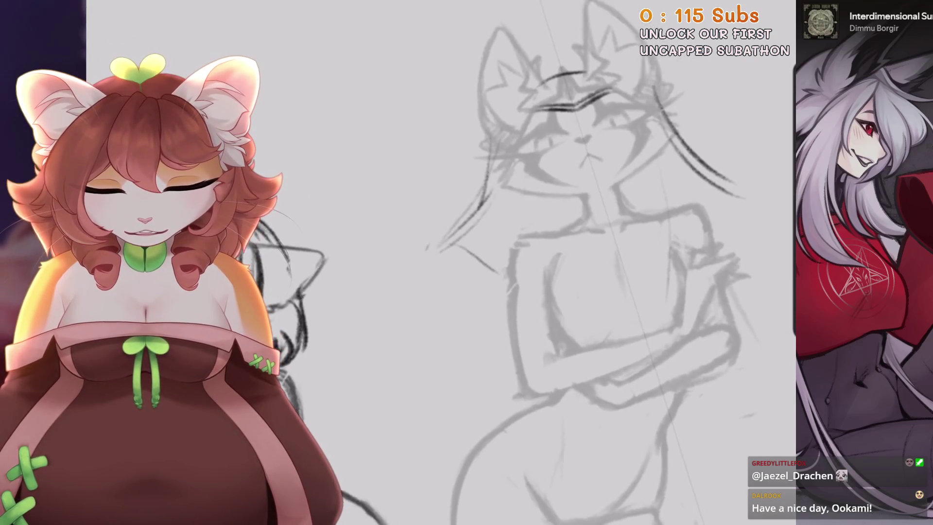
{"action": "key", "text": "ctrl+z"}
{"action": "key", "text": "ctrl+z"}
Try hair strands down the face and chest, undo them, and reset the view on the sketch
{"action": "left_click_drag", "start_coordinate": [458, 250], "coordinate": [471, 351]}
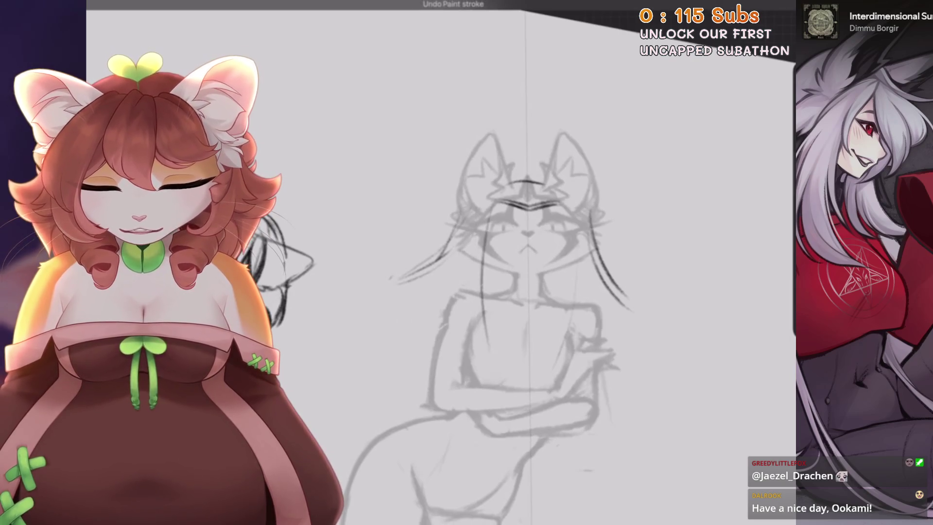
{"action": "left_click_drag", "start_coordinate": [488, 214], "coordinate": [496, 365]}
{"action": "left_click_drag", "start_coordinate": [568, 229], "coordinate": [525, 360]}
{"action": "left_click_drag", "start_coordinate": [564, 253], "coordinate": [523, 364]}
{"action": "key", "text": "ctrl+z"}
{"action": "key", "text": "ctrl+z"}
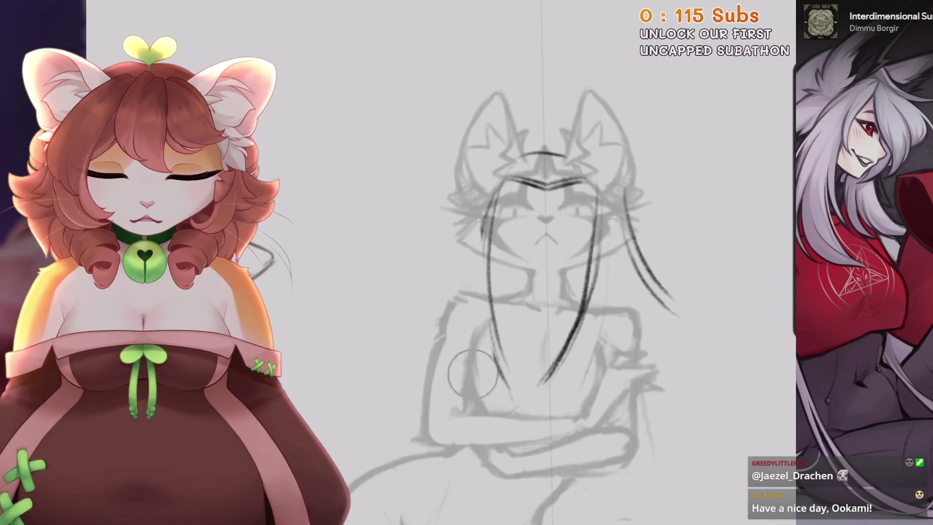
{"action": "key", "text": "ctrl+z"}
{"action": "key", "text": "ctrl+z"}
{"action": "key", "text": "ctrl+z"}
{"action": "key", "text": "ctrl+z"}
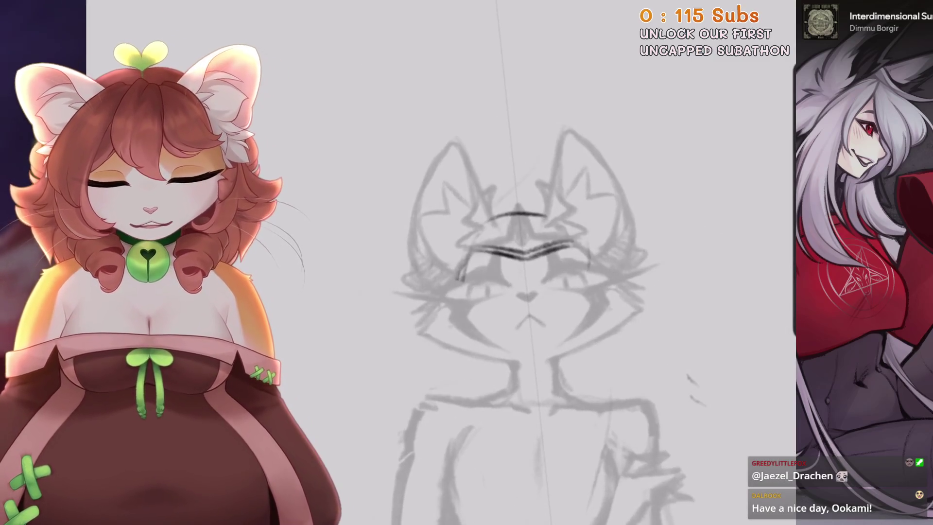
{"action": "mouse_move", "coordinate": [646, 145]}
{"action": "left_mouse_down"}
{"action": "mouse_move", "coordinate": [596, 347]}
{"action": "mouse_move", "coordinate": [511, 389]}
{"action": "left_mouse_up"}
{"action": "key", "text": "ctrl+0"}
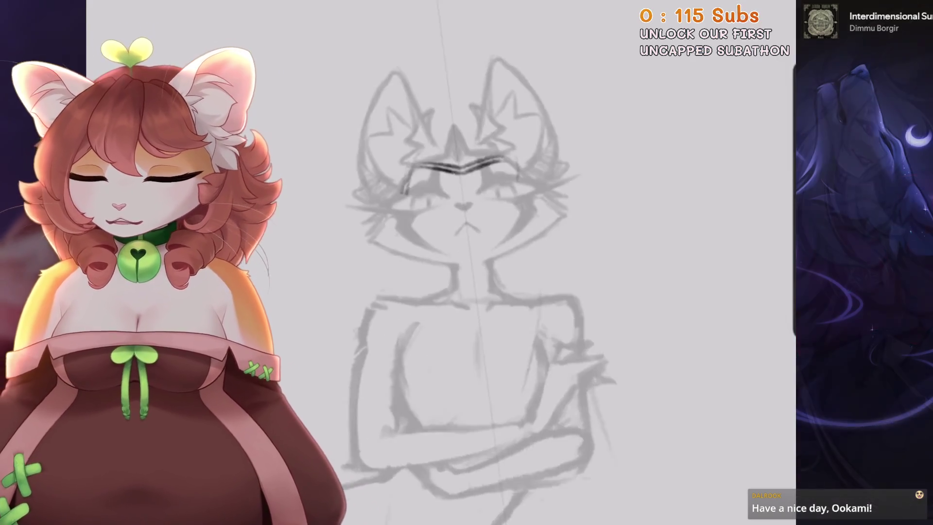
{"action": "scroll", "coordinate": [486, 243], "scroll_direction": "up", "scroll_amount": 3}
{"action": "left_click_drag", "start_coordinate": [479, 201], "coordinate": [532, 146]}
{"action": "key", "text": "ctrl+z"}
{"action": "left_click_drag", "start_coordinate": [491, 175], "coordinate": [578, 148]}
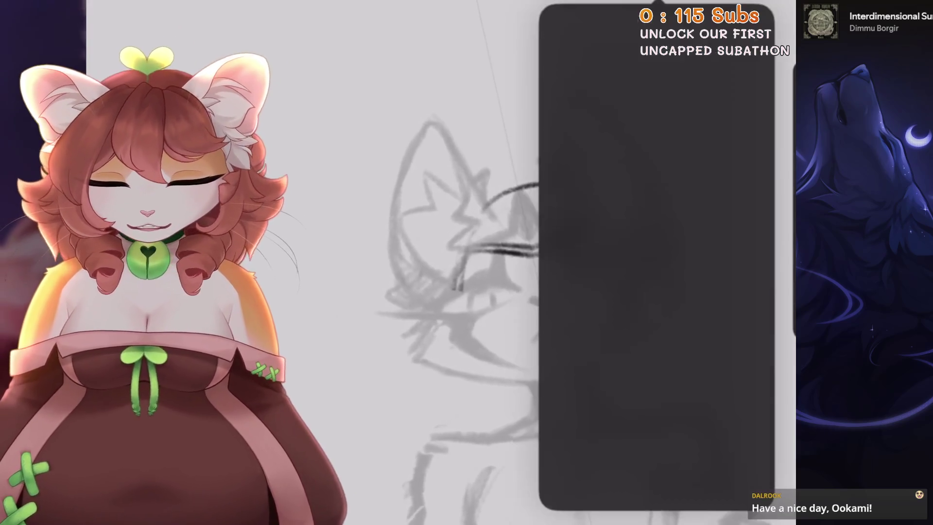
{"action": "key", "text": "ctrl+z"}
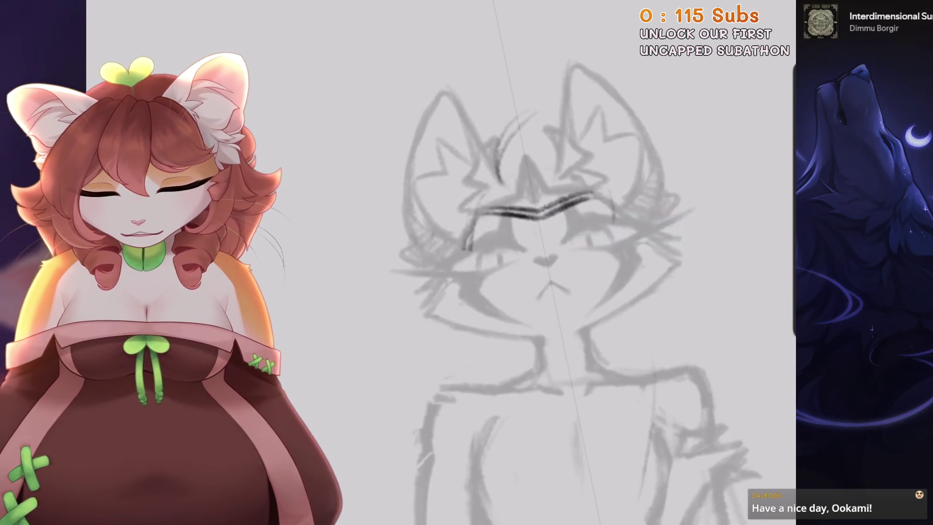
{"action": "left_click_drag", "start_coordinate": [421, 195], "coordinate": [403, 328]}
Ink fur strokes along the cat's side and on the chest below the whiskers
{"action": "left_click_drag", "start_coordinate": [374, 260], "coordinate": [486, 394]}
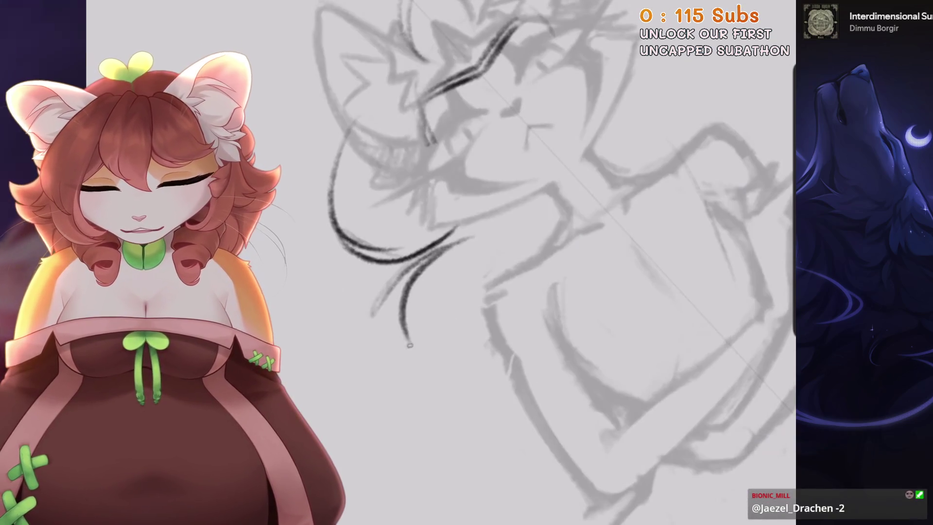
{"action": "key", "text": "ctrl+z"}
{"action": "left_click_drag", "start_coordinate": [459, 195], "coordinate": [413, 238]}
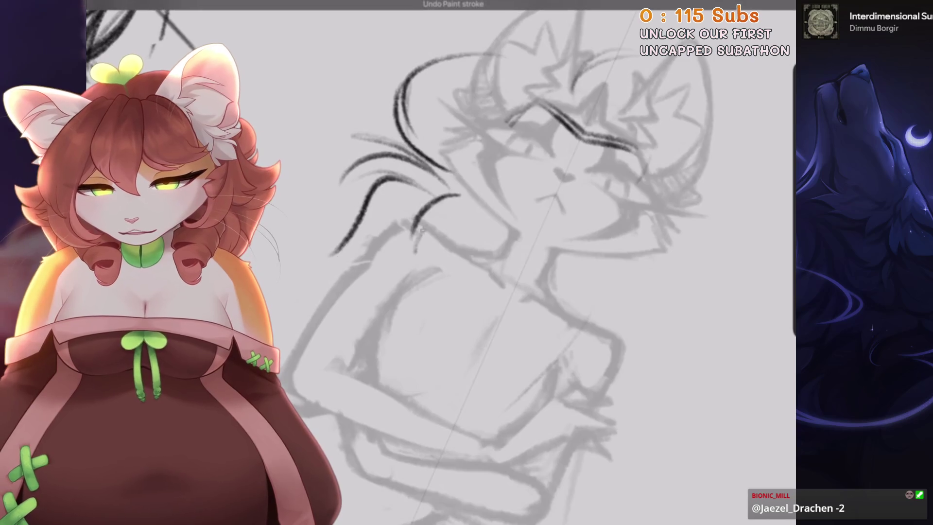
{"action": "left_click_drag", "start_coordinate": [474, 219], "coordinate": [425, 292]}
{"action": "left_click_drag", "start_coordinate": [493, 233], "coordinate": [430, 341]}
{"action": "key", "text": "ctrl+z"}
{"action": "left_click_drag", "start_coordinate": [440, 227], "coordinate": [469, 333]}
{"action": "left_click_drag", "start_coordinate": [511, 241], "coordinate": [467, 333]}
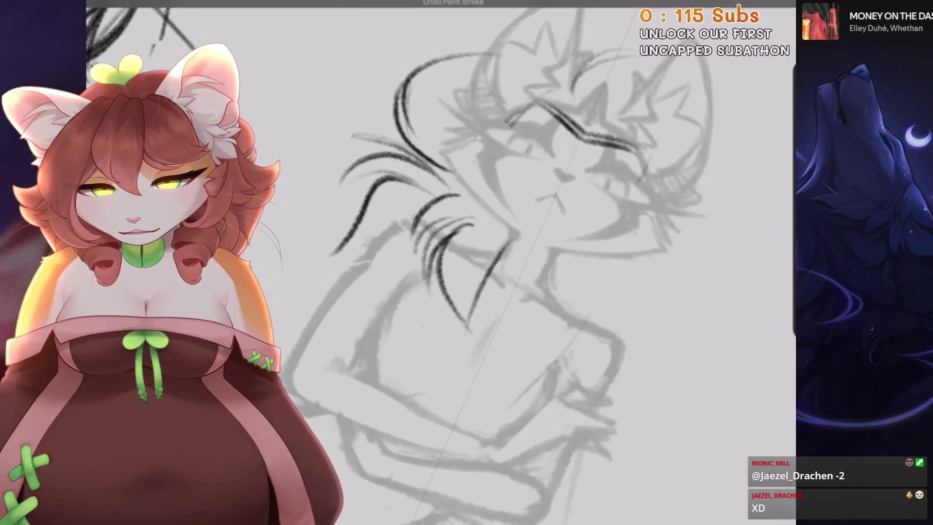
{"action": "left_click_drag", "start_coordinate": [504, 243], "coordinate": [453, 331]}
{"action": "left_click_drag", "start_coordinate": [513, 278], "coordinate": [517, 339]}
{"action": "mouse_move", "coordinate": [550, 265]}
{"action": "left_mouse_down"}
{"action": "mouse_move", "coordinate": [515, 341]}
{"action": "mouse_move", "coordinate": [438, 243]}
{"action": "mouse_move", "coordinate": [486, 291]}
{"action": "left_mouse_up"}
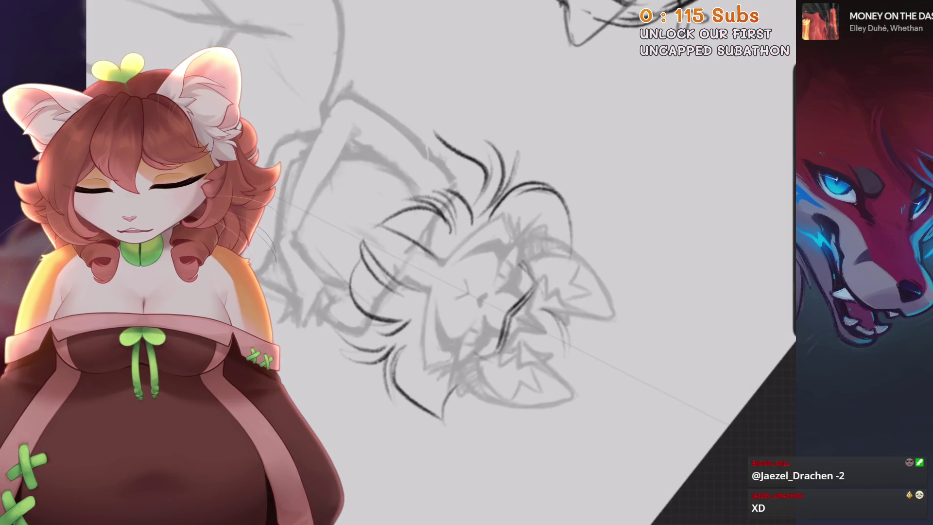
Redo the curved fur strokes running down the chest
{"action": "scroll", "coordinate": [437, 243], "scroll_direction": "down", "scroll_amount": 5}
{"action": "scroll", "coordinate": [437, 243], "scroll_direction": "up", "scroll_amount": 4}
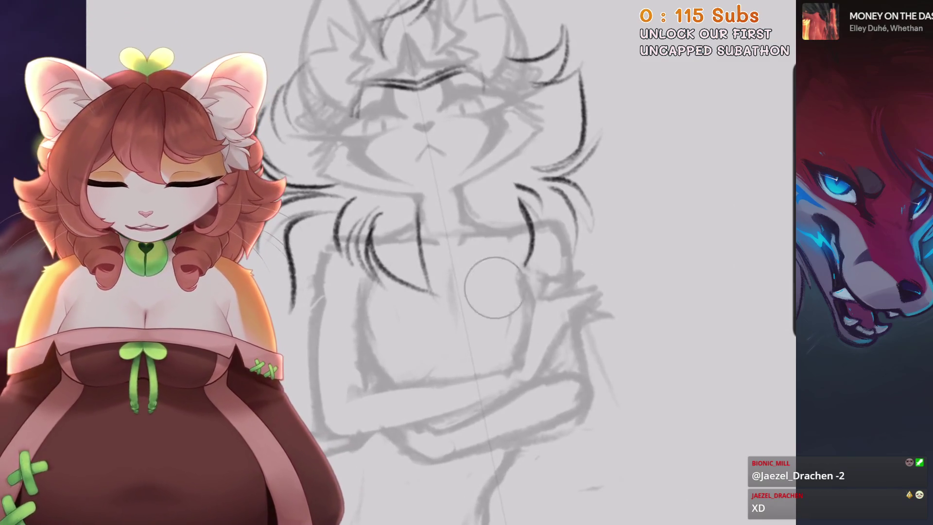
{"action": "key", "text": "ctrl+z"}
{"action": "left_click_drag", "start_coordinate": [464, 163], "coordinate": [461, 284]}
{"action": "left_click_drag", "start_coordinate": [462, 225], "coordinate": [504, 302]}
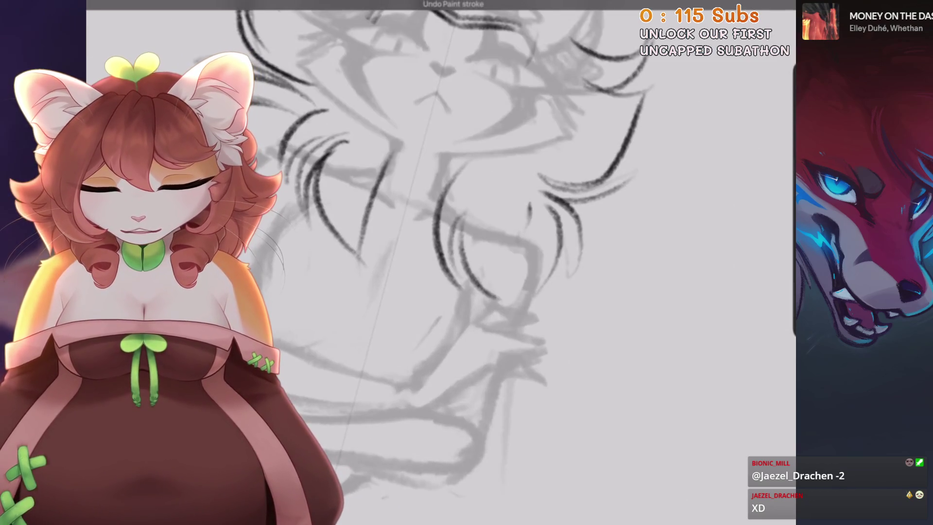
{"action": "key", "text": "ctrl+z"}
{"action": "left_click_drag", "start_coordinate": [534, 192], "coordinate": [507, 306]}
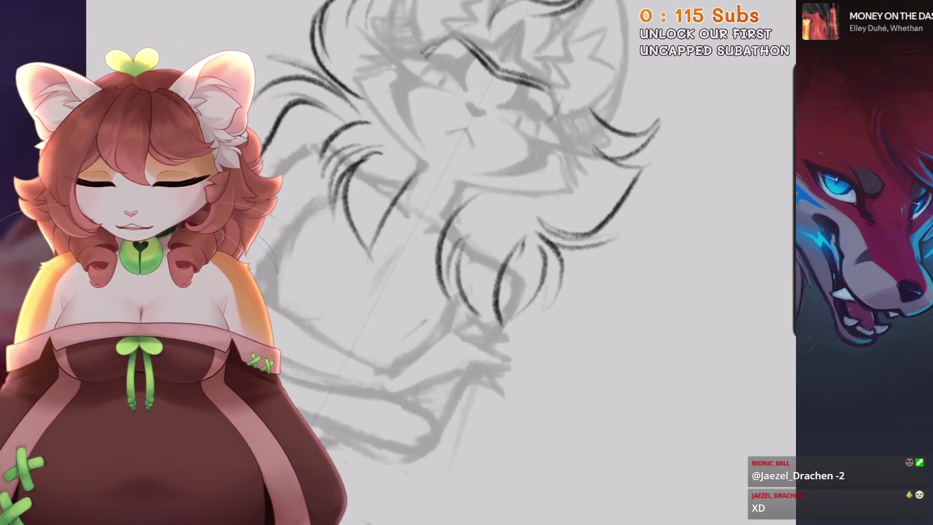
{"action": "key", "text": "ctrl+z"}
{"action": "left_click_drag", "start_coordinate": [495, 210], "coordinate": [474, 311]}
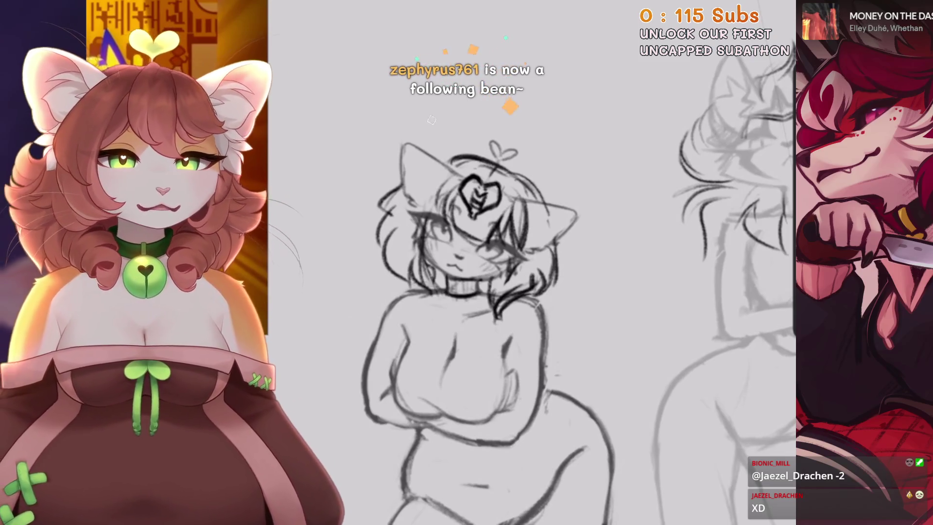
Replace the last stroke with a short inked stroke near the eye
{"action": "scroll", "coordinate": [431, 120], "scroll_direction": "down", "scroll_amount": 3}
{"action": "scroll", "coordinate": [429, 123], "scroll_direction": "up", "scroll_amount": 5}
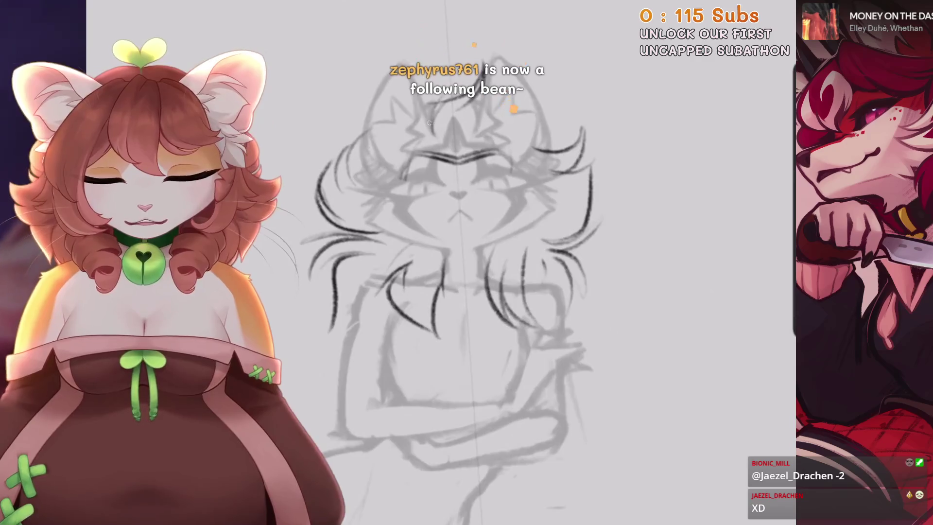
{"action": "scroll", "coordinate": [430, 123], "scroll_direction": "up", "scroll_amount": 2}
{"action": "scroll", "coordinate": [429, 123], "scroll_direction": "up", "scroll_amount": 2}
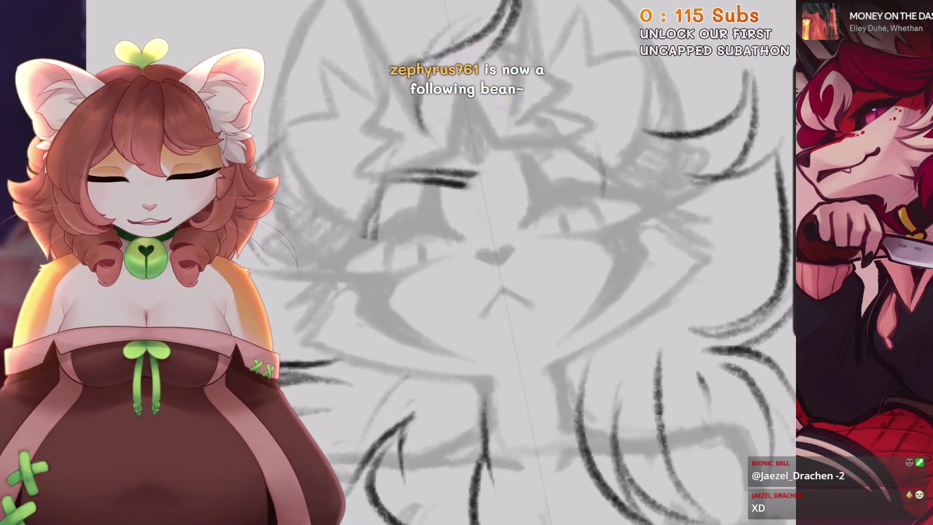
{"action": "key", "text": "ctrl+z"}
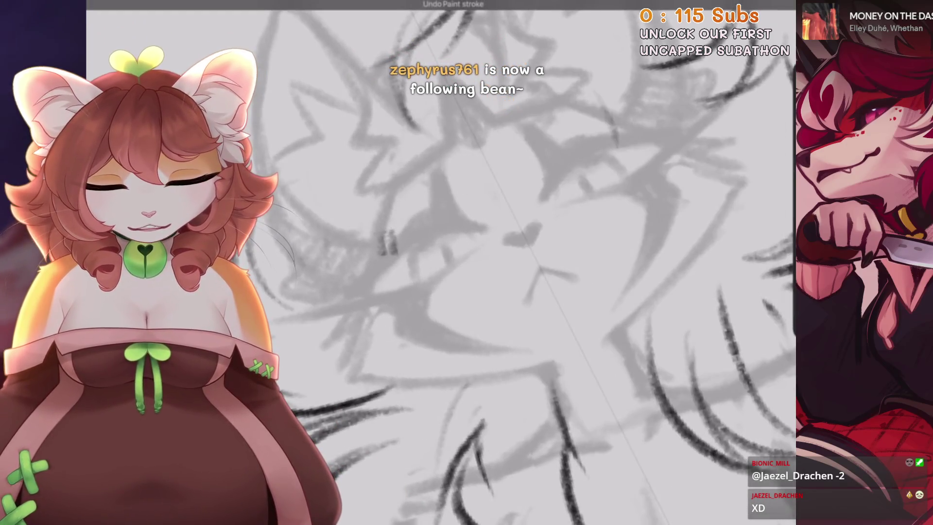
{"action": "scroll", "coordinate": [437, 243], "scroll_direction": "down", "scroll_amount": 1}
{"action": "left_click_drag", "start_coordinate": [455, 136], "coordinate": [481, 124]}
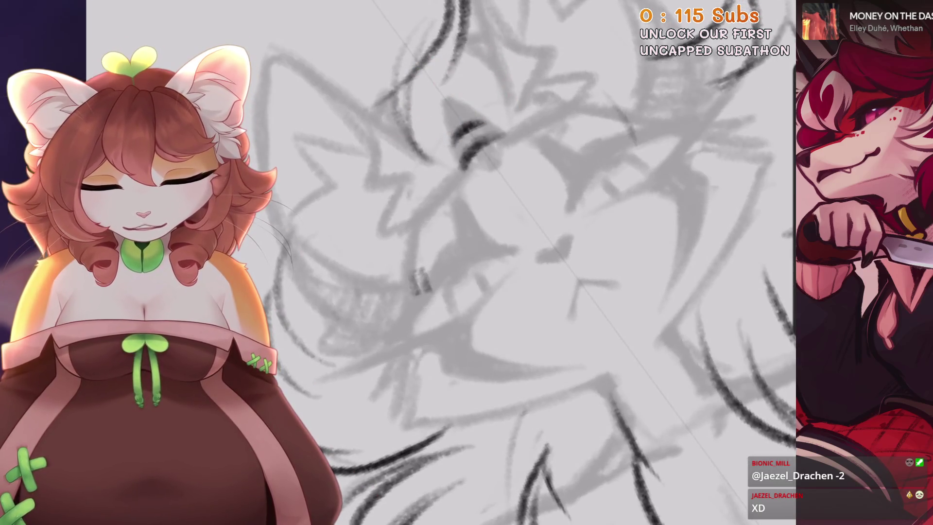
Ink a curved chest fur stroke and a pointed fur tuft below the chin
{"action": "scroll", "coordinate": [486, 243], "scroll_direction": "down", "scroll_amount": 3}
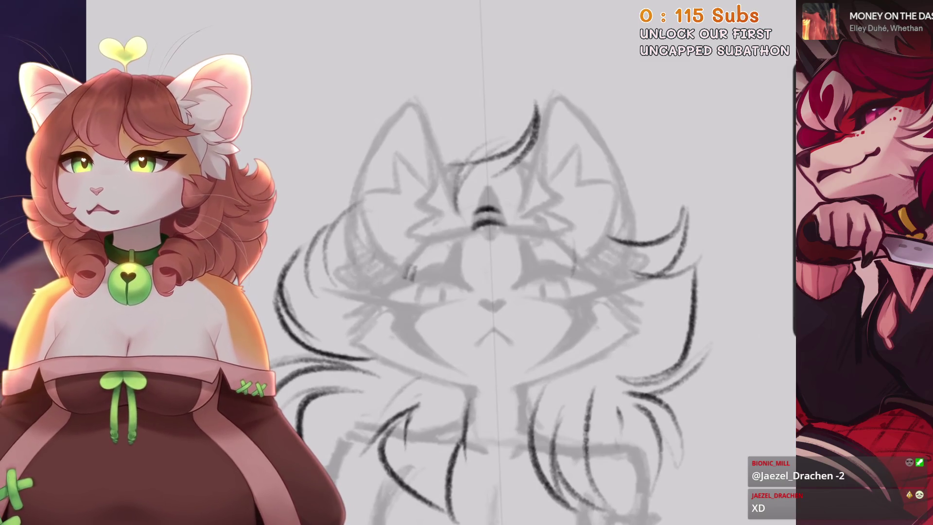
{"action": "scroll", "coordinate": [486, 267], "scroll_direction": "down", "scroll_amount": 1}
{"action": "scroll", "coordinate": [486, 267], "scroll_direction": "down", "scroll_amount": 1}
{"action": "scroll", "coordinate": [486, 267], "scroll_direction": "down", "scroll_amount": 1}
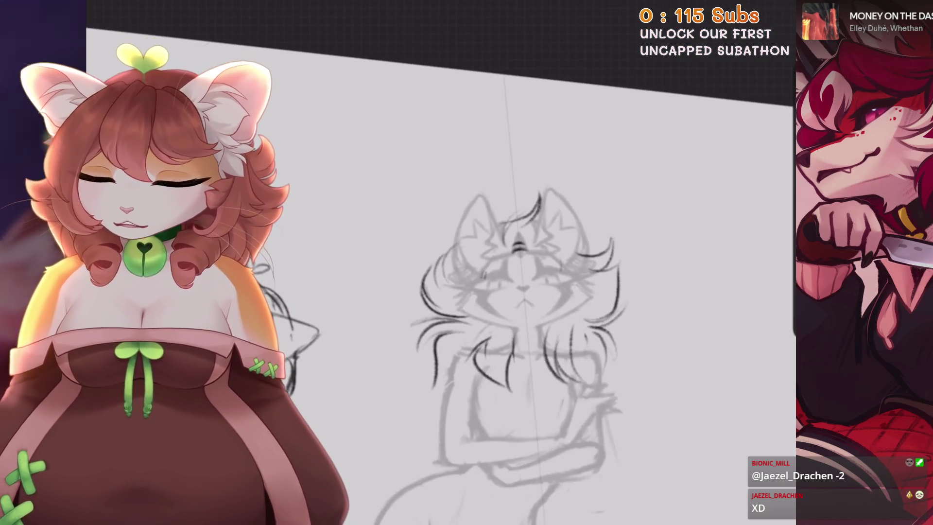
{"action": "scroll", "coordinate": [486, 268], "scroll_direction": "up", "scroll_amount": 3}
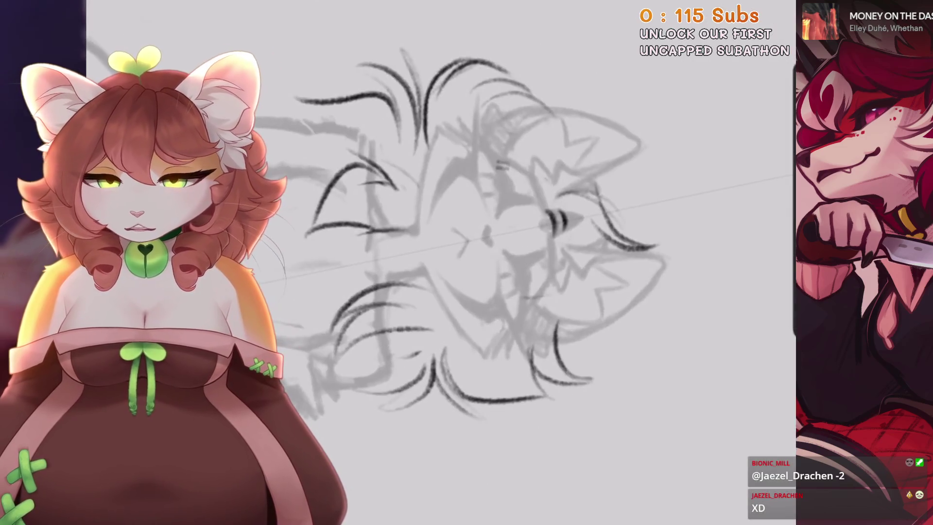
{"action": "scroll", "coordinate": [576, 131], "scroll_direction": "up", "scroll_amount": 1}
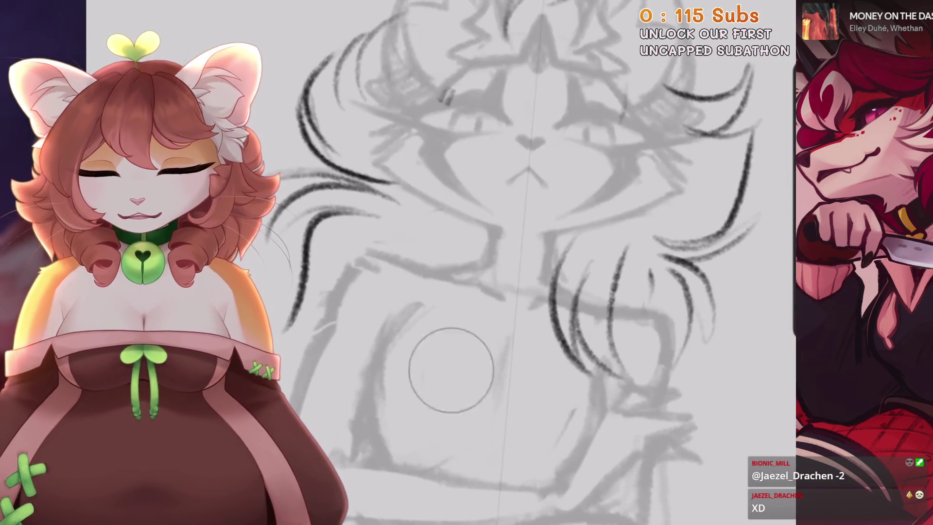
{"action": "scroll", "coordinate": [576, 130], "scroll_direction": "up", "scroll_amount": 1}
{"action": "left_click_drag", "start_coordinate": [416, 191], "coordinate": [491, 267]}
{"action": "mouse_move", "coordinate": [447, 300]}
{"action": "left_mouse_down"}
{"action": "mouse_move", "coordinate": [498, 281]}
{"action": "mouse_move", "coordinate": [467, 377]}
{"action": "left_mouse_up"}
{"action": "key", "text": "ctrl+z"}
{"action": "left_click_drag", "start_coordinate": [438, 330], "coordinate": [513, 372]}
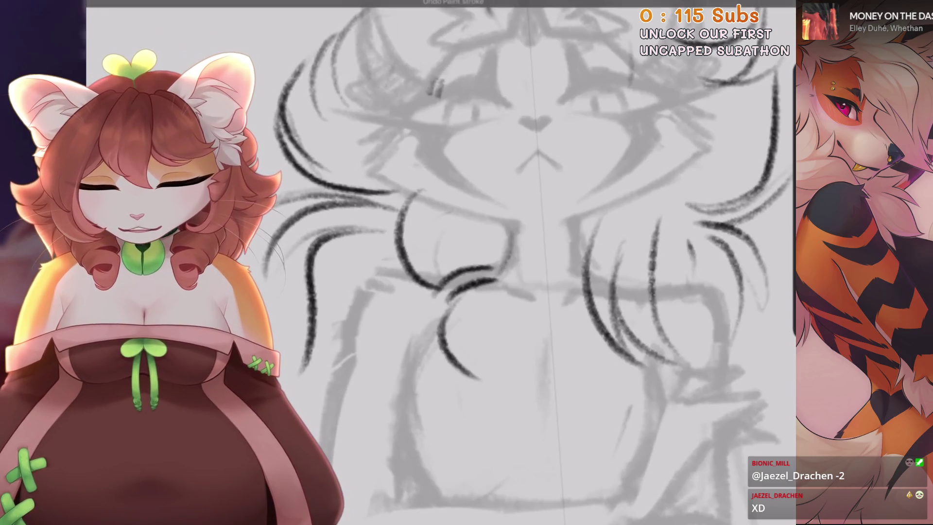
{"action": "key", "text": "ctrl+z"}
{"action": "left_click_drag", "start_coordinate": [494, 302], "coordinate": [518, 381]}
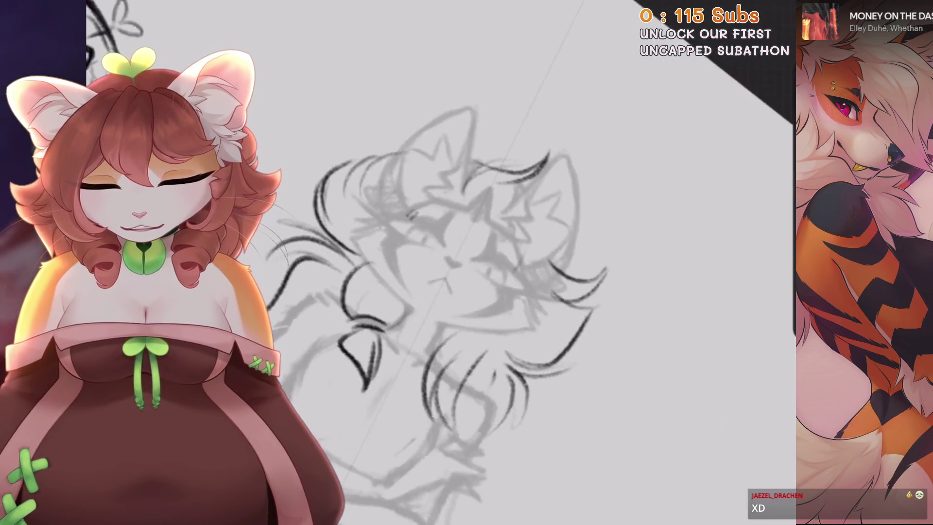
Refine the chest tuft with short fur strokes
{"action": "scroll", "coordinate": [477, 323], "scroll_direction": "down", "scroll_amount": 3}
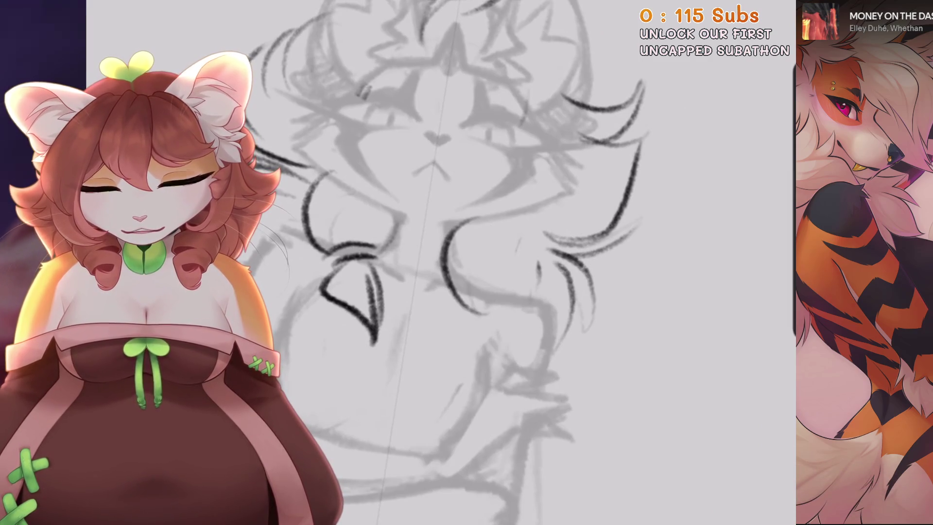
{"action": "key", "text": "ctrl+z"}
{"action": "left_click_drag", "start_coordinate": [466, 237], "coordinate": [495, 306]}
{"action": "left_click_drag", "start_coordinate": [522, 250], "coordinate": [519, 287]}
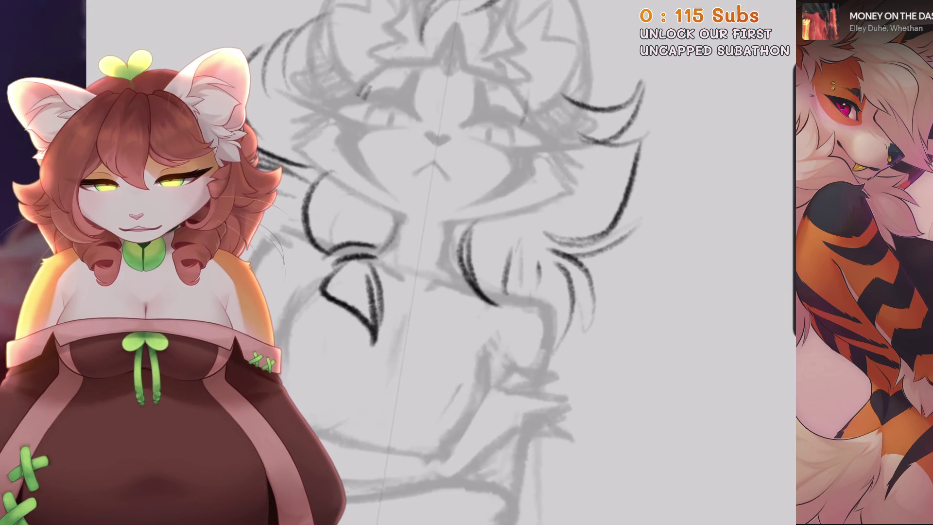
{"action": "key", "text": "ctrl+z"}
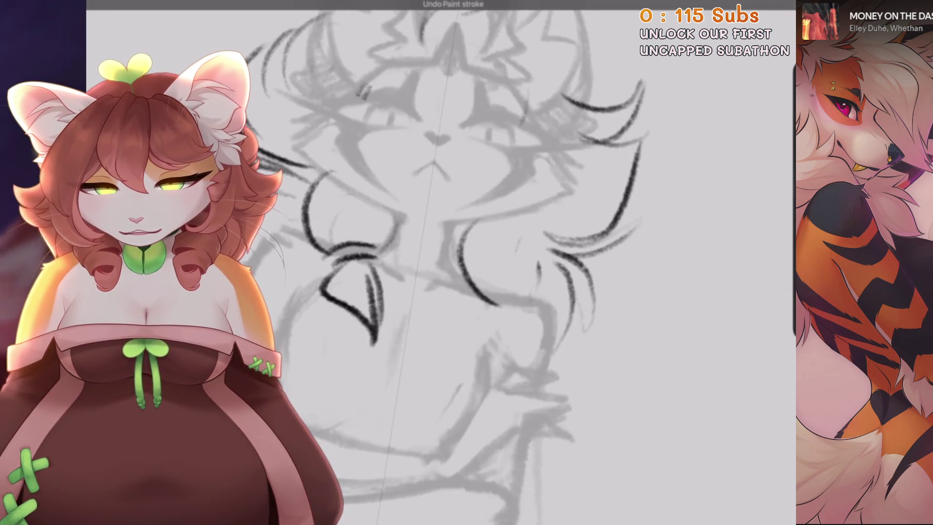
{"action": "left_click_drag", "start_coordinate": [457, 288], "coordinate": [480, 297]}
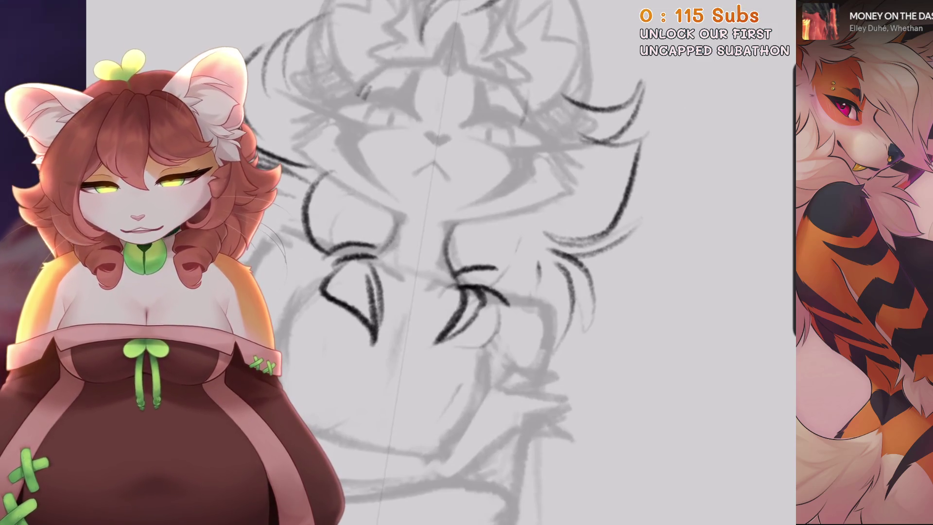
Ink fur strokes along the right side of the cat's head
{"action": "scroll", "coordinate": [418, 262], "scroll_direction": "down", "scroll_amount": 3}
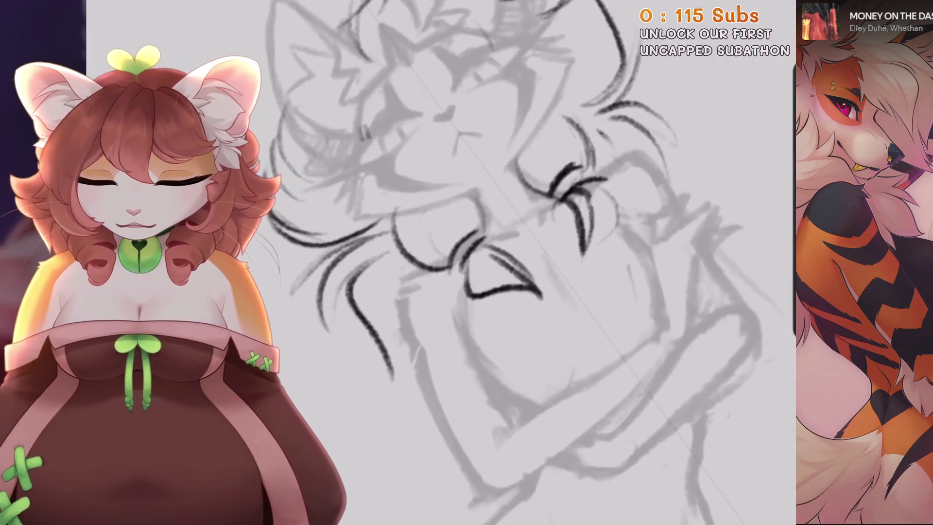
{"action": "scroll", "coordinate": [466, 292], "scroll_direction": "up", "scroll_amount": 3}
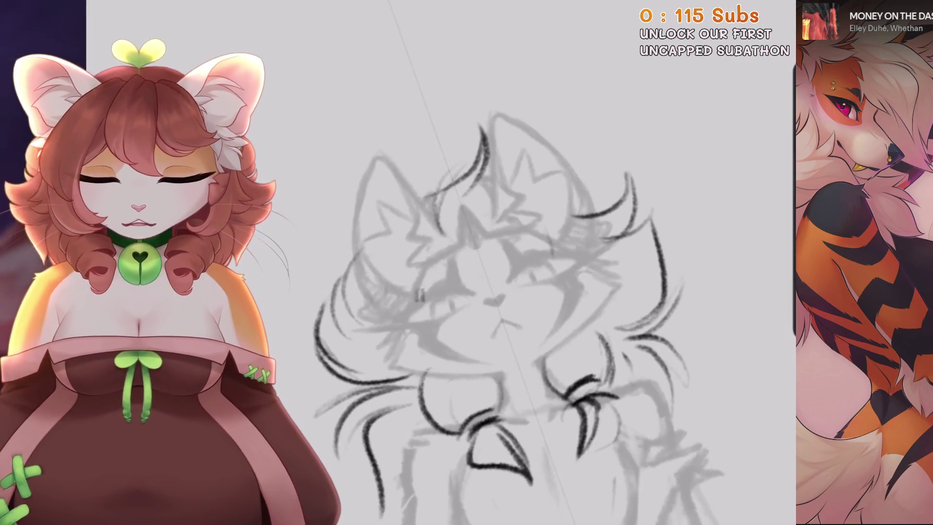
{"action": "scroll", "coordinate": [467, 292], "scroll_direction": "down", "scroll_amount": 2}
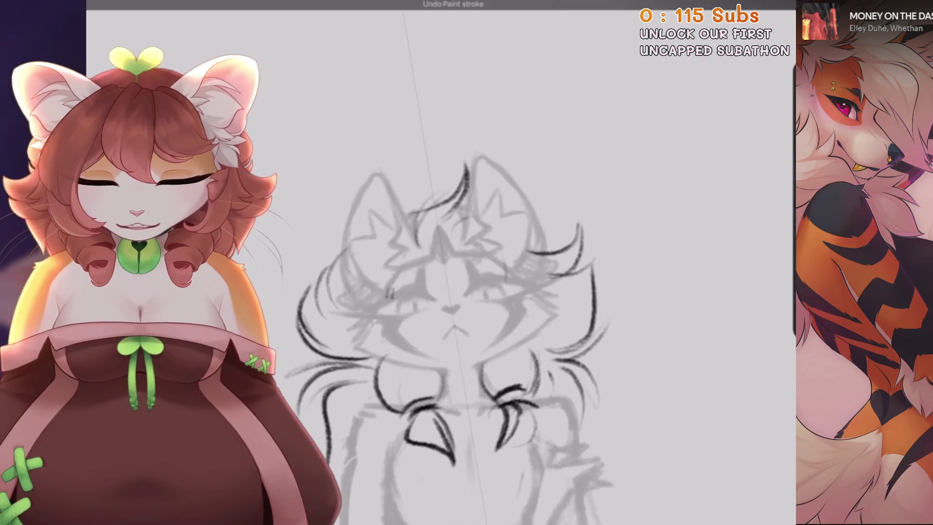
{"action": "scroll", "coordinate": [418, 263], "scroll_direction": "up", "scroll_amount": 2}
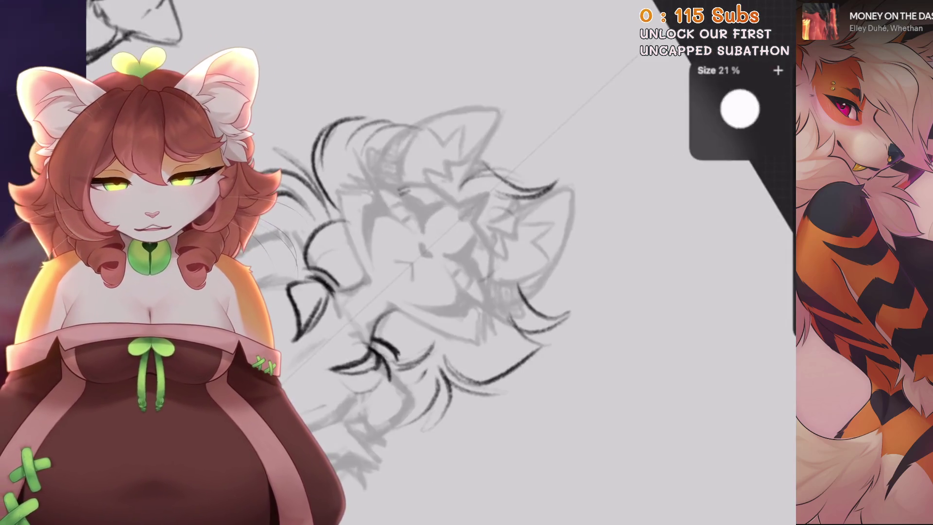
{"action": "scroll", "coordinate": [437, 263], "scroll_direction": "up", "scroll_amount": 2}
{"action": "scroll", "coordinate": [467, 292], "scroll_direction": "up", "scroll_amount": 1}
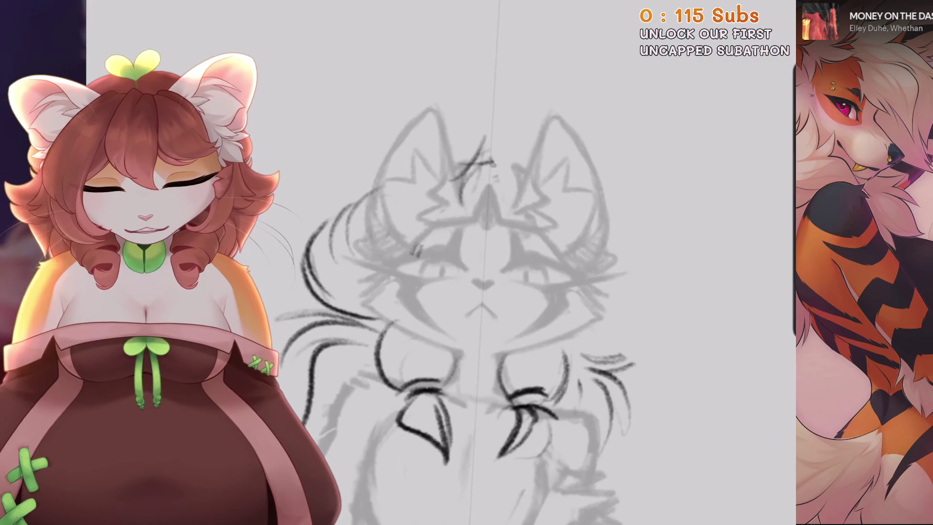
{"action": "scroll", "coordinate": [627, 216], "scroll_direction": "up", "scroll_amount": 1}
{"action": "left_click_drag", "start_coordinate": [573, 154], "coordinate": [627, 255]}
{"action": "left_click_drag", "start_coordinate": [624, 282], "coordinate": [679, 258]}
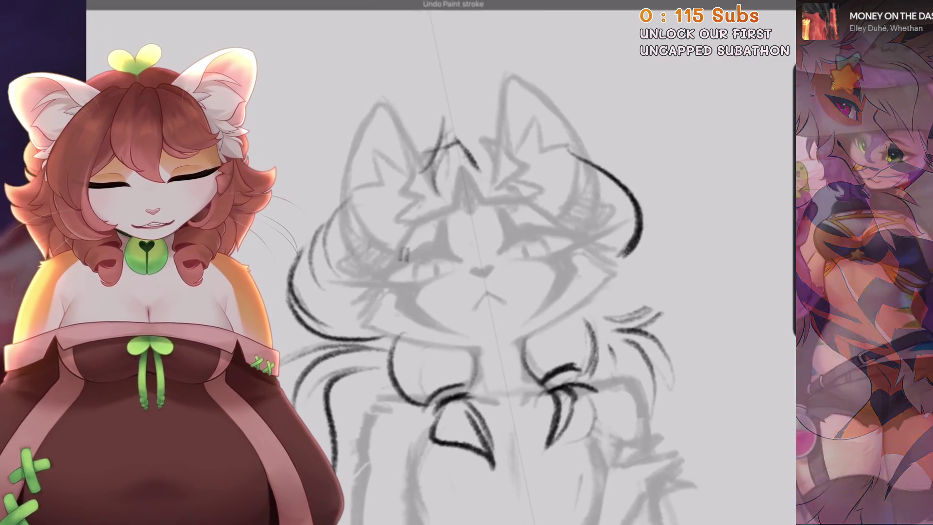
Ink a longer dark fur stroke on top of the head
{"action": "scroll", "coordinate": [467, 292], "scroll_direction": "up", "scroll_amount": 1}
{"action": "scroll", "coordinate": [466, 292], "scroll_direction": "up", "scroll_amount": 1}
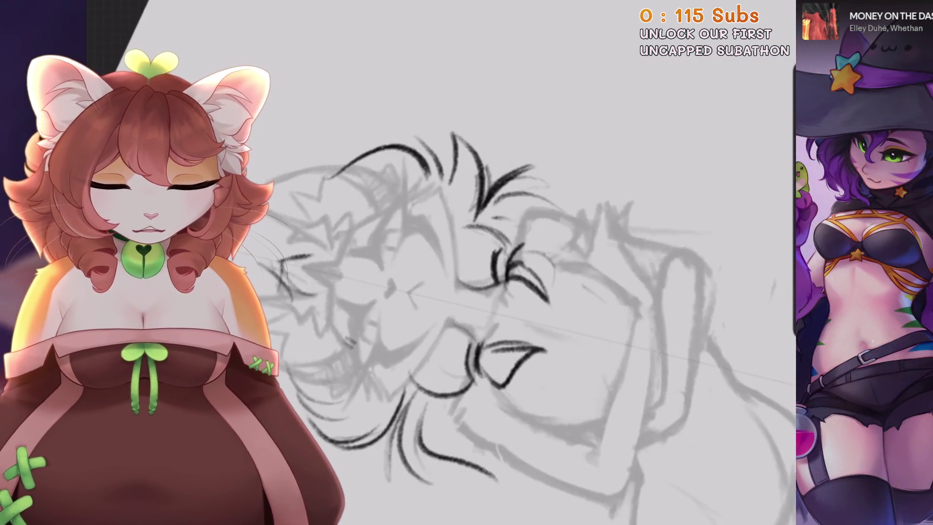
{"action": "scroll", "coordinate": [467, 291], "scroll_direction": "down", "scroll_amount": 1}
{"action": "scroll", "coordinate": [466, 292], "scroll_direction": "down", "scroll_amount": 1}
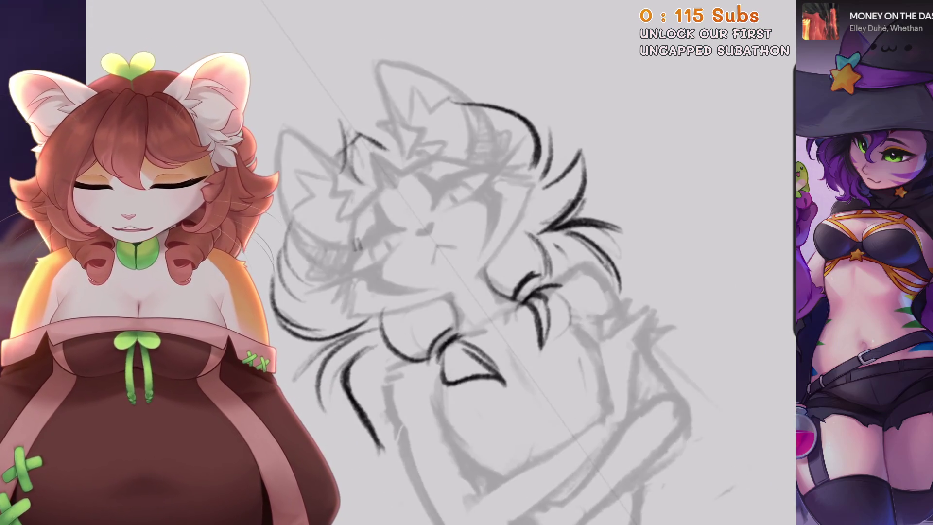
{"action": "scroll", "coordinate": [467, 291], "scroll_direction": "down", "scroll_amount": 1}
{"action": "scroll", "coordinate": [467, 291], "scroll_direction": "down", "scroll_amount": 1}
{"action": "scroll", "coordinate": [467, 292], "scroll_direction": "down", "scroll_amount": 1}
{"action": "scroll", "coordinate": [467, 292], "scroll_direction": "down", "scroll_amount": 1}
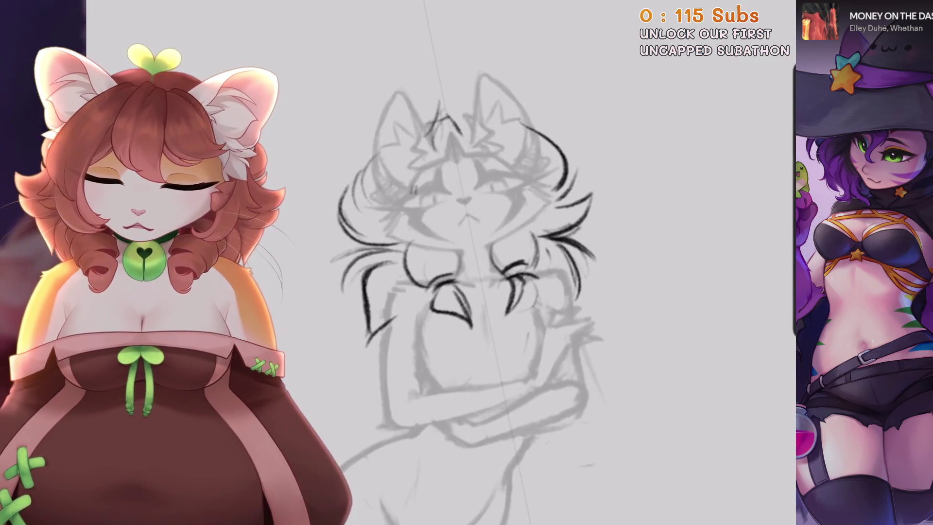
{"action": "scroll", "coordinate": [467, 263], "scroll_direction": "down", "scroll_amount": 3}
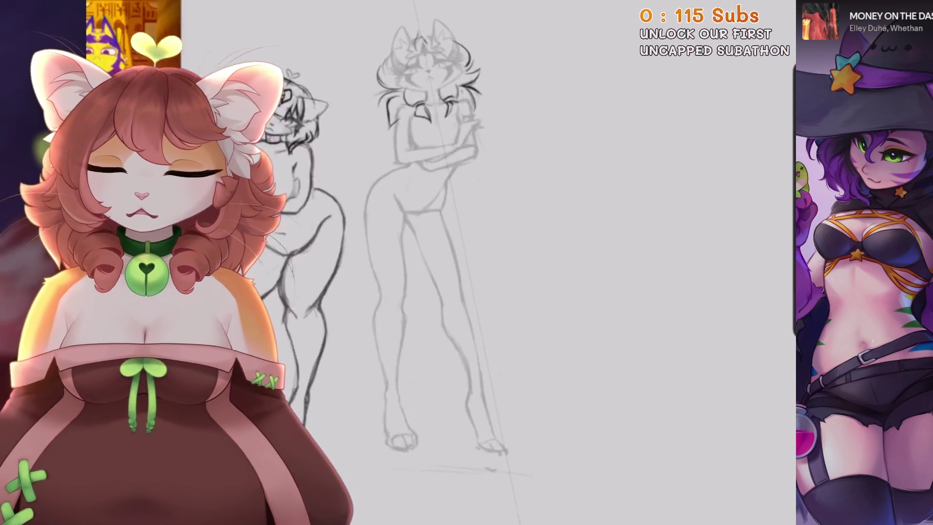
{"action": "scroll", "coordinate": [428, 98], "scroll_direction": "up", "scroll_amount": 3}
{"action": "scroll", "coordinate": [428, 97], "scroll_direction": "up", "scroll_amount": 1}
{"action": "scroll", "coordinate": [428, 97], "scroll_direction": "up", "scroll_amount": 2}
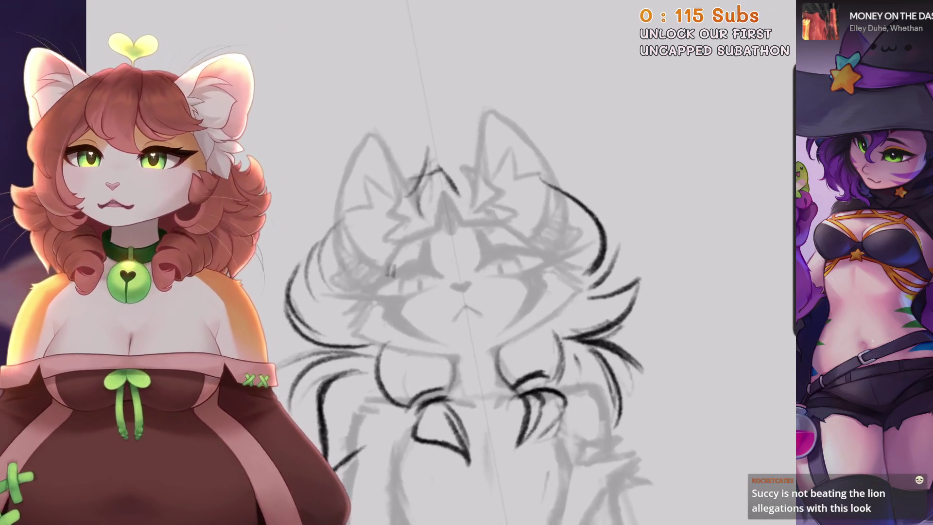
{"action": "scroll", "coordinate": [467, 263], "scroll_direction": "up", "scroll_amount": 1}
{"action": "scroll", "coordinate": [467, 263], "scroll_direction": "up", "scroll_amount": 2}
{"action": "left_click_drag", "start_coordinate": [465, 214], "coordinate": [459, 222]}
{"action": "key", "text": "ctrl+z"}
{"action": "left_click_drag", "start_coordinate": [484, 191], "coordinate": [457, 227]}
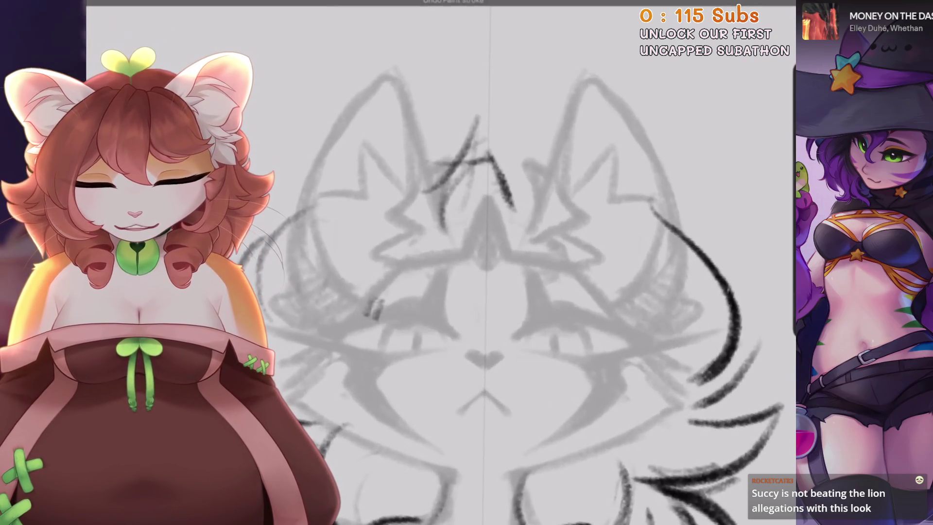
Try a fur stroke on the head's right side, then undo it to retry
{"action": "scroll", "coordinate": [484, 149], "scroll_direction": "down", "scroll_amount": 2}
{"action": "key", "text": "ctrl+z"}
{"action": "mouse_move", "coordinate": [434, 193]}
{"action": "left_mouse_down"}
{"action": "mouse_move", "coordinate": [414, 237]}
{"action": "mouse_move", "coordinate": [465, 272]}
{"action": "left_mouse_up"}
{"action": "scroll", "coordinate": [438, 291], "scroll_direction": "down", "scroll_amount": 2}
{"action": "key", "text": "ctrl+z"}
{"action": "scroll", "coordinate": [487, 292], "scroll_direction": "up", "scroll_amount": 2}
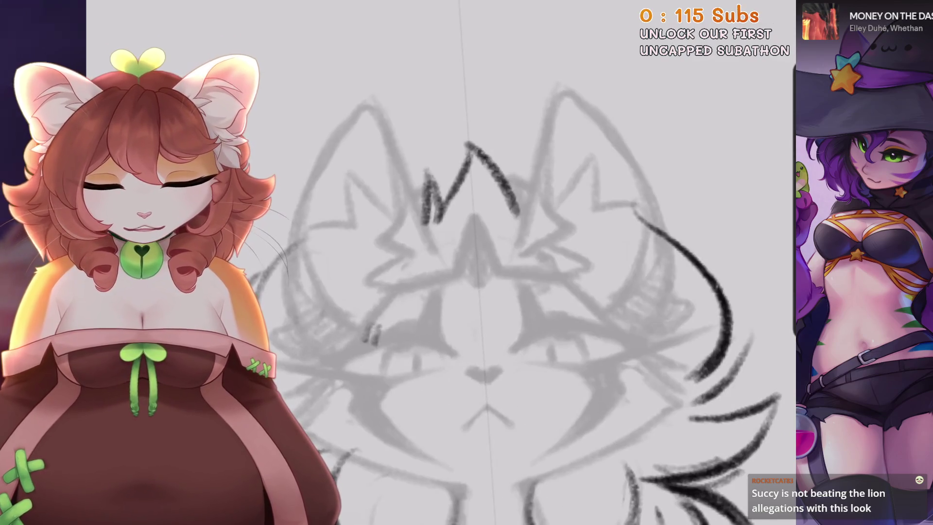
{"action": "scroll", "coordinate": [535, 291], "scroll_direction": "up", "scroll_amount": 1}
{"action": "scroll", "coordinate": [486, 267], "scroll_direction": "up", "scroll_amount": 1}
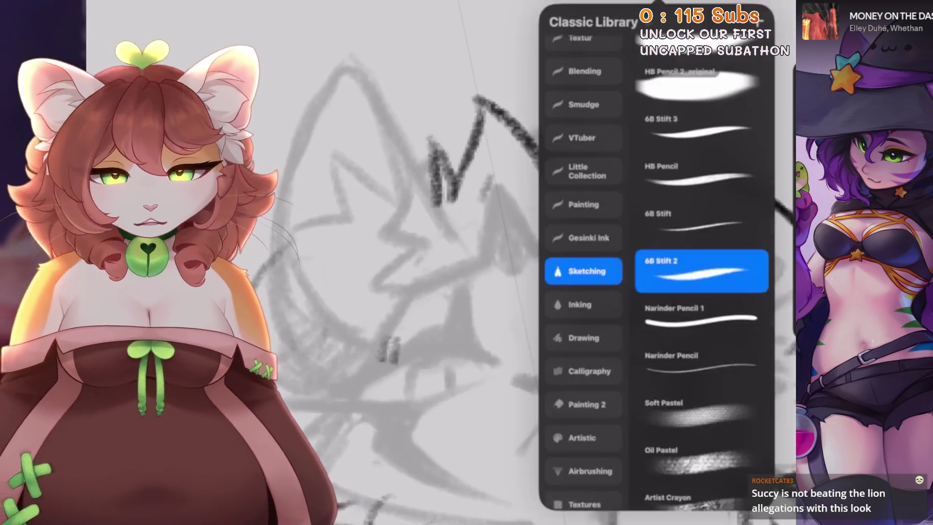
{"action": "key", "text": "ctrl+z"}
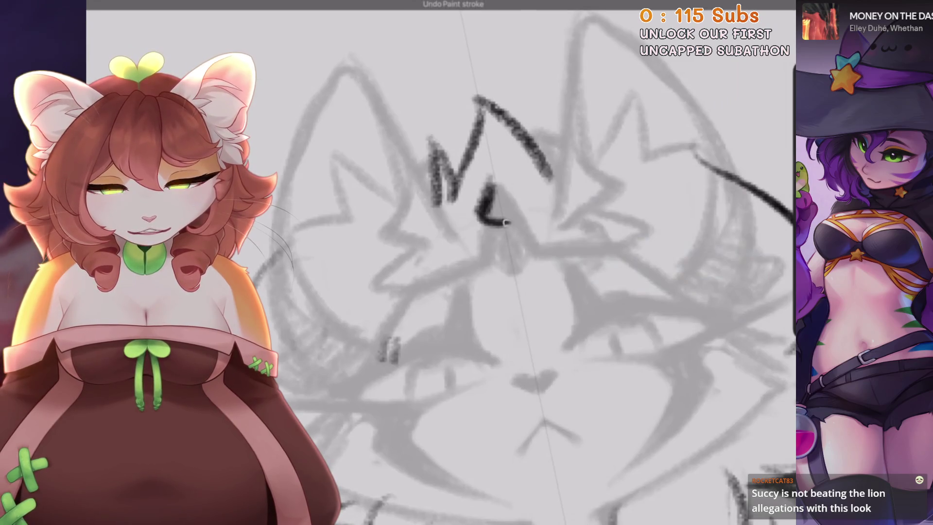
{"action": "left_click_drag", "start_coordinate": [506, 222], "coordinate": [499, 189]}
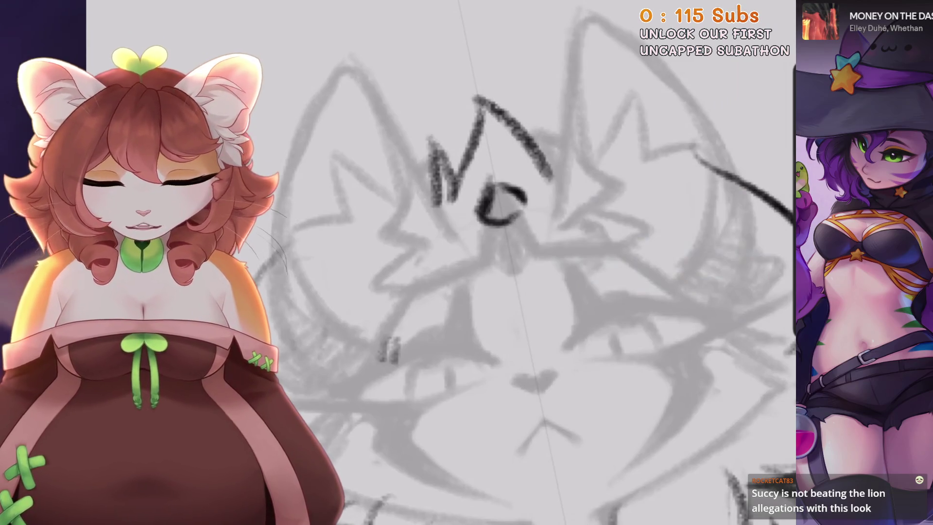
{"action": "left_click_drag", "start_coordinate": [486, 201], "coordinate": [501, 288]}
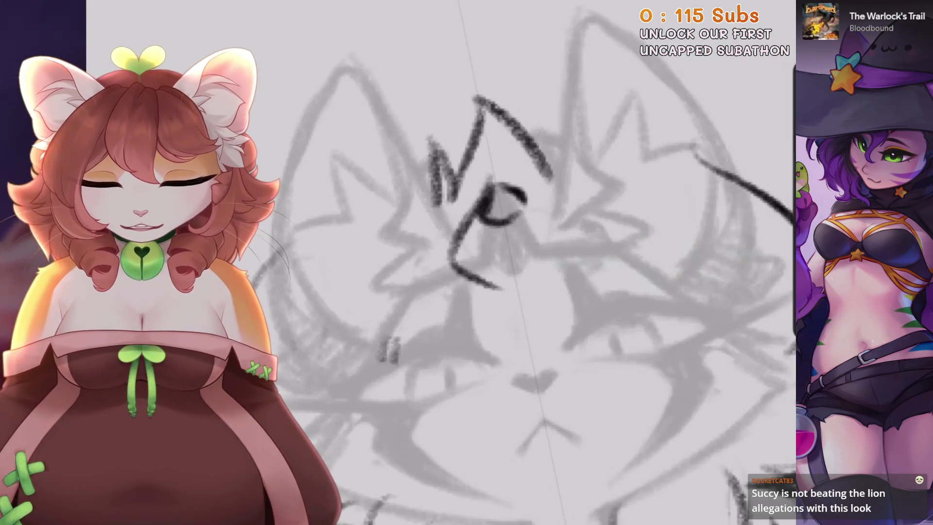
{"action": "key", "text": "ctrl+z"}
{"action": "left_click_drag", "start_coordinate": [562, 231], "coordinate": [453, 267]}
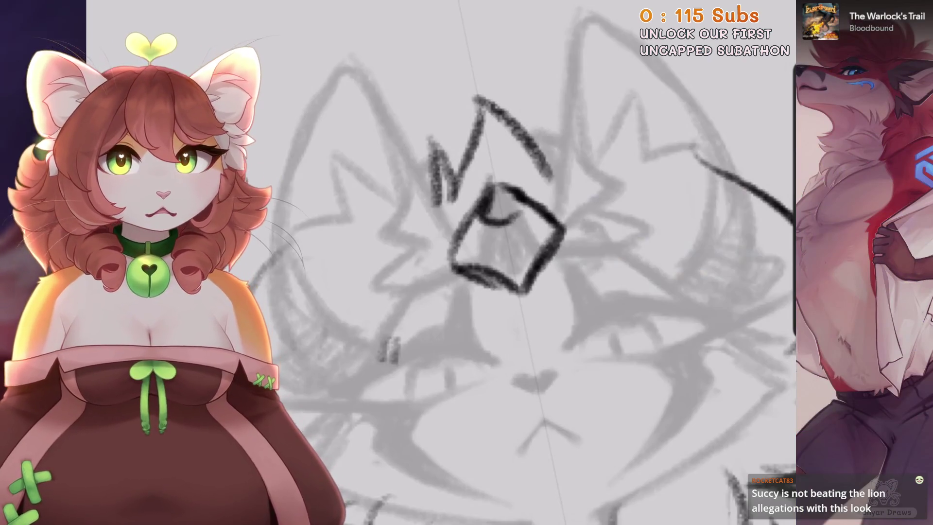
{"action": "left_click_drag", "start_coordinate": [734, 209], "coordinate": [705, 335]}
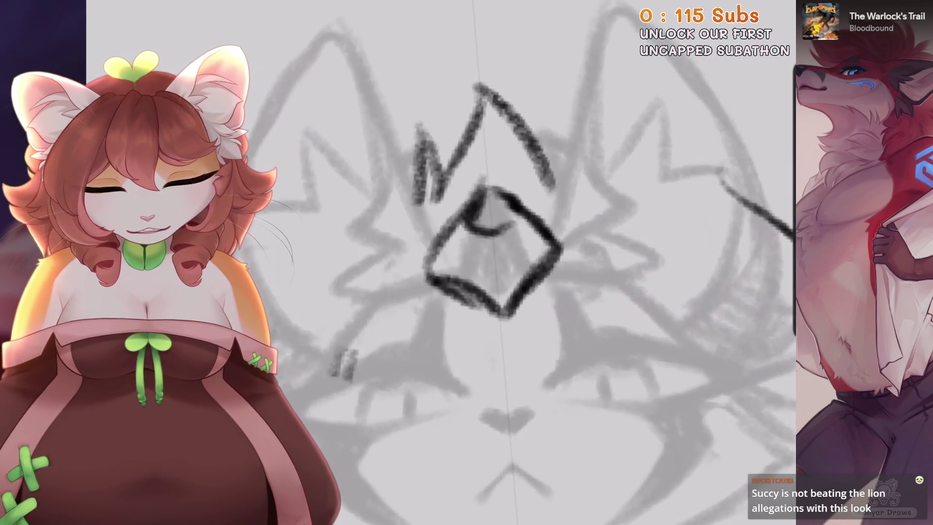
{"action": "left_click_drag", "start_coordinate": [486, 222], "coordinate": [509, 187]}
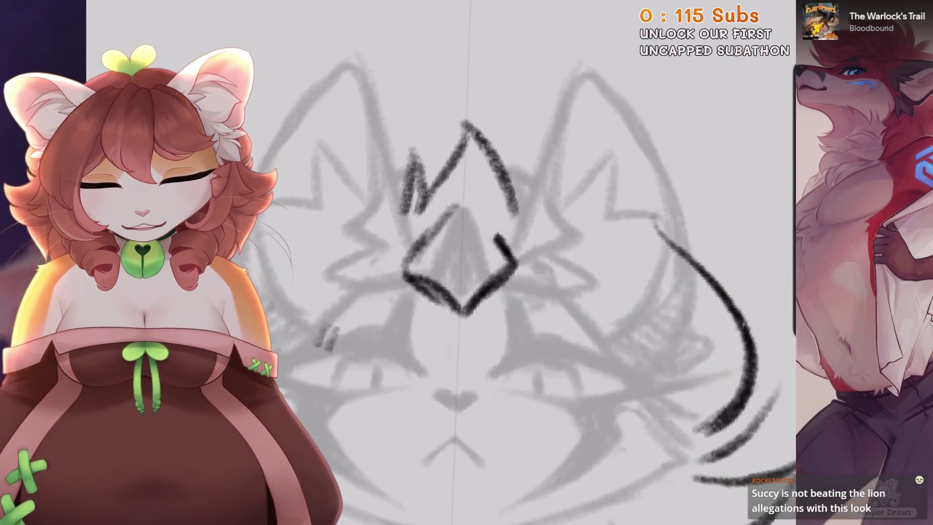
{"action": "left_click_drag", "start_coordinate": [406, 265], "coordinate": [506, 245]}
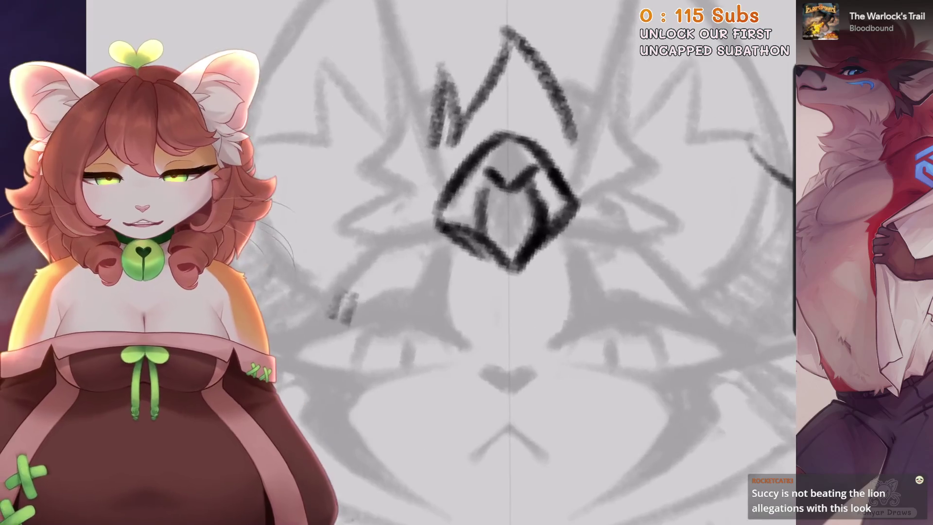
{"action": "left_click_drag", "start_coordinate": [564, 201], "coordinate": [532, 258]}
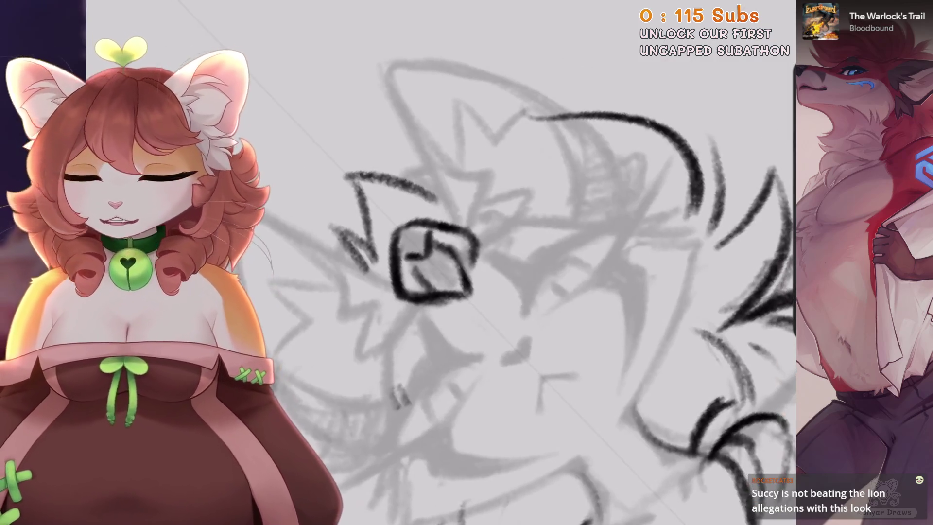
{"action": "key", "text": "ctrl+z"}
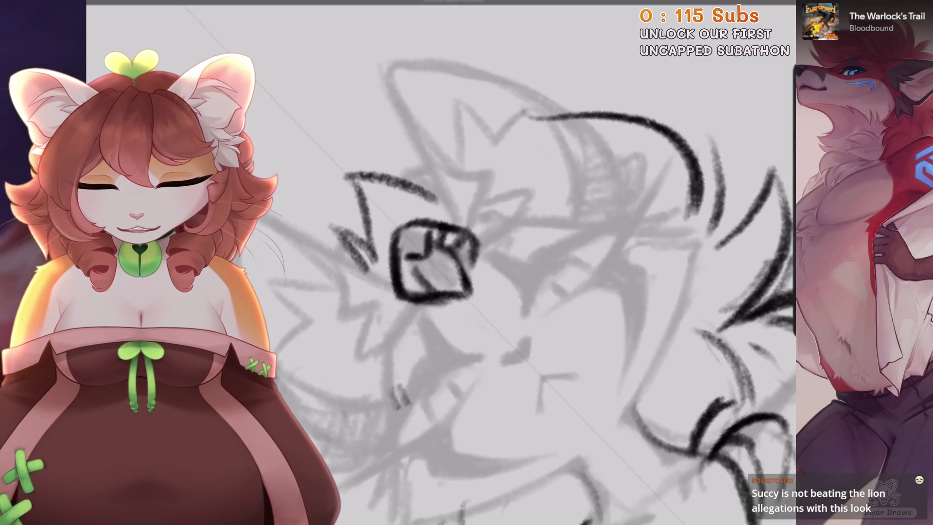
{"action": "key", "text": "ctrl+z"}
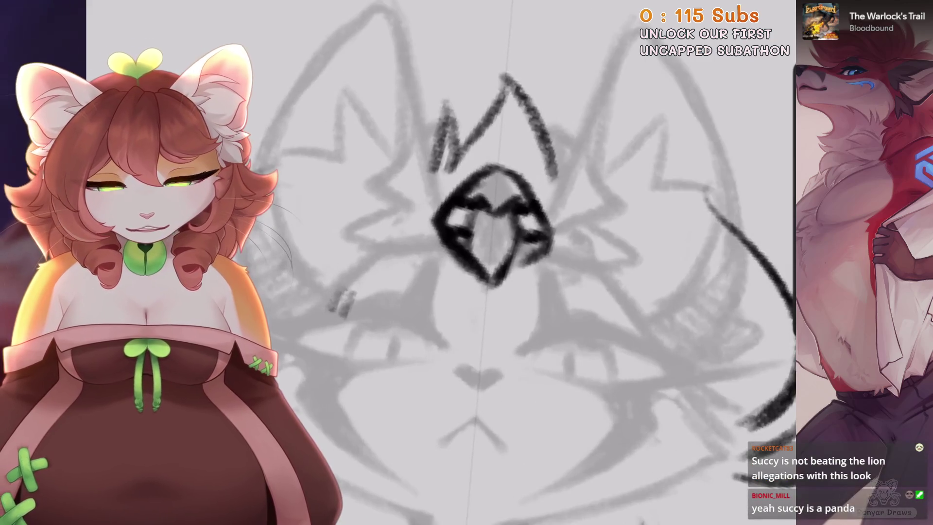
{"action": "left_click_drag", "start_coordinate": [466, 194], "coordinate": [515, 243]}
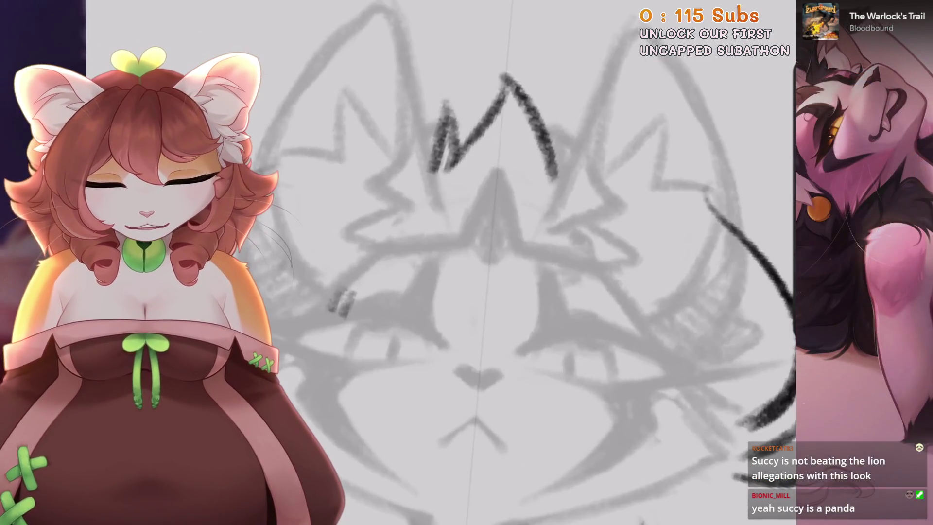
Check Layer 7's options in the Layers panel
{"action": "left_click", "coordinate": [760, 5]}
{"action": "left_click", "coordinate": [610, 56]}
{"action": "left_click", "coordinate": [680, 56]}
{"action": "left_click", "coordinate": [761, 5]}
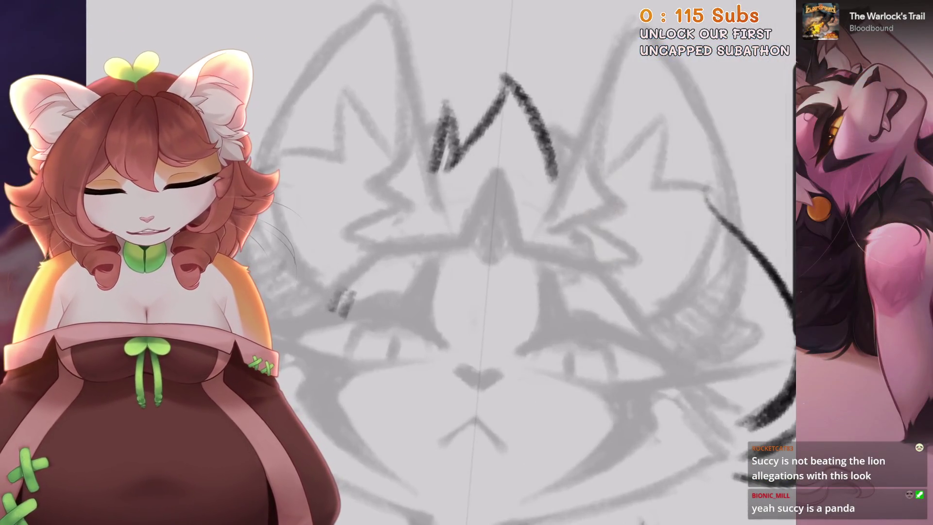
Replace the small chevron and teardrop with a larger chevron and rounded arch on the forehead
{"action": "key", "text": "ctrl+z"}
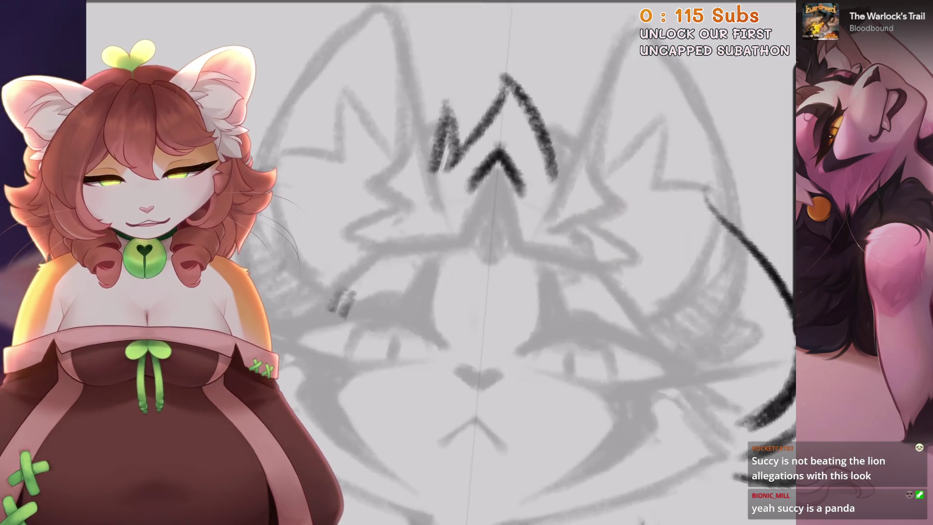
{"action": "mouse_move", "coordinate": [427, 234]}
{"action": "left_mouse_down"}
{"action": "mouse_move", "coordinate": [558, 243]}
{"action": "mouse_move", "coordinate": [469, 272]}
{"action": "left_mouse_up"}
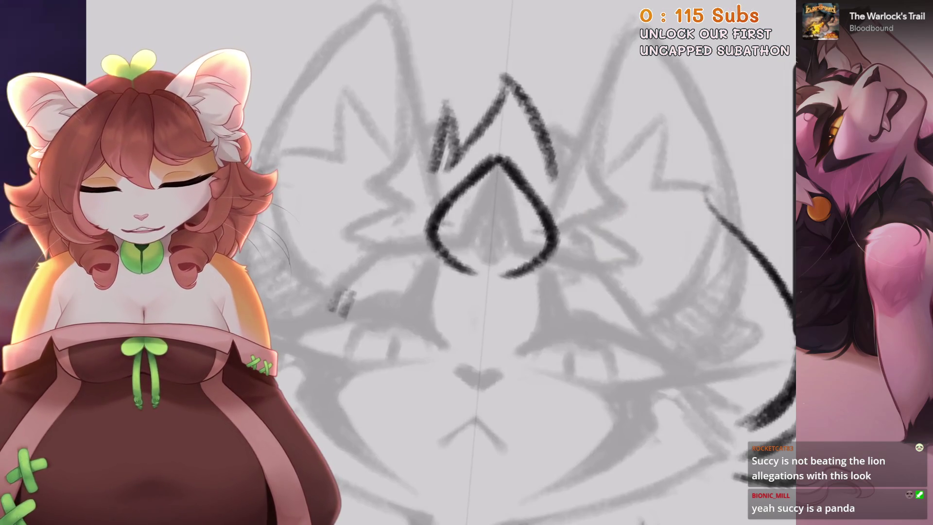
{"action": "key", "text": "ctrl+z"}
{"action": "key", "text": "ctrl+z"}
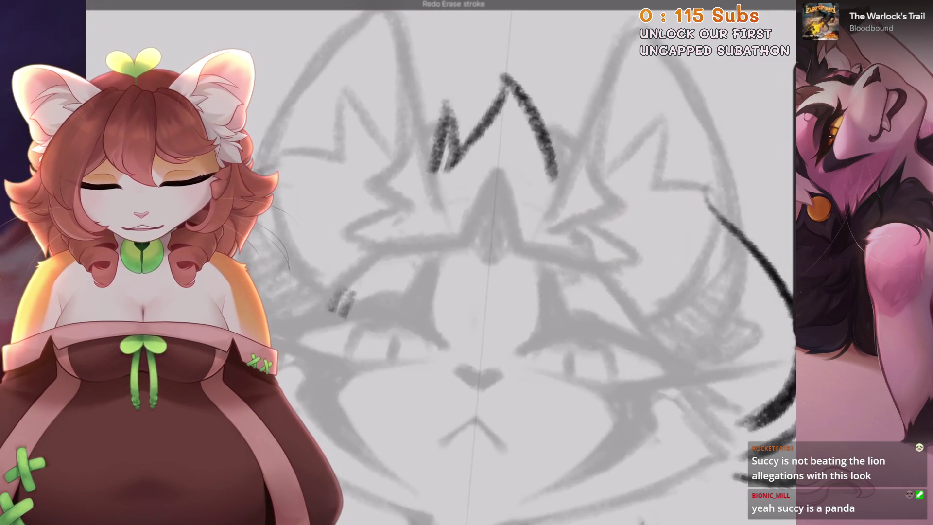
{"action": "left_click_drag", "start_coordinate": [438, 207], "coordinate": [460, 245]}
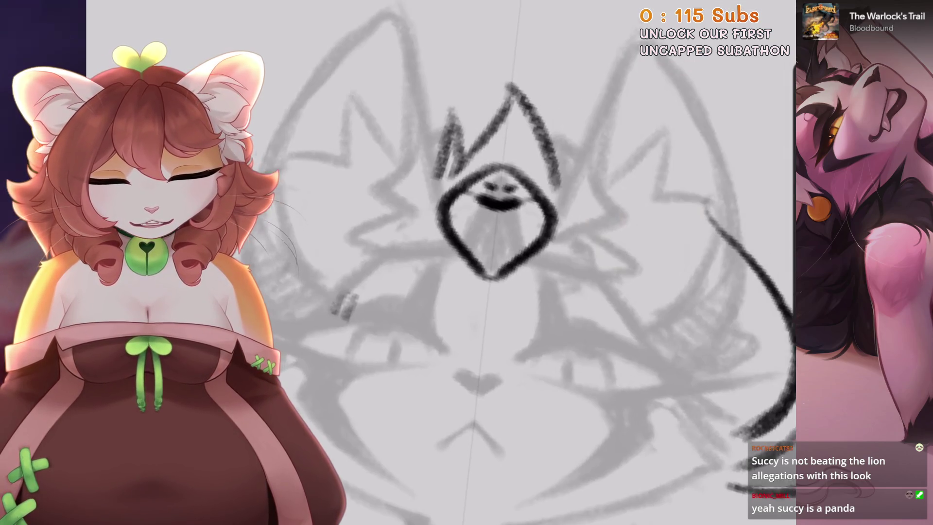
Shade the diamond mark's inner facets solid black
{"action": "left_click_drag", "start_coordinate": [494, 248], "coordinate": [506, 294]}
{"action": "left_click_drag", "start_coordinate": [518, 261], "coordinate": [535, 326]}
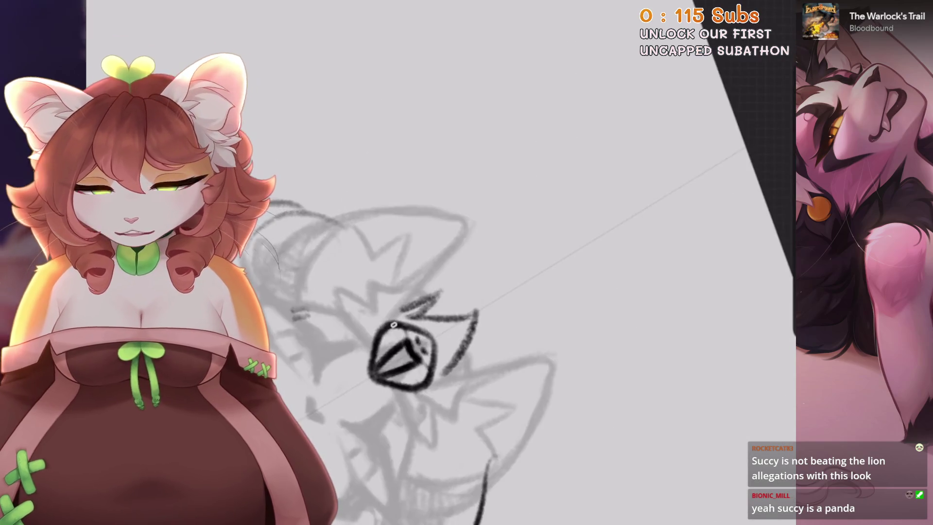
{"action": "scroll", "coordinate": [486, 291], "scroll_direction": "up", "scroll_amount": 5}
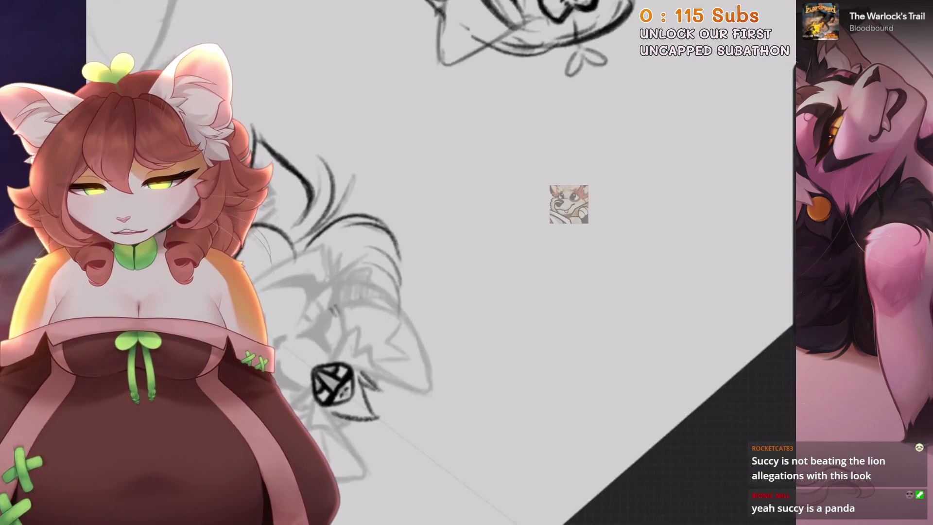
{"action": "scroll", "coordinate": [437, 292], "scroll_direction": "down", "scroll_amount": 3}
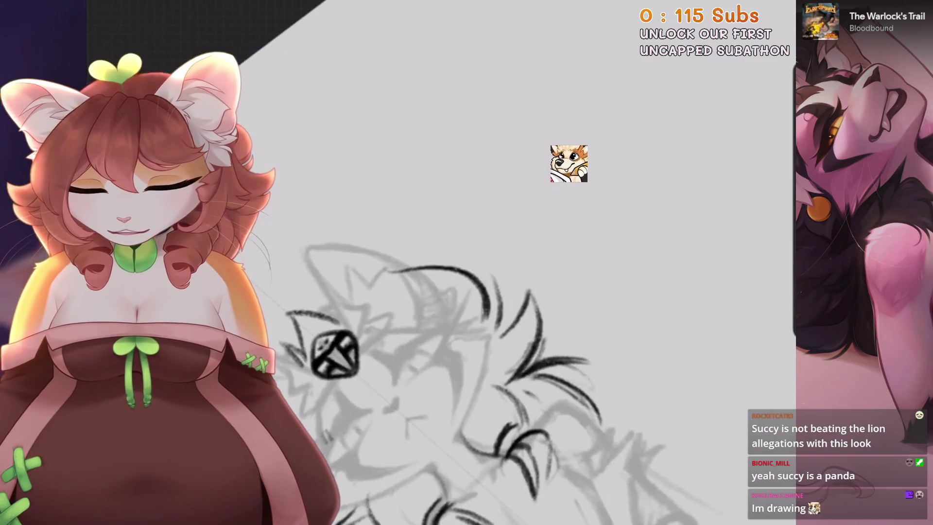
{"action": "scroll", "coordinate": [399, 286], "scroll_direction": "up", "scroll_amount": 6}
{"action": "scroll", "coordinate": [428, 272], "scroll_direction": "down", "scroll_amount": 3}
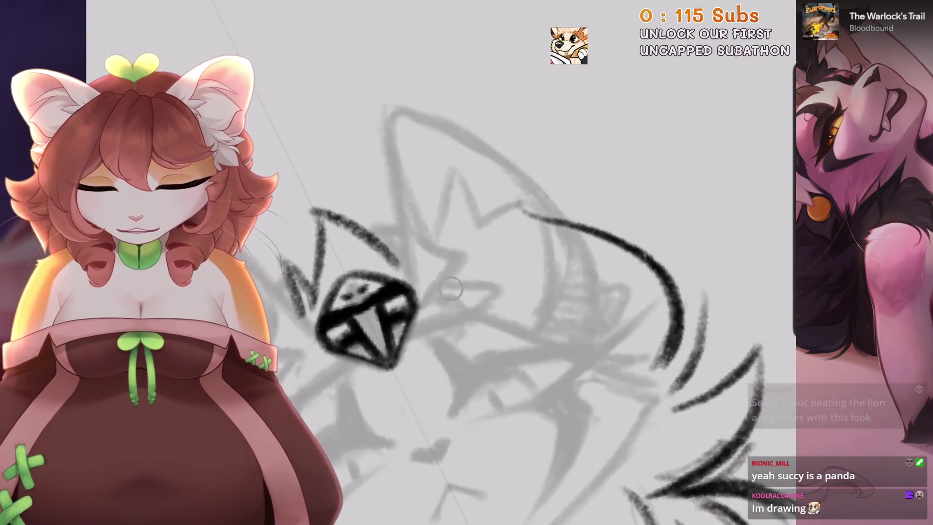
{"action": "scroll", "coordinate": [427, 228], "scroll_direction": "up", "scroll_amount": 3}
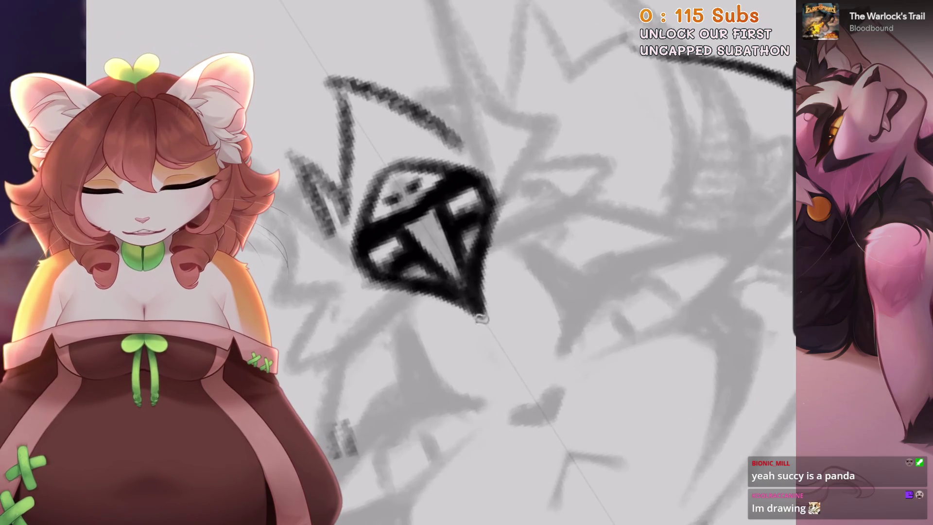
{"action": "scroll", "coordinate": [477, 272], "scroll_direction": "down", "scroll_amount": 3}
{"action": "scroll", "coordinate": [447, 218], "scroll_direction": "up", "scroll_amount": 3}
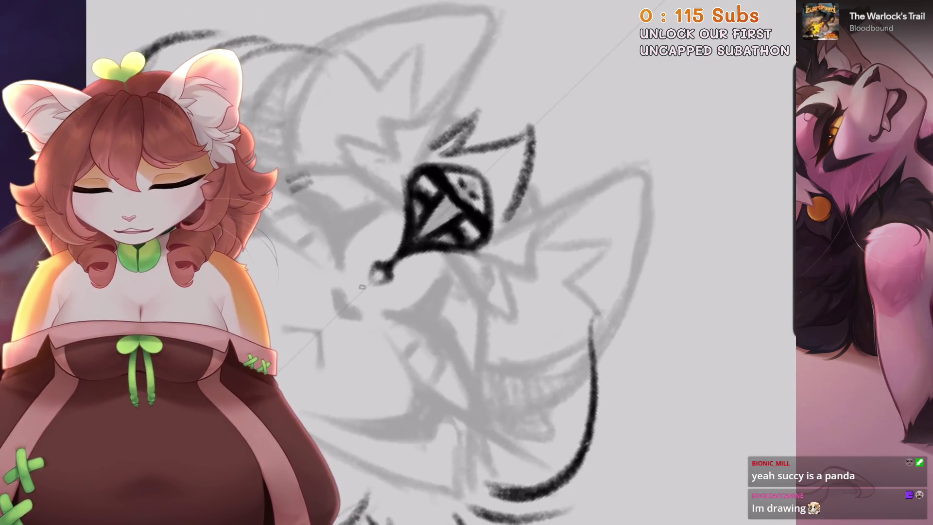
{"action": "scroll", "coordinate": [437, 262], "scroll_direction": "down", "scroll_amount": 4}
{"action": "scroll", "coordinate": [438, 243], "scroll_direction": "up", "scroll_amount": 3}
{"action": "scroll", "coordinate": [438, 263], "scroll_direction": "up", "scroll_amount": 4}
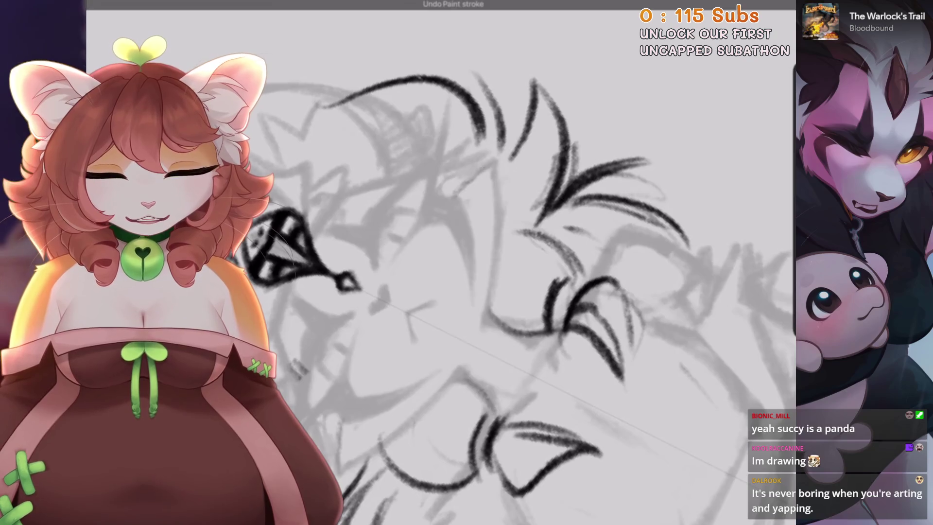
{"action": "scroll", "coordinate": [438, 272], "scroll_direction": "down", "scroll_amount": 2}
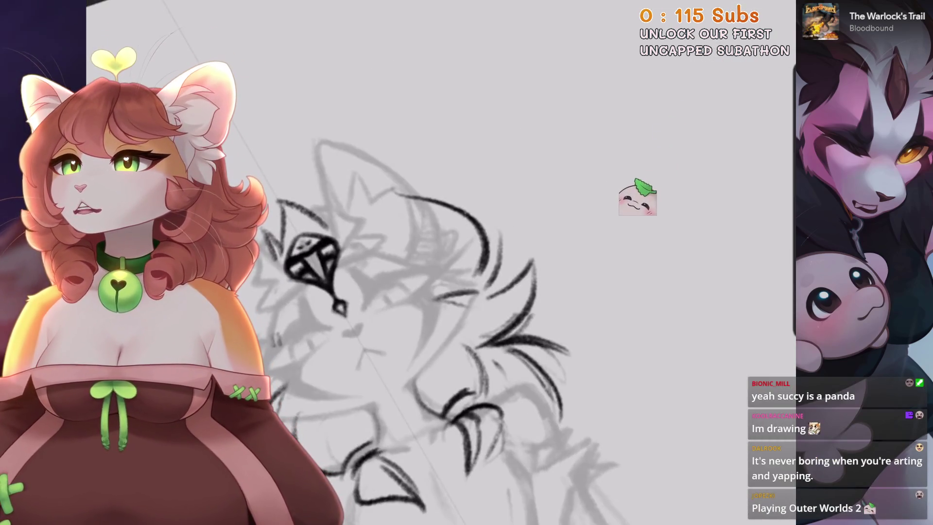
{"action": "scroll", "coordinate": [486, 292], "scroll_direction": "up", "scroll_amount": 2}
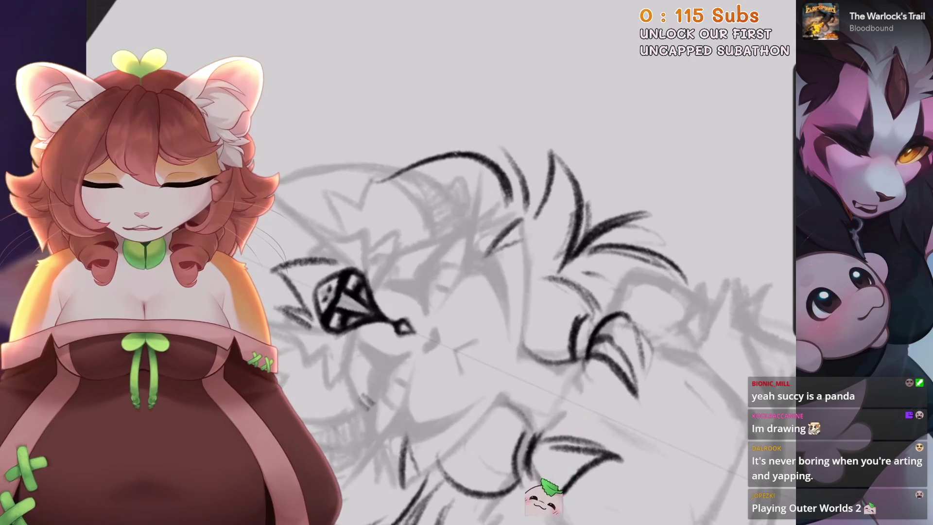
{"action": "scroll", "coordinate": [486, 291], "scroll_direction": "up", "scroll_amount": 2}
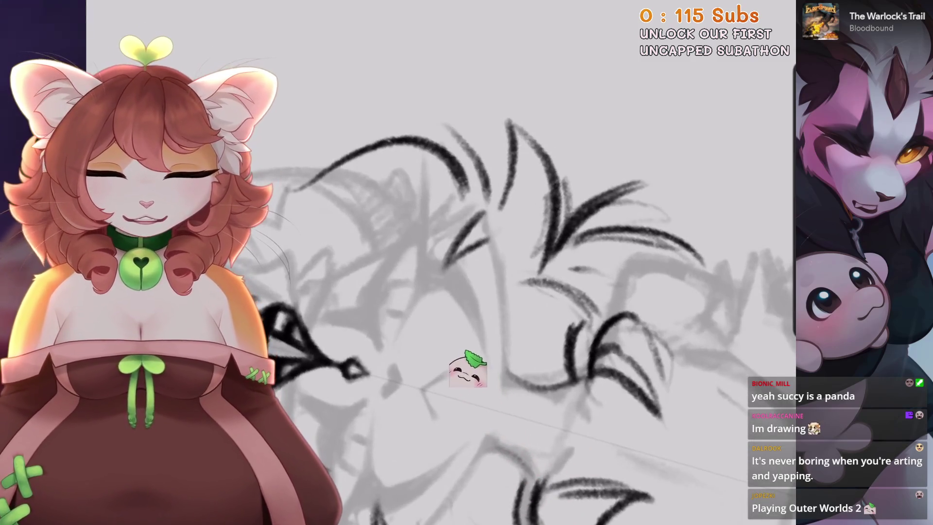
{"action": "scroll", "coordinate": [469, 280], "scroll_direction": "down", "scroll_amount": 3}
{"action": "scroll", "coordinate": [470, 280], "scroll_direction": "up", "scroll_amount": 1}
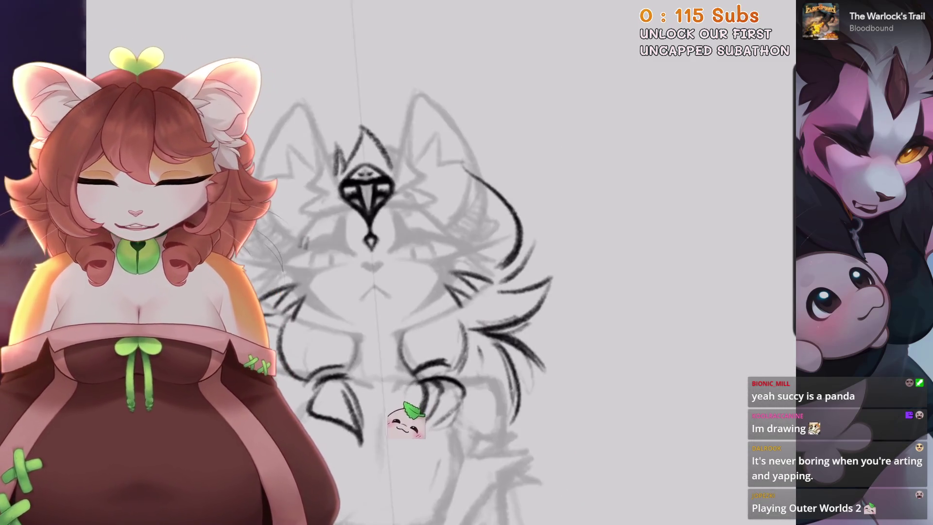
{"action": "scroll", "coordinate": [460, 245], "scroll_direction": "up", "scroll_amount": 2}
{"action": "scroll", "coordinate": [460, 246], "scroll_direction": "up", "scroll_amount": 2}
{"action": "scroll", "coordinate": [460, 245], "scroll_direction": "up", "scroll_amount": 2}
{"action": "scroll", "coordinate": [459, 291], "scroll_direction": "down", "scroll_amount": 3}
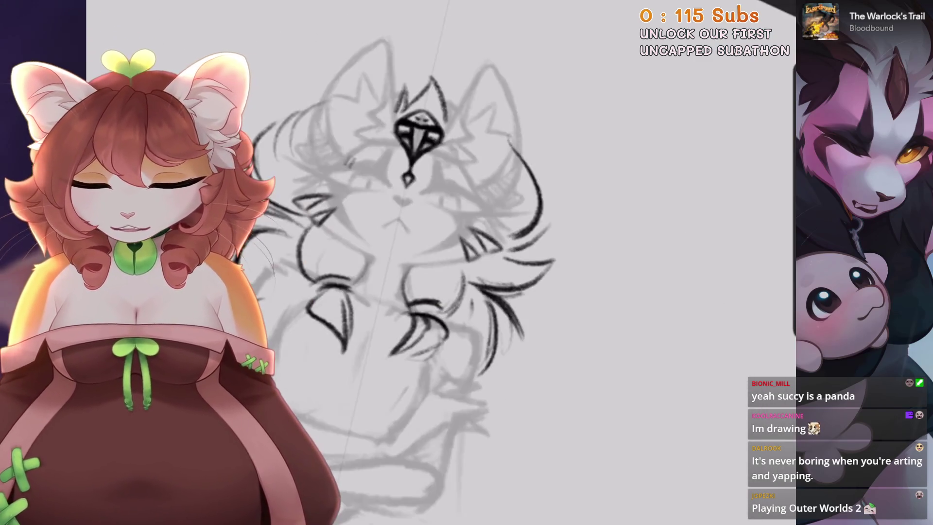
{"action": "scroll", "coordinate": [459, 291], "scroll_direction": "down", "scroll_amount": 2}
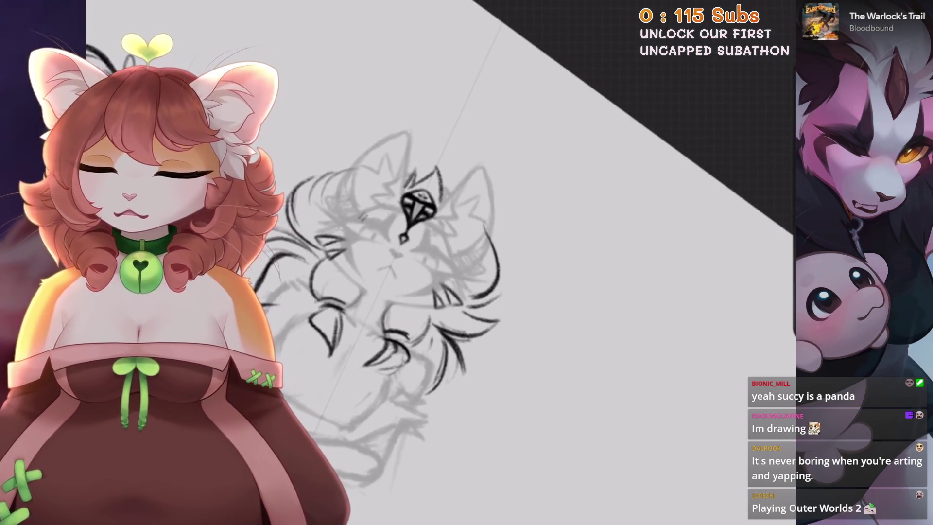
{"action": "scroll", "coordinate": [486, 291], "scroll_direction": "up", "scroll_amount": 3}
{"action": "scroll", "coordinate": [437, 183], "scroll_direction": "up", "scroll_amount": 2}
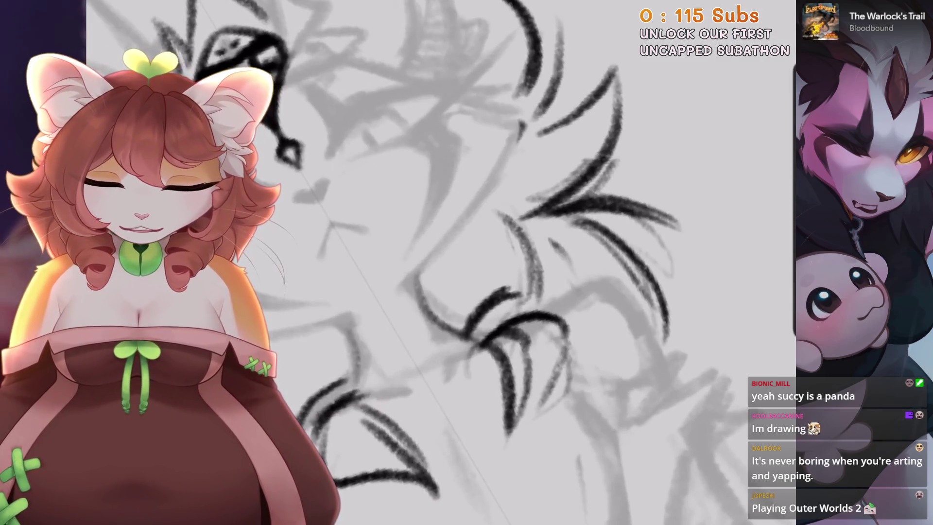
{"action": "scroll", "coordinate": [437, 182], "scroll_direction": "up", "scroll_amount": 2}
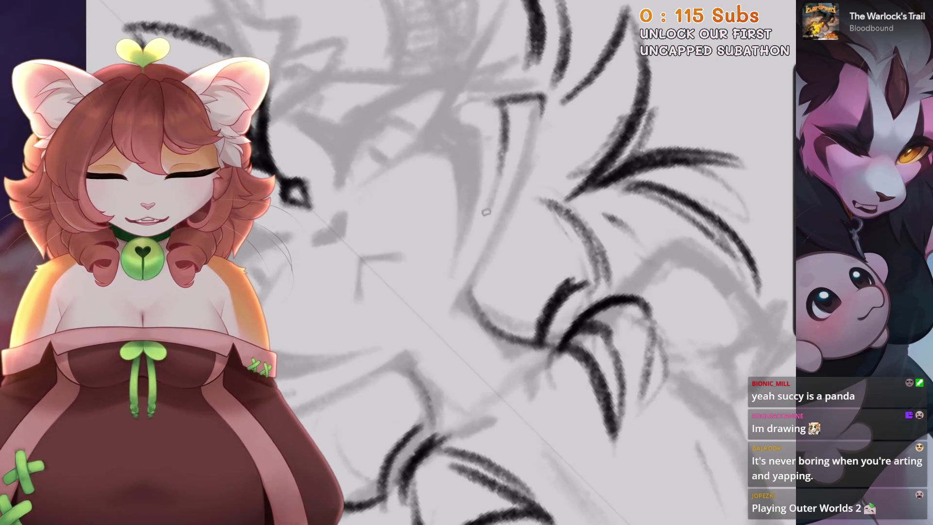
{"action": "scroll", "coordinate": [467, 262], "scroll_direction": "up", "scroll_amount": 1}
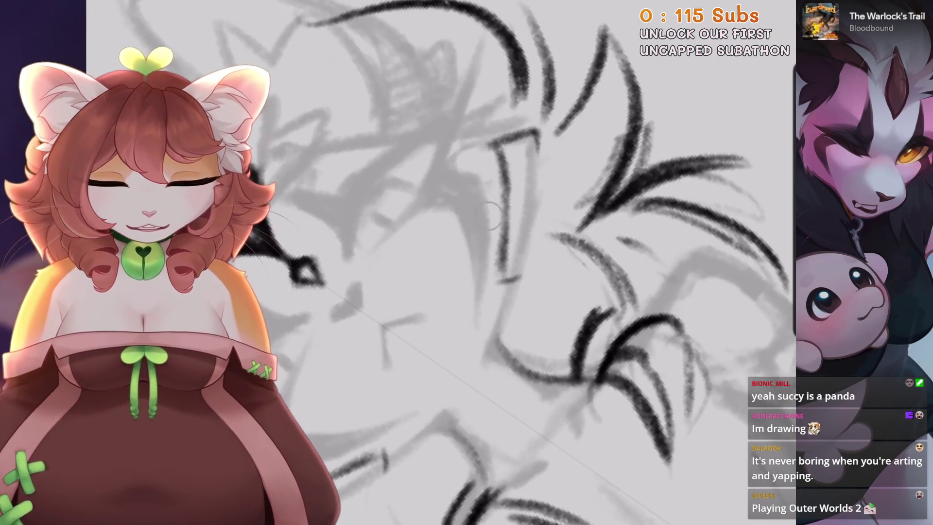
{"action": "scroll", "coordinate": [466, 262], "scroll_direction": "up", "scroll_amount": 1}
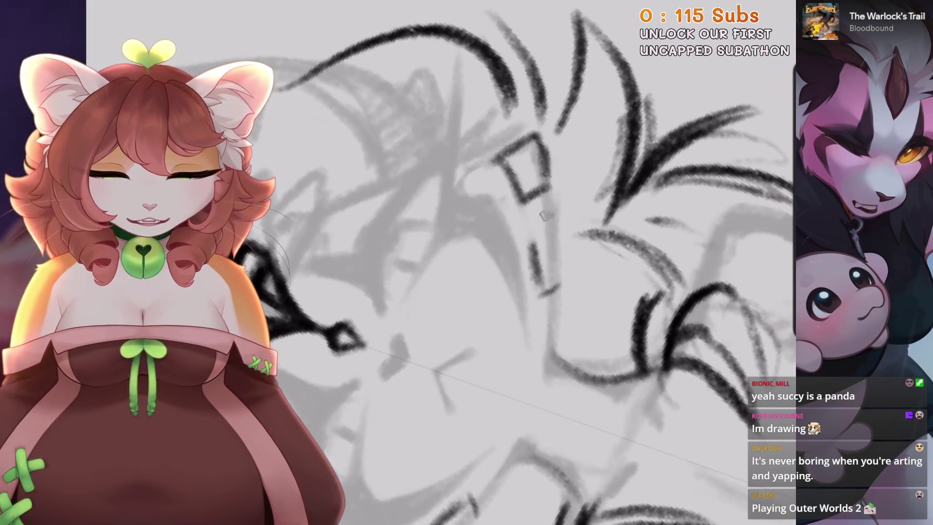
Zoom in over the cheek square marks and undo the last stray ink stroke
{"action": "scroll", "coordinate": [486, 263], "scroll_direction": "up", "scroll_amount": 1}
{"action": "left_click_drag", "start_coordinate": [507, 256], "coordinate": [529, 275]}
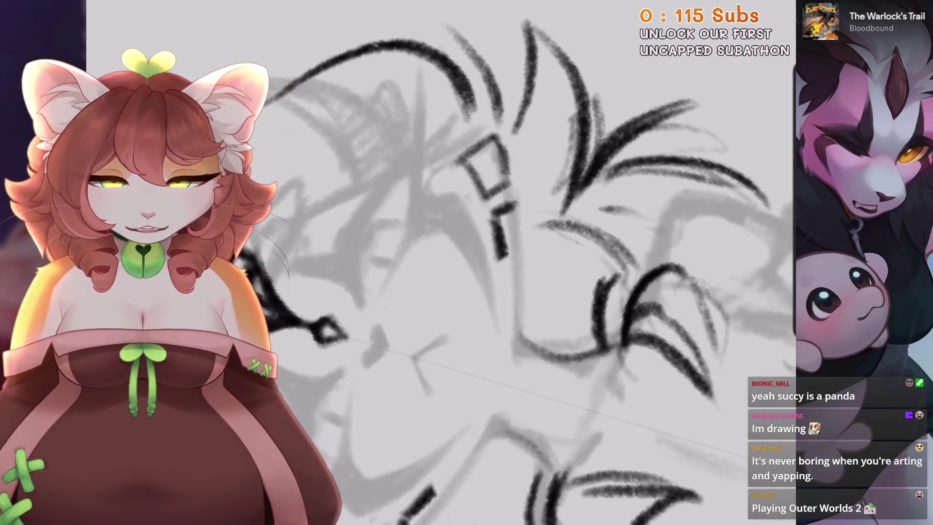
{"action": "scroll", "coordinate": [475, 258], "scroll_direction": "down", "scroll_amount": 2}
{"action": "scroll", "coordinate": [475, 258], "scroll_direction": "up", "scroll_amount": 3}
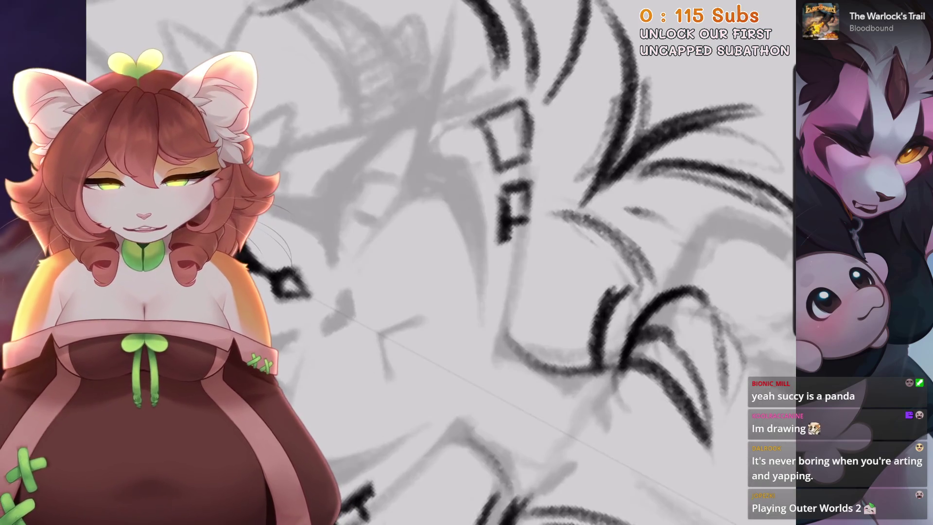
{"action": "scroll", "coordinate": [475, 258], "scroll_direction": "down", "scroll_amount": 5}
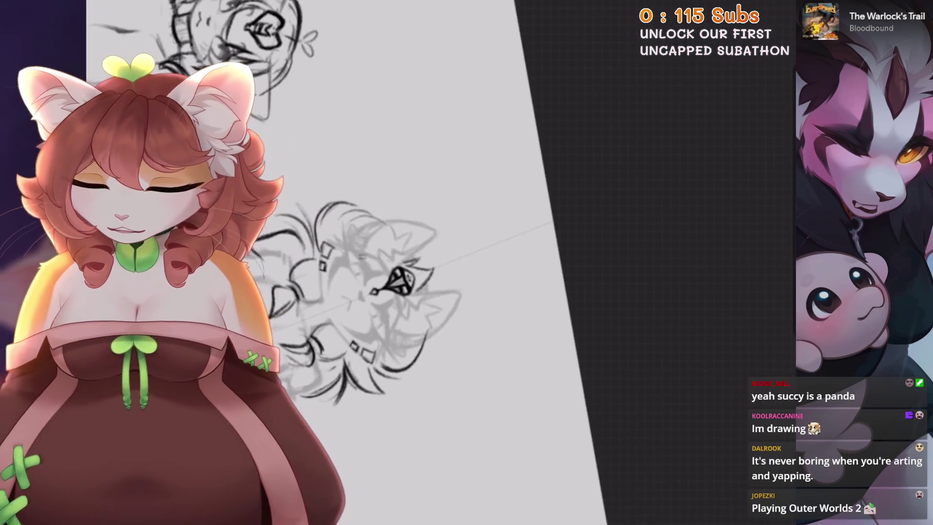
{"action": "scroll", "coordinate": [428, 262], "scroll_direction": "up", "scroll_amount": 3}
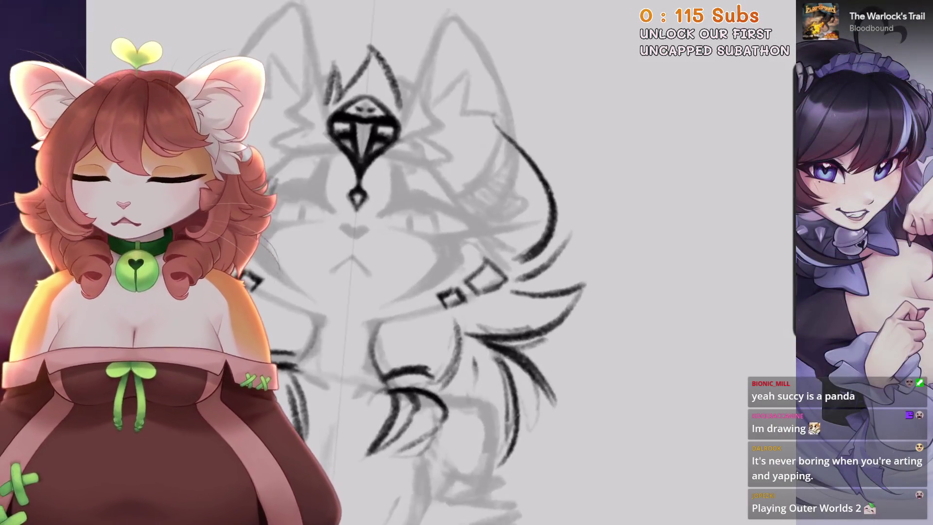
{"action": "scroll", "coordinate": [428, 262], "scroll_direction": "up", "scroll_amount": 2}
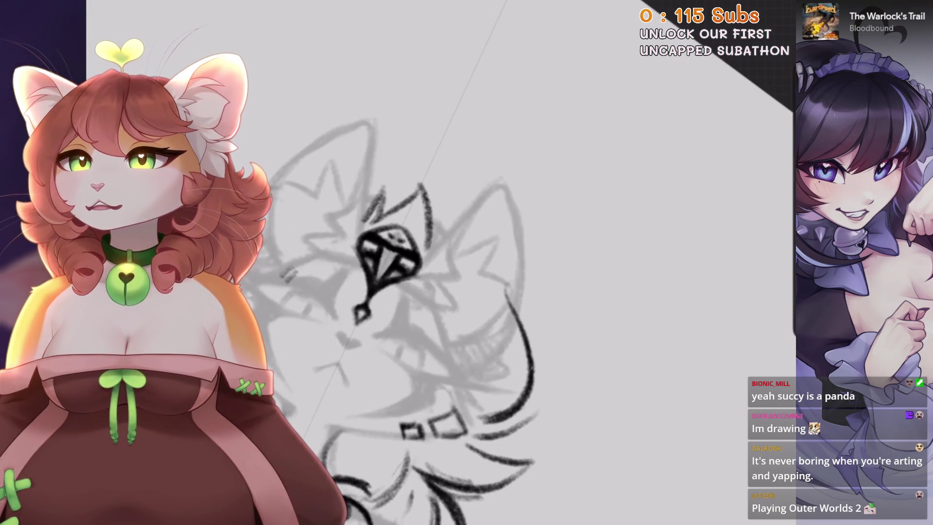
{"action": "scroll", "coordinate": [466, 263], "scroll_direction": "up", "scroll_amount": 3}
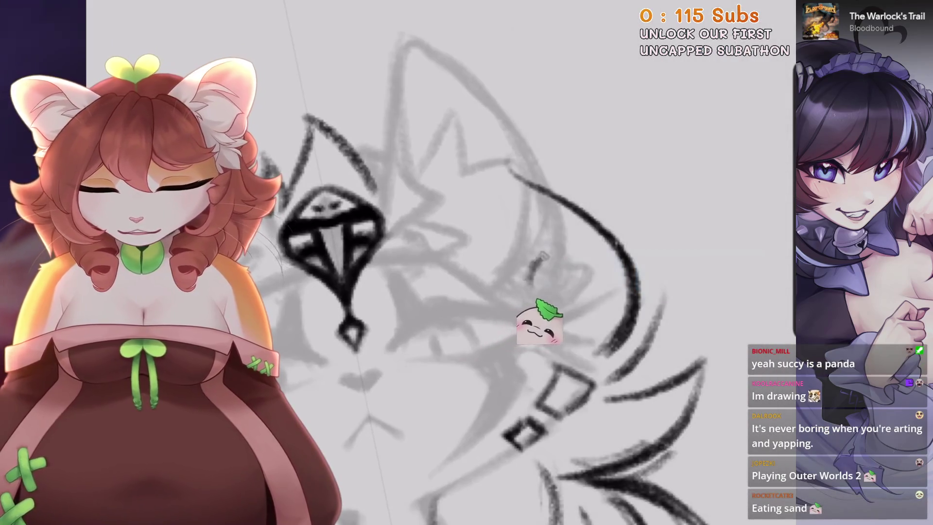
{"action": "scroll", "coordinate": [528, 279], "scroll_direction": "down", "scroll_amount": 3}
{"action": "key", "text": "ctrl+z"}
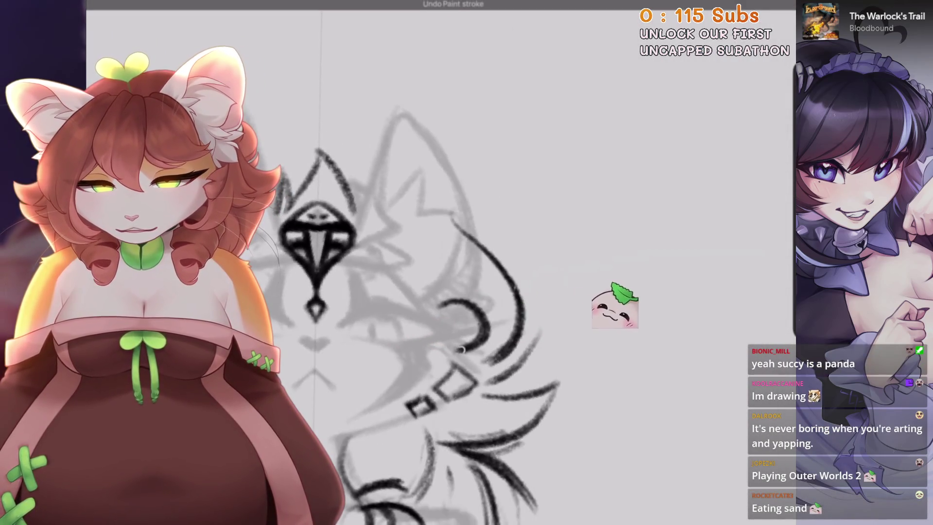
Thicken the black arc beside the ear and thin its inner edge into a crescent
{"action": "scroll", "coordinate": [462, 349], "scroll_direction": "up", "scroll_amount": 3}
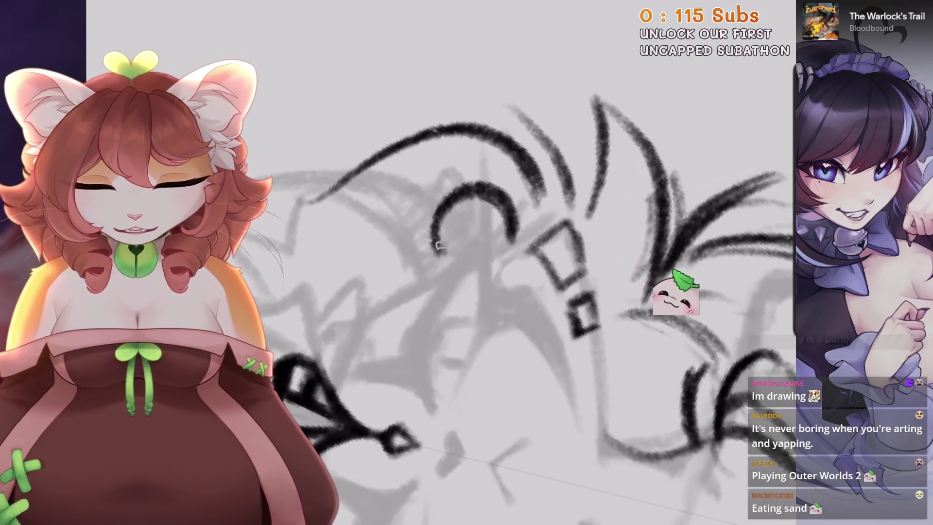
{"action": "left_click_drag", "start_coordinate": [439, 245], "coordinate": [508, 243]}
{"action": "scroll", "coordinate": [466, 262], "scroll_direction": "up", "scroll_amount": 3}
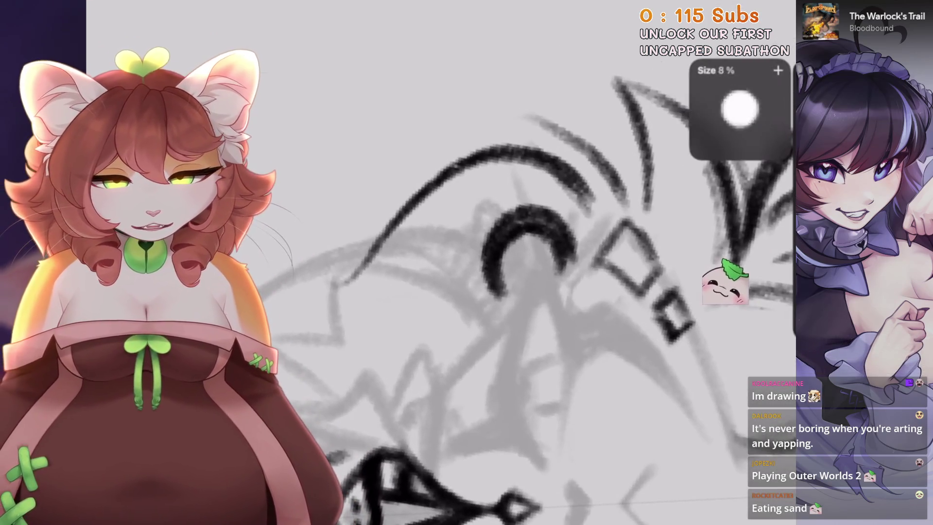
{"action": "left_click_drag", "start_coordinate": [491, 272], "coordinate": [559, 229]}
{"action": "scroll", "coordinate": [467, 263], "scroll_direction": "up", "scroll_amount": 2}
Discard the second C-shaped arc attempt and return to an upright view of the face
{"action": "left_click_drag", "start_coordinate": [513, 193], "coordinate": [505, 247]}
{"action": "key", "text": "ctrl+z"}
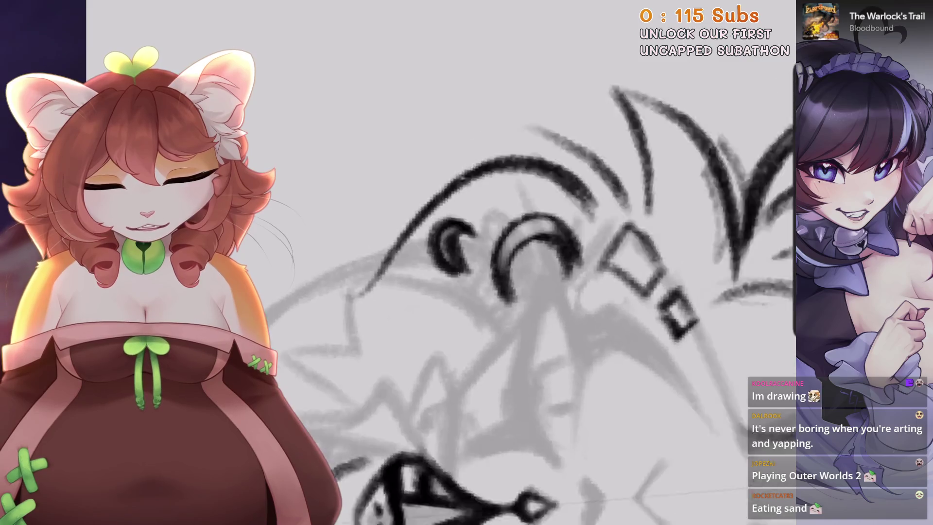
{"action": "scroll", "coordinate": [500, 199], "scroll_direction": "down", "scroll_amount": 4}
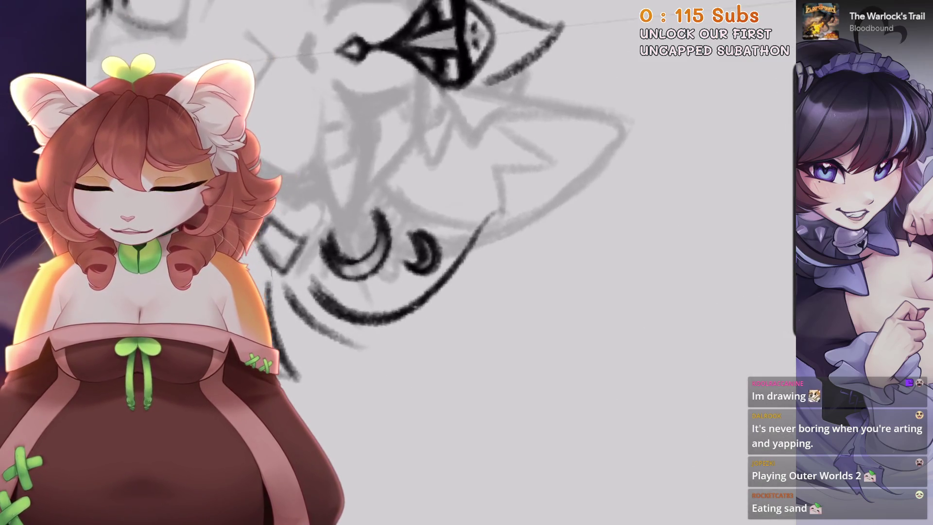
{"action": "scroll", "coordinate": [488, 304], "scroll_direction": "up", "scroll_amount": 4}
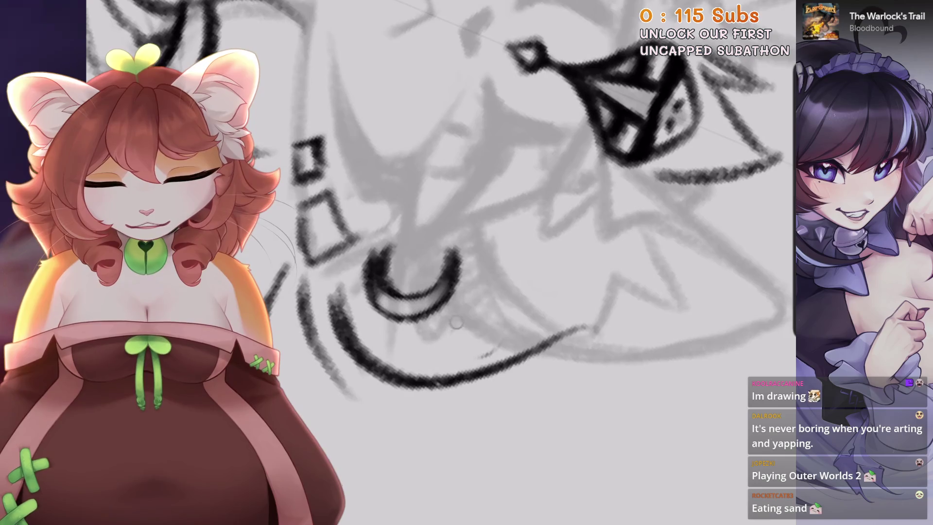
{"action": "scroll", "coordinate": [456, 322], "scroll_direction": "down", "scroll_amount": 3}
{"action": "scroll", "coordinate": [456, 322], "scroll_direction": "up", "scroll_amount": 2}
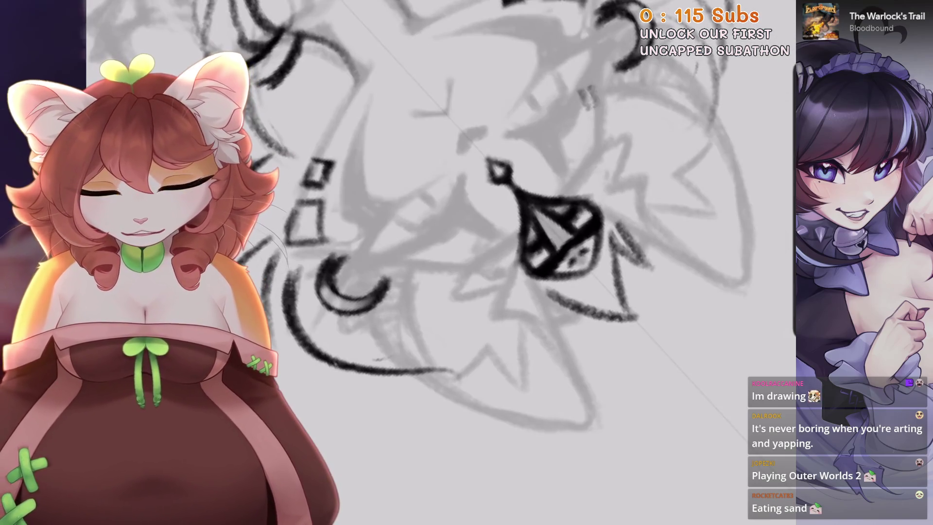
{"action": "key", "text": "ctrl+0"}
{"action": "scroll", "coordinate": [376, 356], "scroll_direction": "up", "scroll_amount": 2}
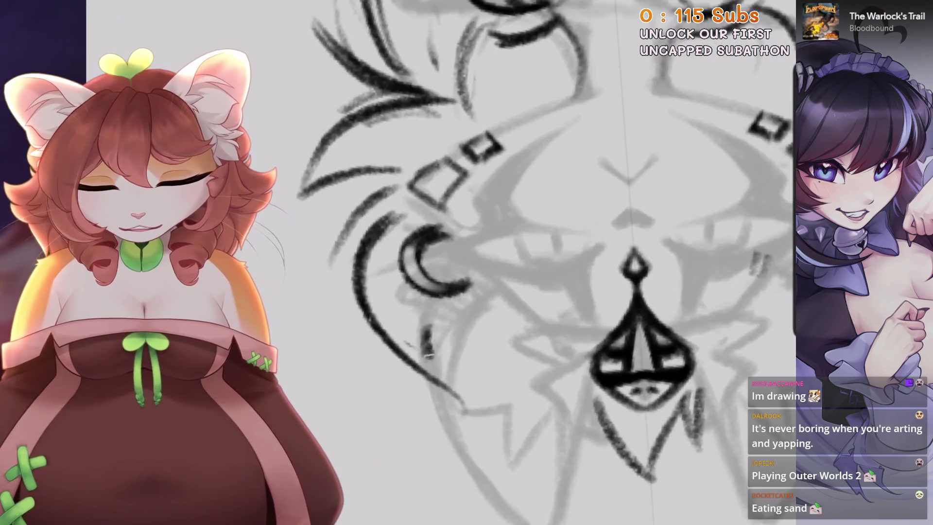
{"action": "scroll", "coordinate": [540, 263], "scroll_direction": "up", "scroll_amount": 2}
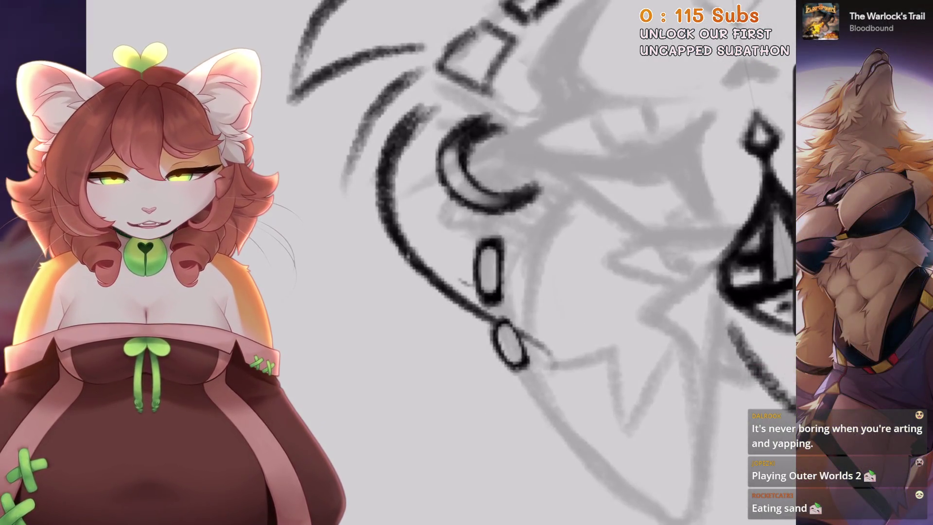
{"action": "scroll", "coordinate": [488, 286], "scroll_direction": "down", "scroll_amount": 5}
{"action": "scroll", "coordinate": [537, 164], "scroll_direction": "up", "scroll_amount": 3}
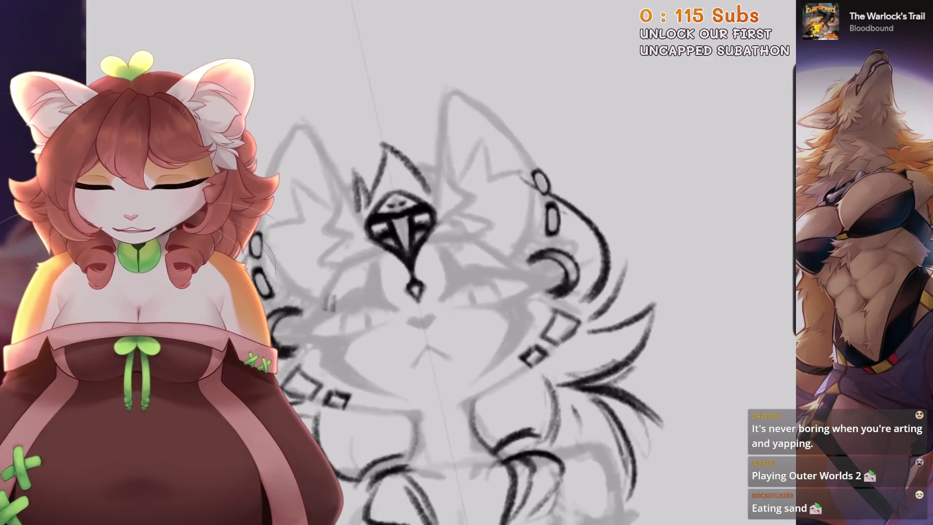
{"action": "scroll", "coordinate": [537, 165], "scroll_direction": "up", "scroll_amount": 3}
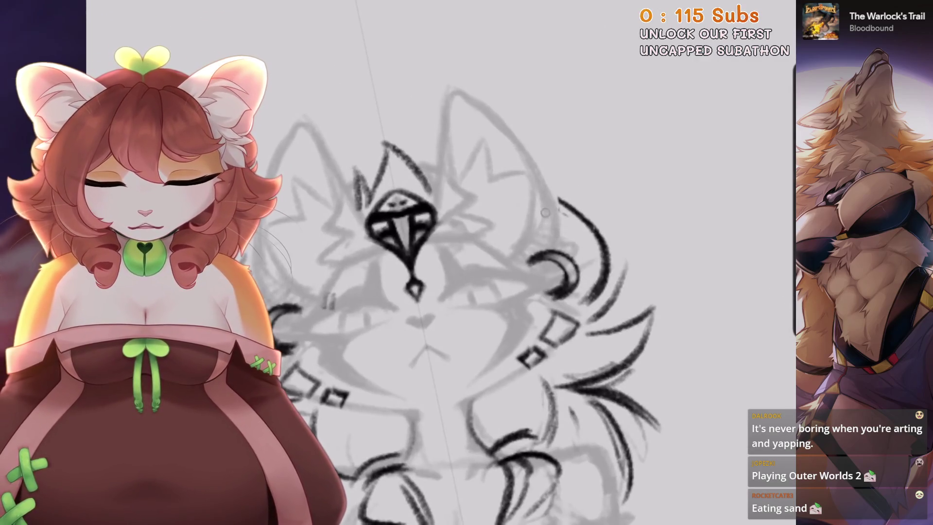
{"action": "scroll", "coordinate": [546, 212], "scroll_direction": "down", "scroll_amount": 2}
{"action": "scroll", "coordinate": [545, 212], "scroll_direction": "up", "scroll_amount": 3}
{"action": "scroll", "coordinate": [546, 213], "scroll_direction": "up", "scroll_amount": 2}
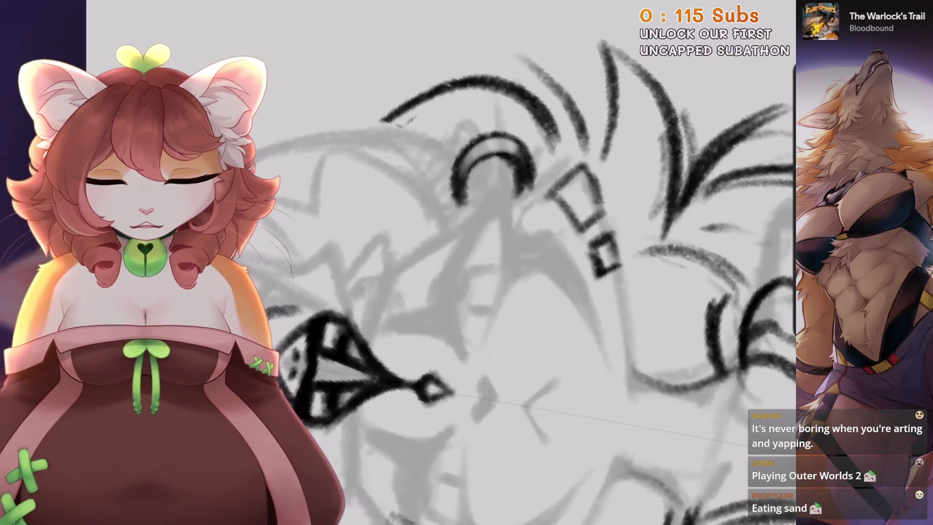
{"action": "scroll", "coordinate": [430, 154], "scroll_direction": "up", "scroll_amount": 2}
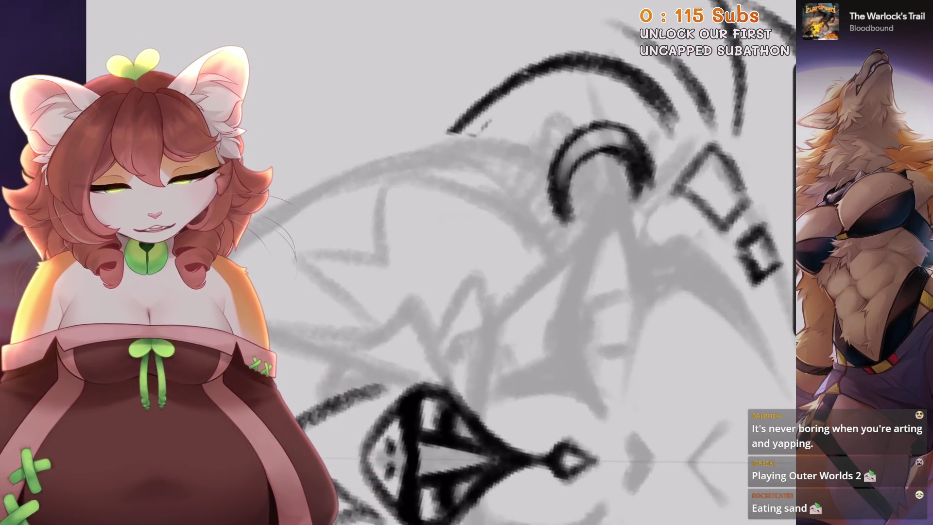
{"action": "scroll", "coordinate": [534, 243], "scroll_direction": "down", "scroll_amount": 3}
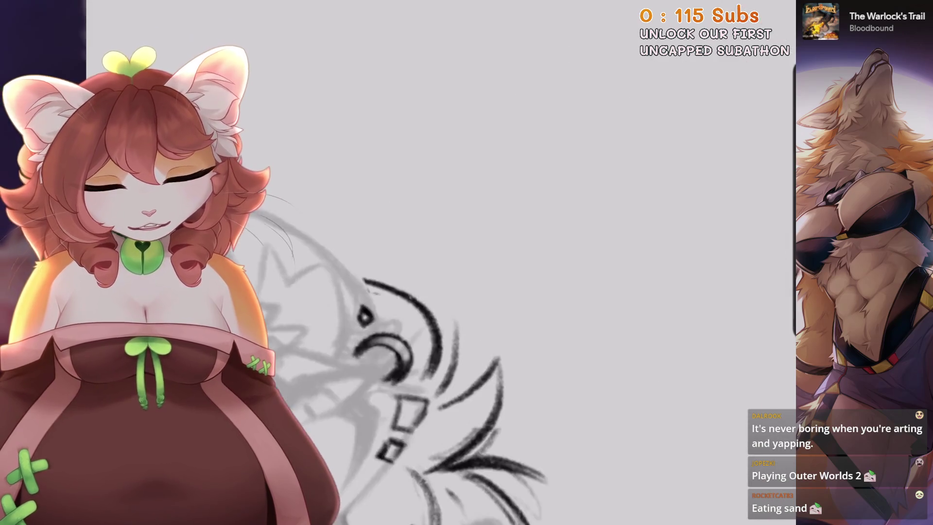
{"action": "scroll", "coordinate": [534, 243], "scroll_direction": "down", "scroll_amount": 2}
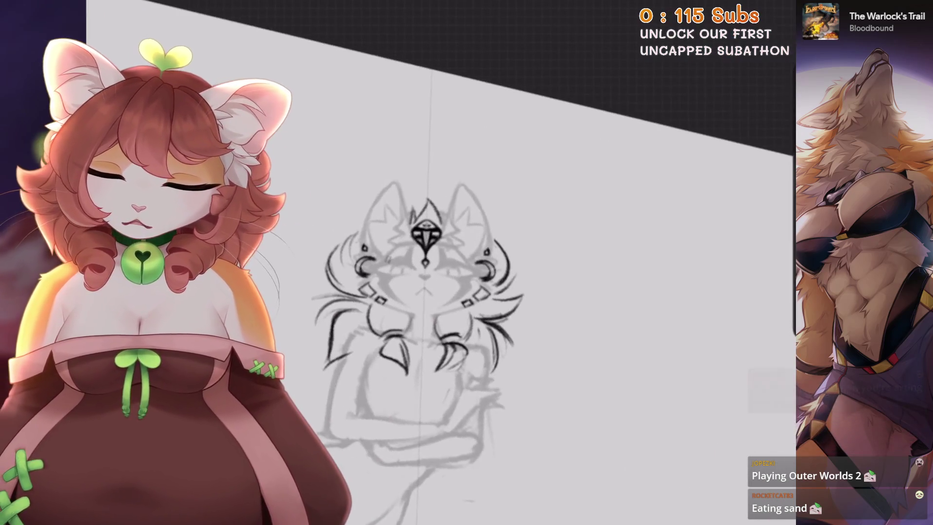
Undo the stray ink strokes and diagonal line across the right cat's head
{"action": "scroll", "coordinate": [413, 263], "scroll_direction": "down", "scroll_amount": 3}
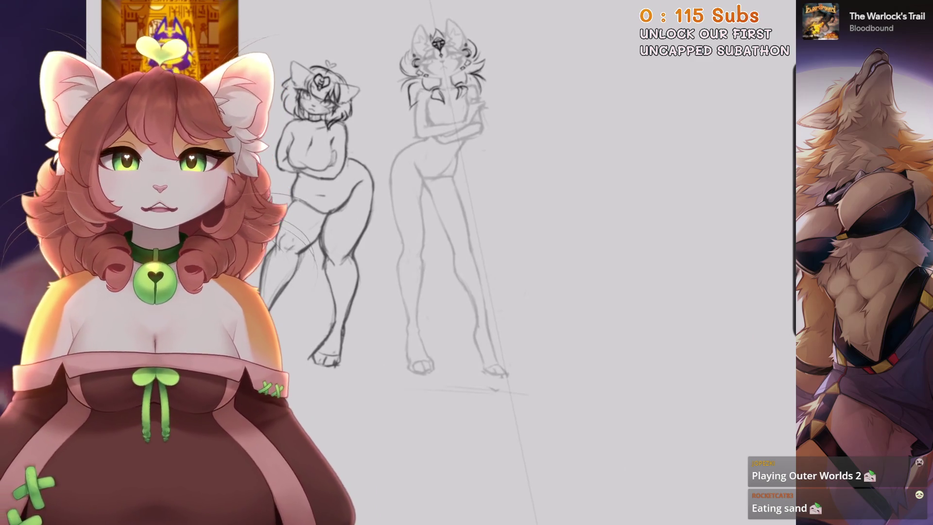
{"action": "scroll", "coordinate": [437, 73], "scroll_direction": "up", "scroll_amount": 3}
{"action": "scroll", "coordinate": [438, 73], "scroll_direction": "up", "scroll_amount": 3}
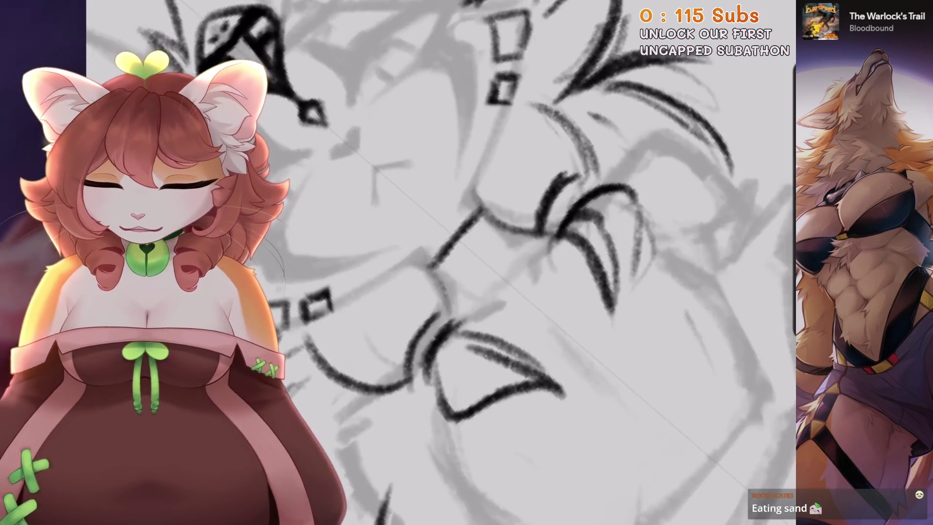
{"action": "key", "text": "ctrl+z"}
{"action": "key", "text": "ctrl+shift+z"}
{"action": "key", "text": "ctrl+z"}
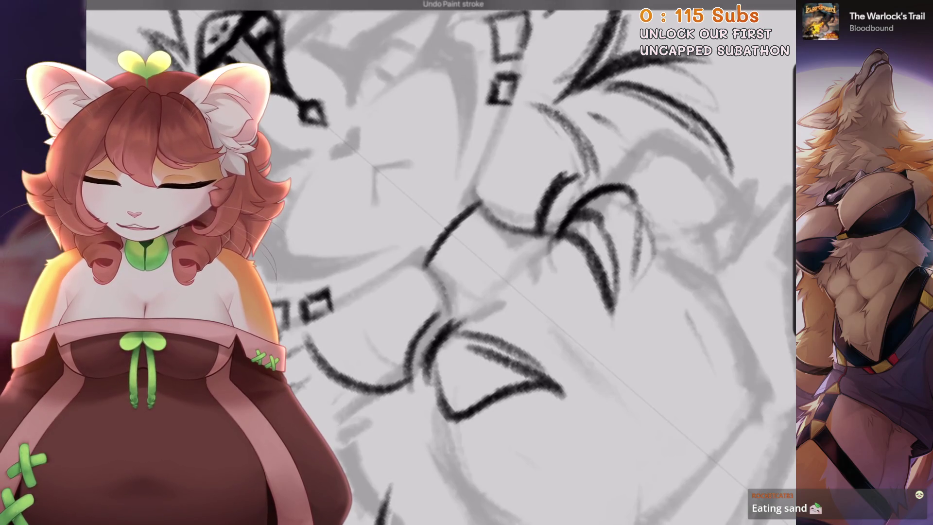
{"action": "left_click_drag", "start_coordinate": [443, 304], "coordinate": [518, 214]}
{"action": "key", "text": "ctrl+z"}
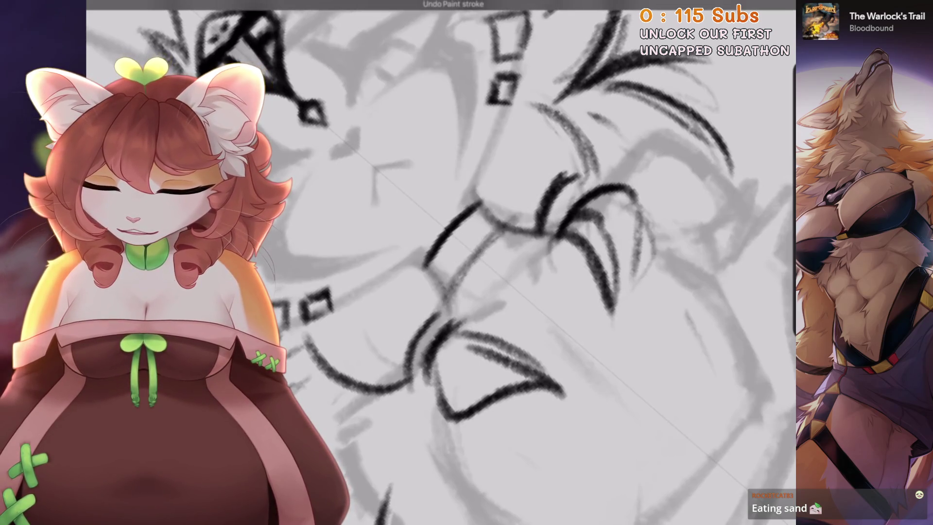
{"action": "scroll", "coordinate": [438, 262], "scroll_direction": "down", "scroll_amount": 5}
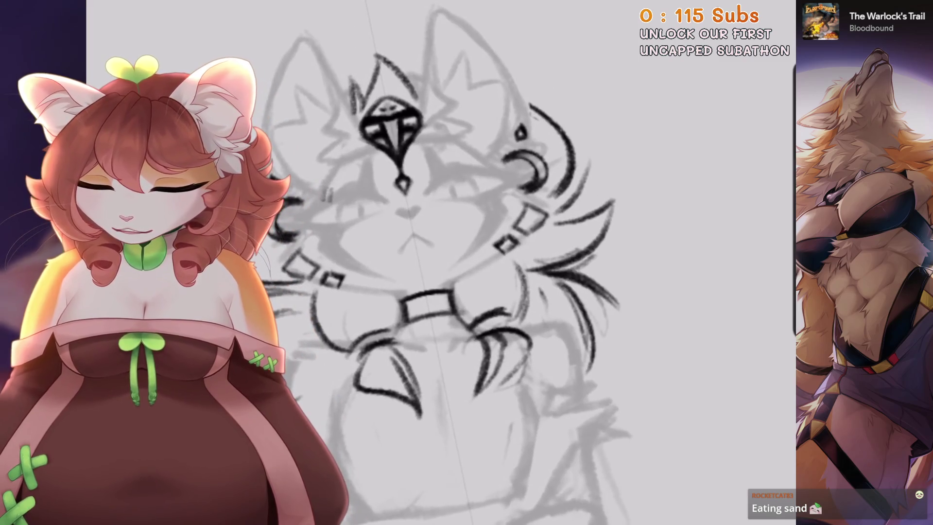
{"action": "left_click_drag", "start_coordinate": [428, 306], "coordinate": [464, 233]}
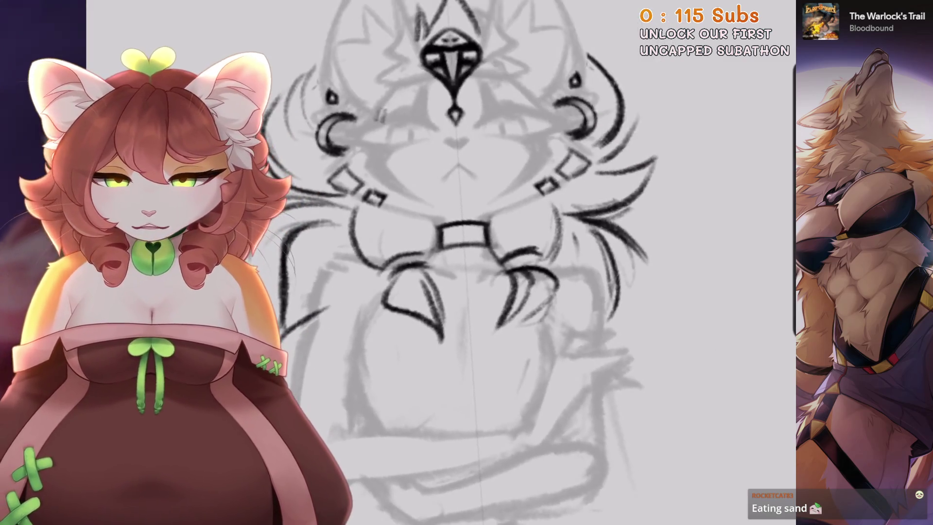
Add and then remove a new layer, keeping Layer 7 selected
{"action": "left_click", "coordinate": [765, 2]}
{"action": "left_click", "coordinate": [766, 21]}
{"action": "key", "text": "ctrl+z"}
{"action": "left_click", "coordinate": [661, 66]}
{"action": "left_click", "coordinate": [661, 66]}
{"action": "left_click", "coordinate": [461, 285]}
Ink a short arc on the right cat's collar
{"action": "key", "text": "ctrl+z"}
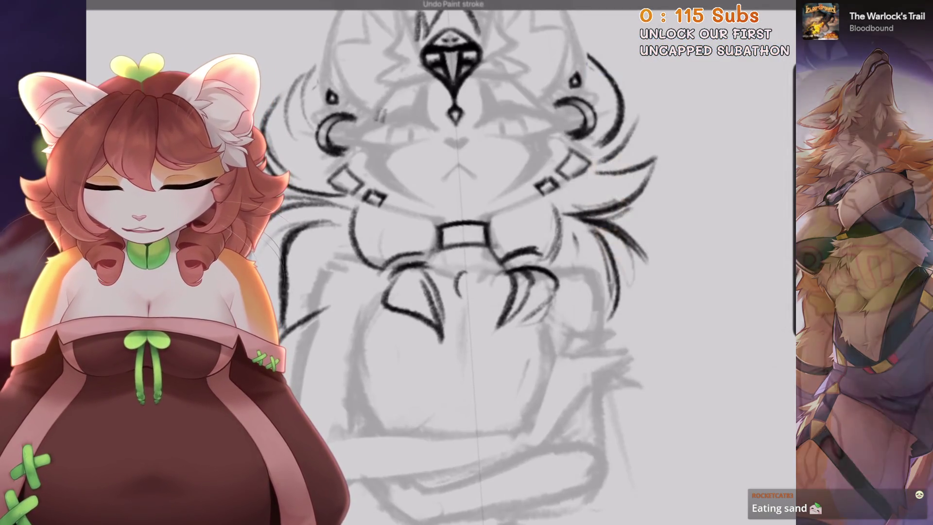
{"action": "left_click_drag", "start_coordinate": [465, 233], "coordinate": [501, 209]}
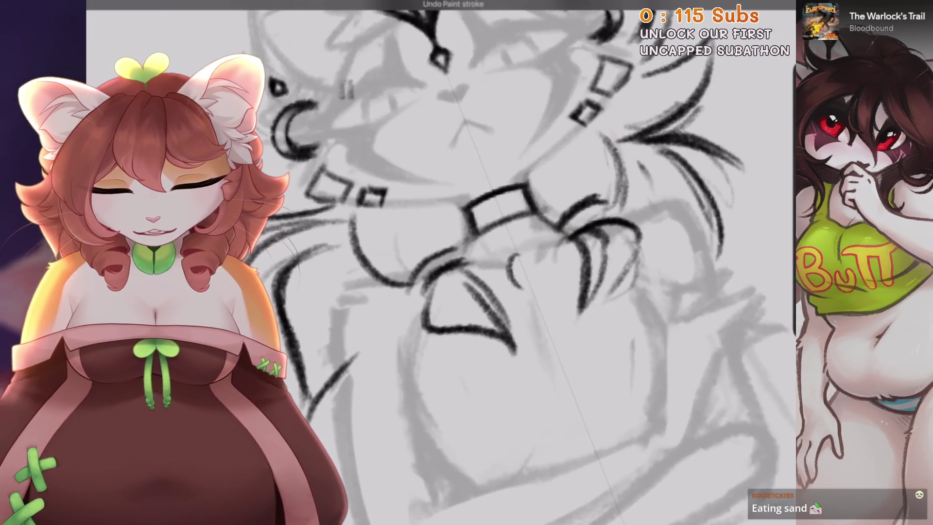
{"action": "left_click_drag", "start_coordinate": [519, 242], "coordinate": [499, 250]}
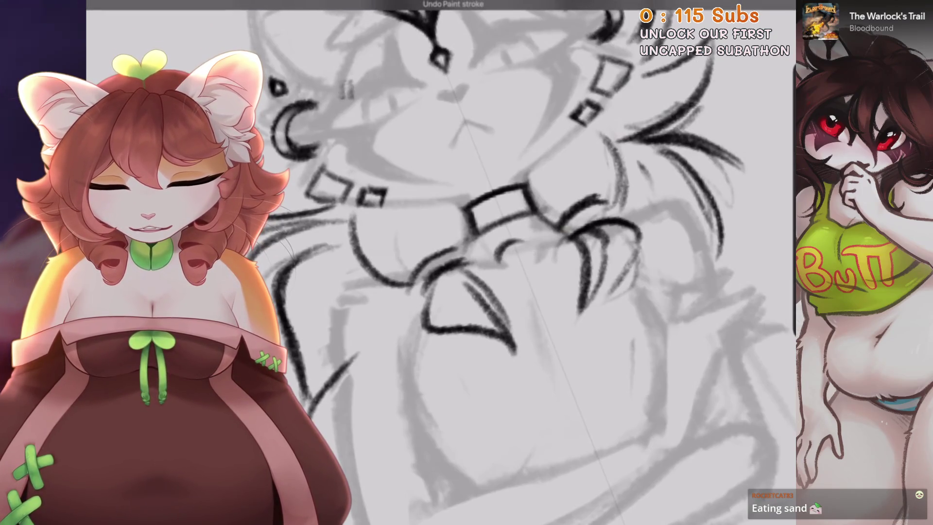
{"action": "scroll", "coordinate": [467, 262], "scroll_direction": "down", "scroll_amount": 5}
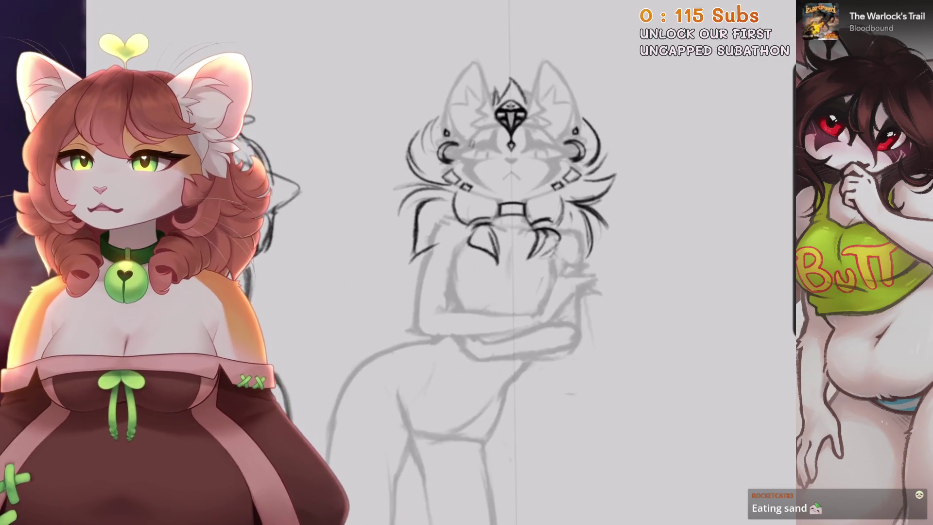
{"action": "scroll", "coordinate": [500, 272], "scroll_direction": "up", "scroll_amount": 2}
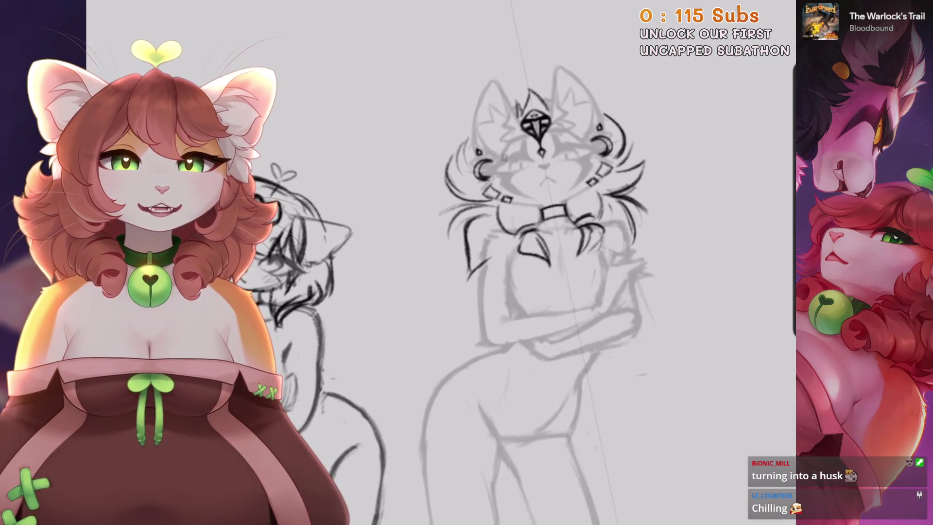
{"action": "scroll", "coordinate": [442, 263], "scroll_direction": "down", "scroll_amount": 5}
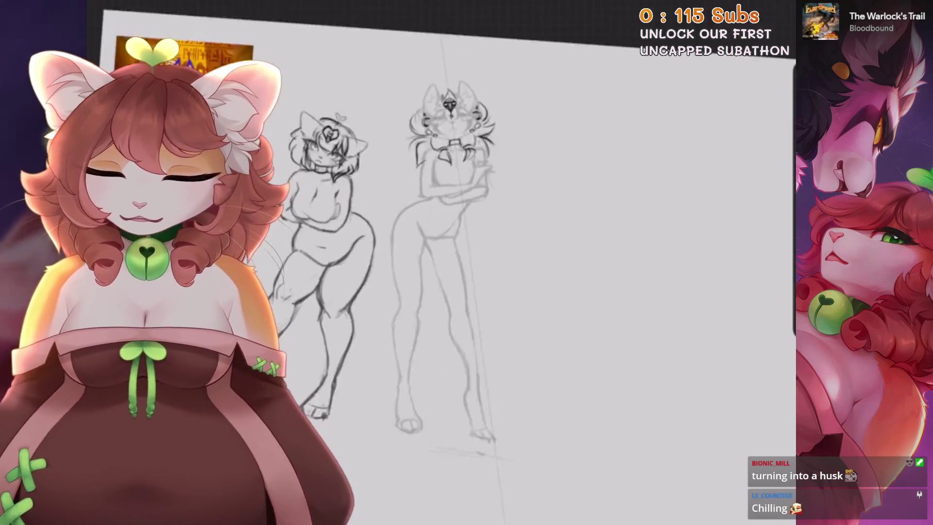
Lower Layer 6's opacity to 28% so its sketch turns light grey
{"action": "scroll", "coordinate": [442, 263], "scroll_direction": "up", "scroll_amount": 5}
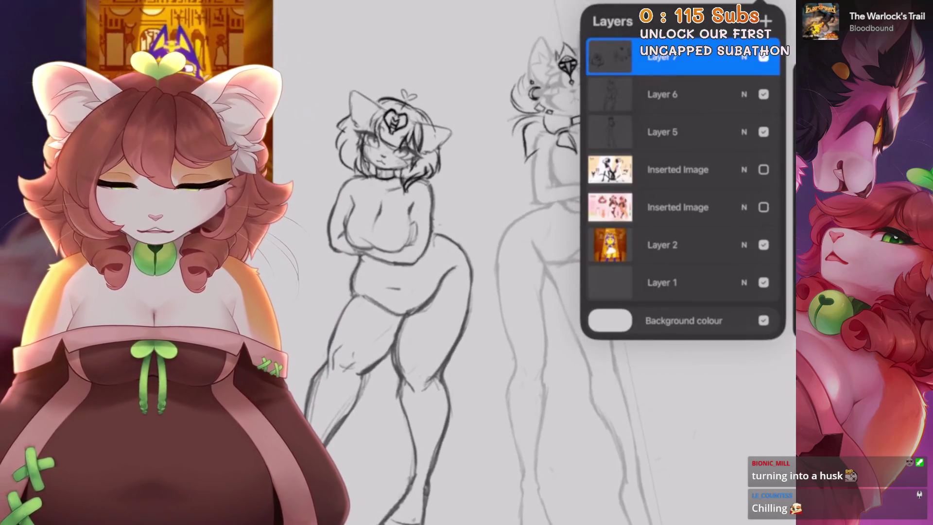
{"action": "left_click", "coordinate": [744, 94]}
{"action": "left_click_drag", "start_coordinate": [773, 140], "coordinate": [645, 140]}
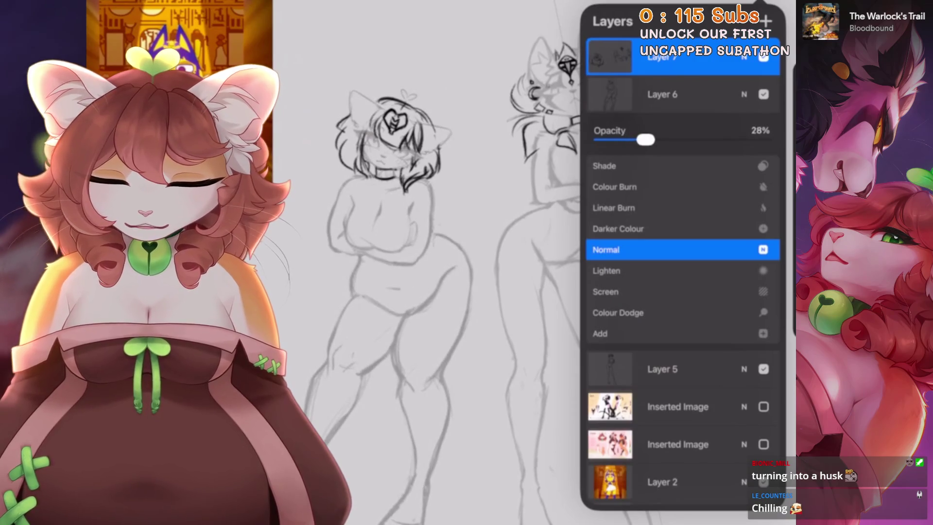
{"action": "left_click", "coordinate": [744, 95]}
Undo the last two strokes on the left cat's head
{"action": "scroll", "coordinate": [442, 263], "scroll_direction": "up", "scroll_amount": 1}
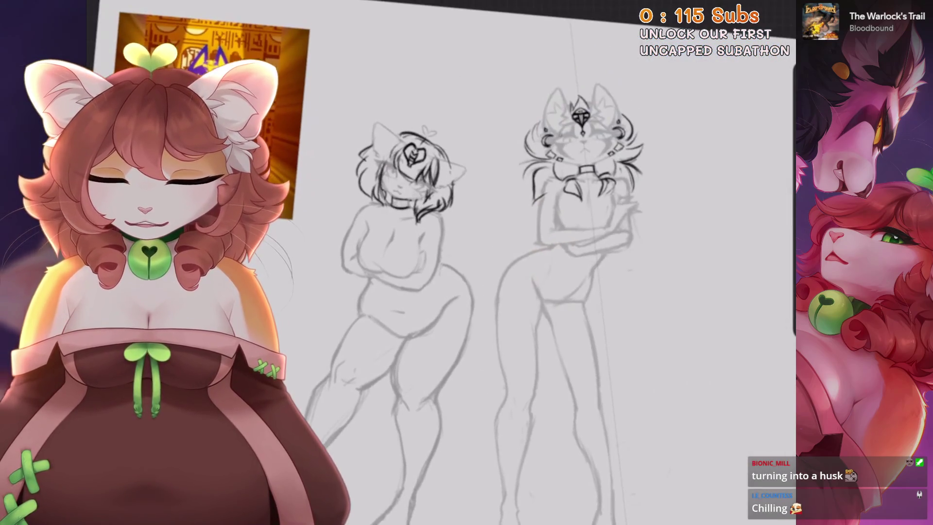
{"action": "scroll", "coordinate": [409, 165], "scroll_direction": "up", "scroll_amount": 5}
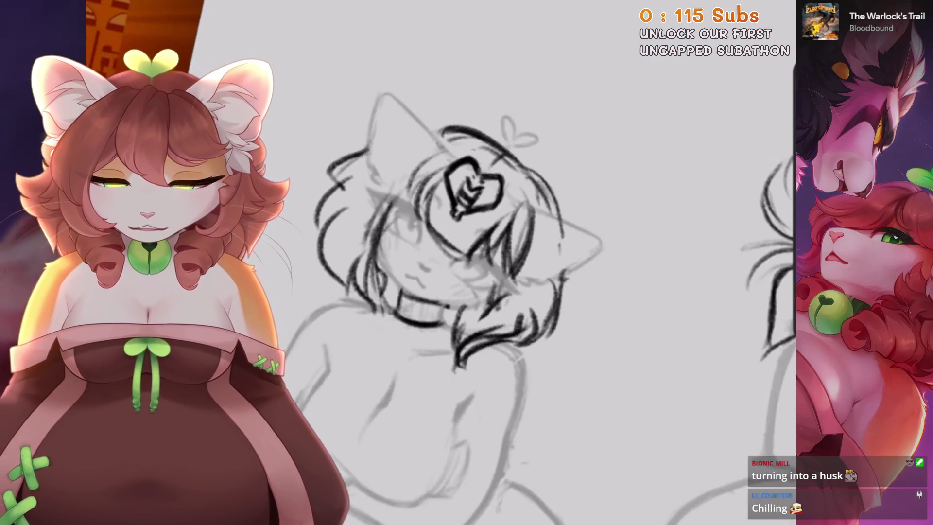
{"action": "scroll", "coordinate": [534, 316], "scroll_direction": "up", "scroll_amount": 3}
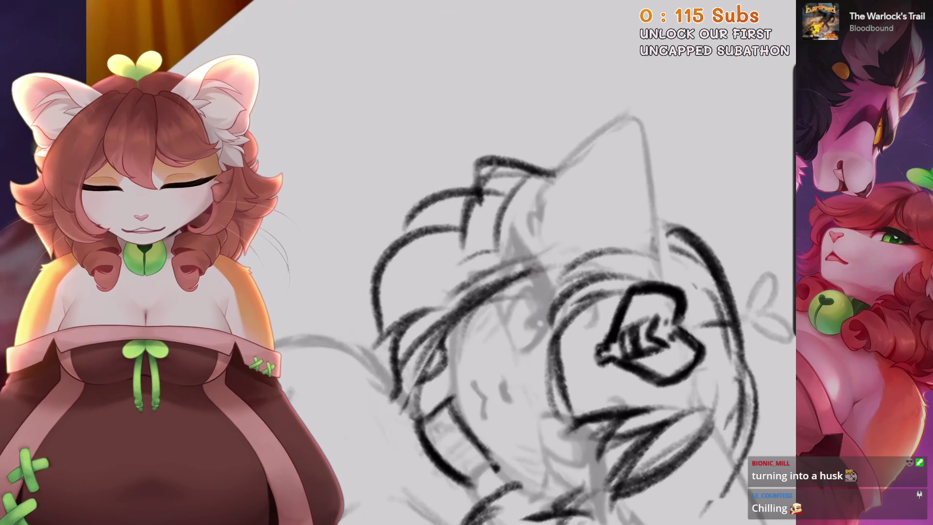
{"action": "scroll", "coordinate": [534, 316], "scroll_direction": "up", "scroll_amount": 1}
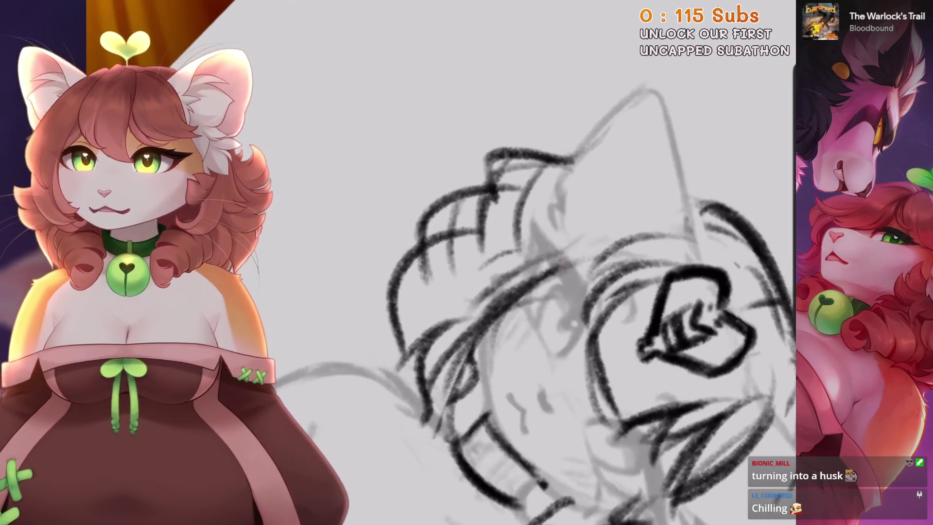
{"action": "key", "text": "ctrl+z"}
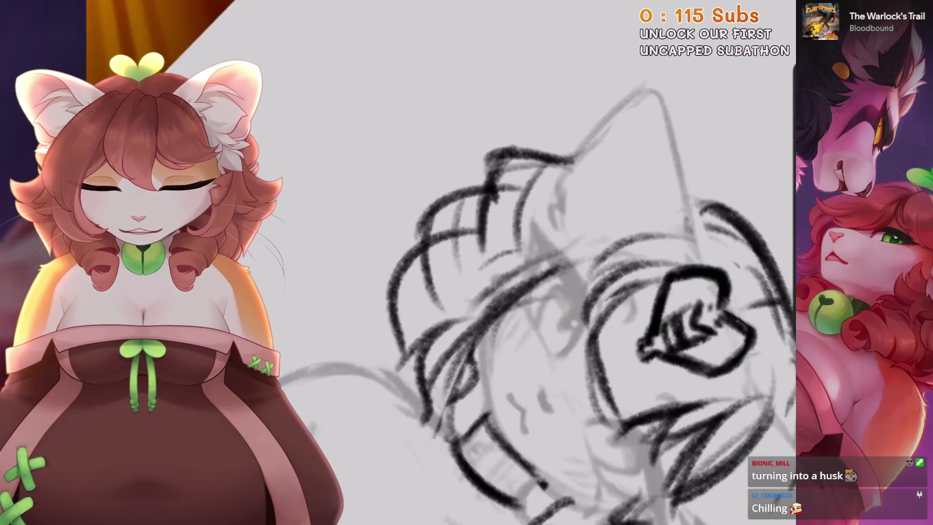
{"action": "scroll", "coordinate": [535, 291], "scroll_direction": "down", "scroll_amount": 2}
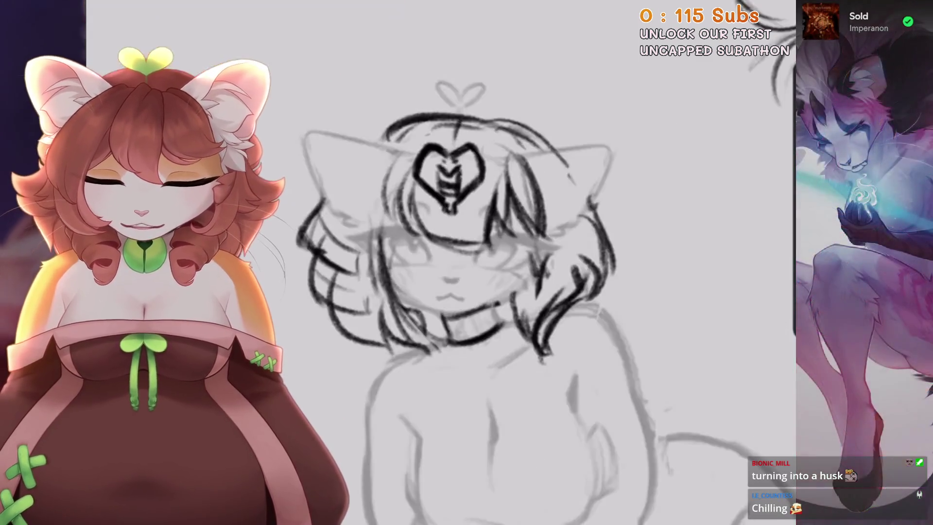
{"action": "key", "text": "ctrl+z"}
Redraw the hair strokes on the left cat's head and view the whole figure
{"action": "mouse_move", "coordinate": [529, 105]}
{"action": "left_mouse_down"}
{"action": "mouse_move", "coordinate": [513, 171]}
{"action": "mouse_move", "coordinate": [547, 172]}
{"action": "left_mouse_up"}
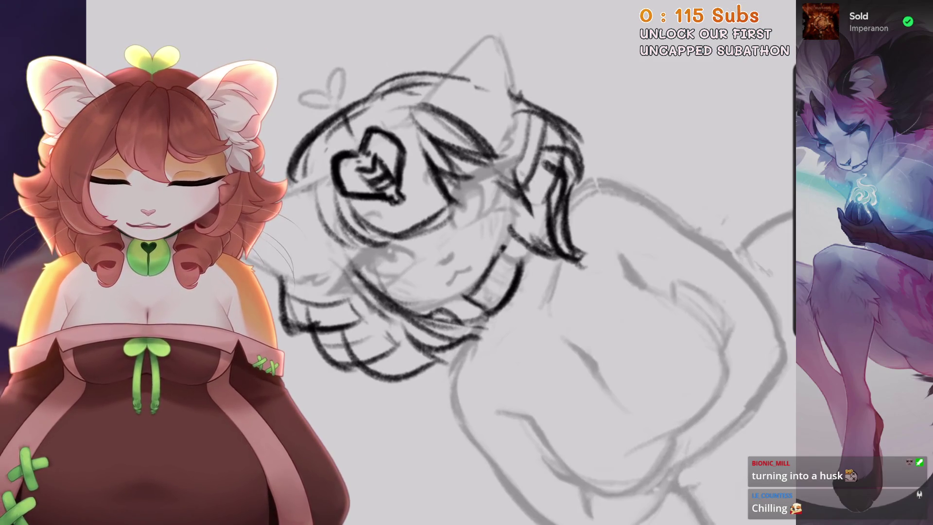
{"action": "key", "text": "ctrl+0"}
{"action": "scroll", "coordinate": [534, 292], "scroll_direction": "down", "scroll_amount": 2}
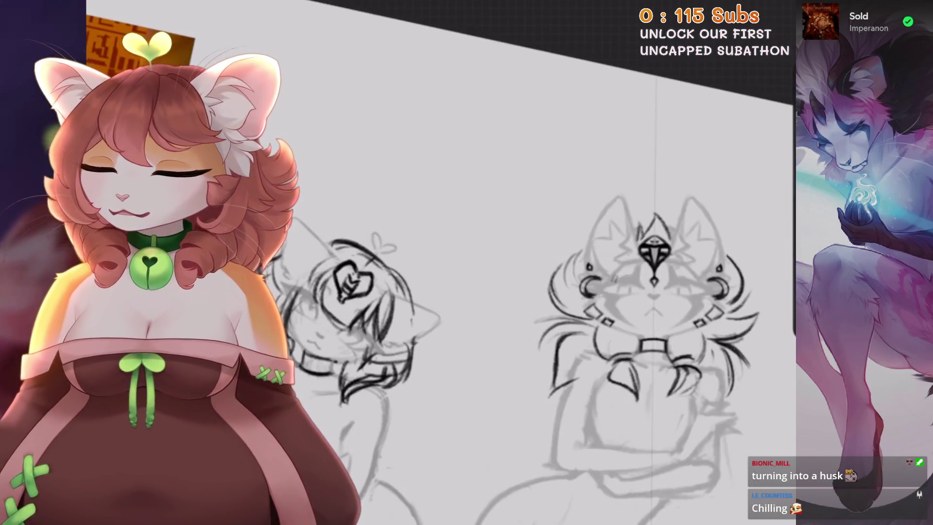
{"action": "scroll", "coordinate": [534, 292], "scroll_direction": "up", "scroll_amount": 2}
{"action": "scroll", "coordinate": [418, 272], "scroll_direction": "up", "scroll_amount": 2}
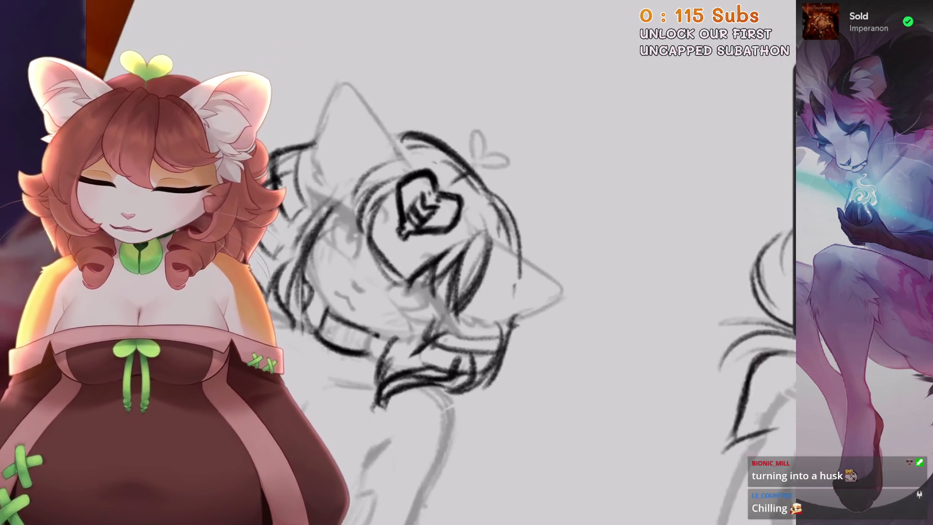
{"action": "scroll", "coordinate": [438, 291], "scroll_direction": "down", "scroll_amount": 2}
{"action": "scroll", "coordinate": [438, 292], "scroll_direction": "up", "scroll_amount": 3}
{"action": "scroll", "coordinate": [534, 291], "scroll_direction": "down", "scroll_amount": 3}
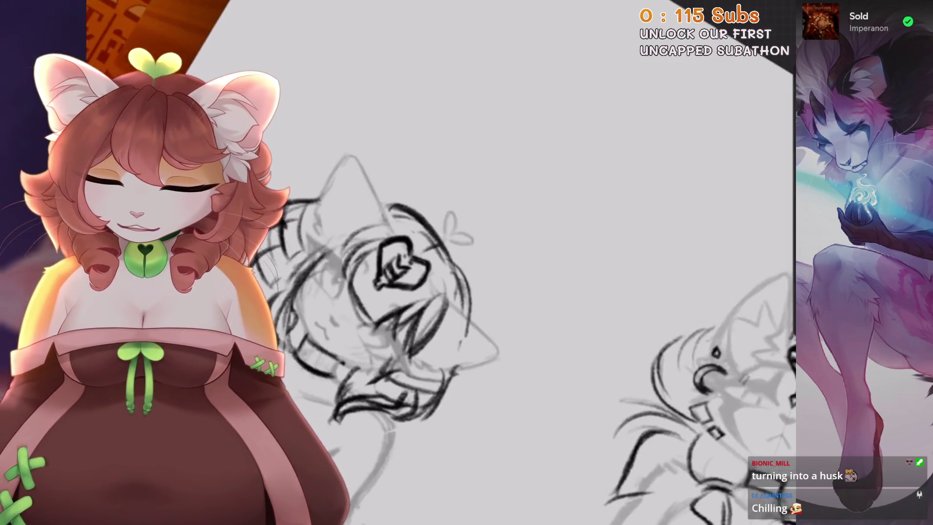
{"action": "scroll", "coordinate": [534, 292], "scroll_direction": "up", "scroll_amount": 2}
{"action": "scroll", "coordinate": [534, 292], "scroll_direction": "down", "scroll_amount": 2}
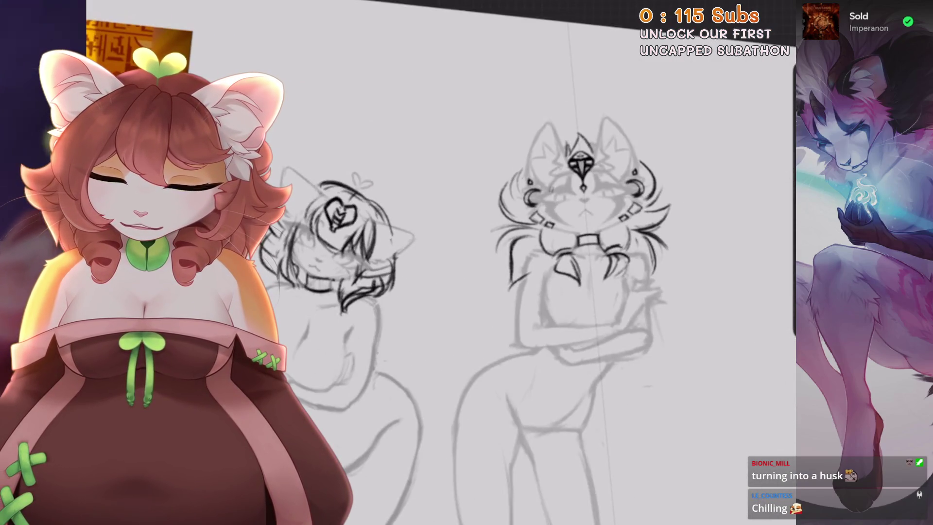
{"action": "scroll", "coordinate": [548, 183], "scroll_direction": "up", "scroll_amount": 5}
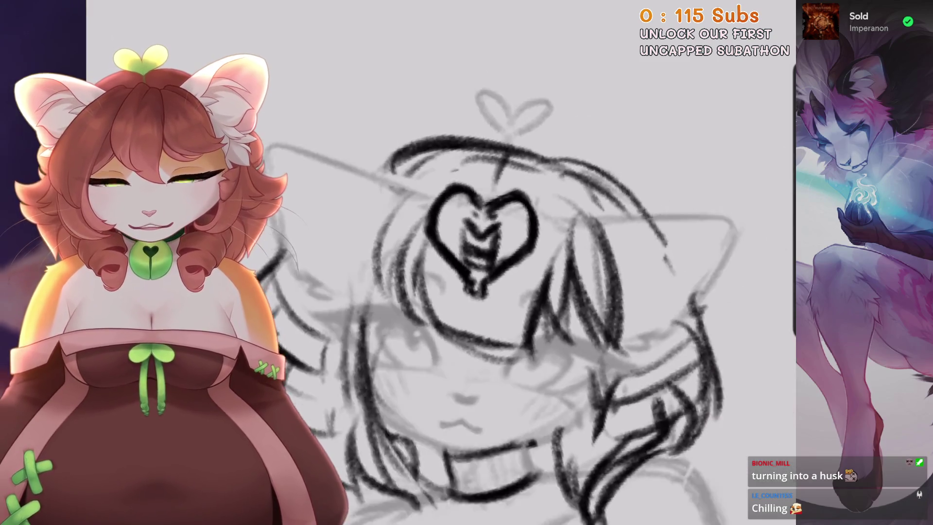
Thicken the ink lines inside the left cat's heart emblem
{"action": "mouse_move", "coordinate": [481, 214]}
{"action": "left_mouse_down"}
{"action": "mouse_move", "coordinate": [548, 203]}
{"action": "mouse_move", "coordinate": [520, 228]}
{"action": "left_mouse_up"}
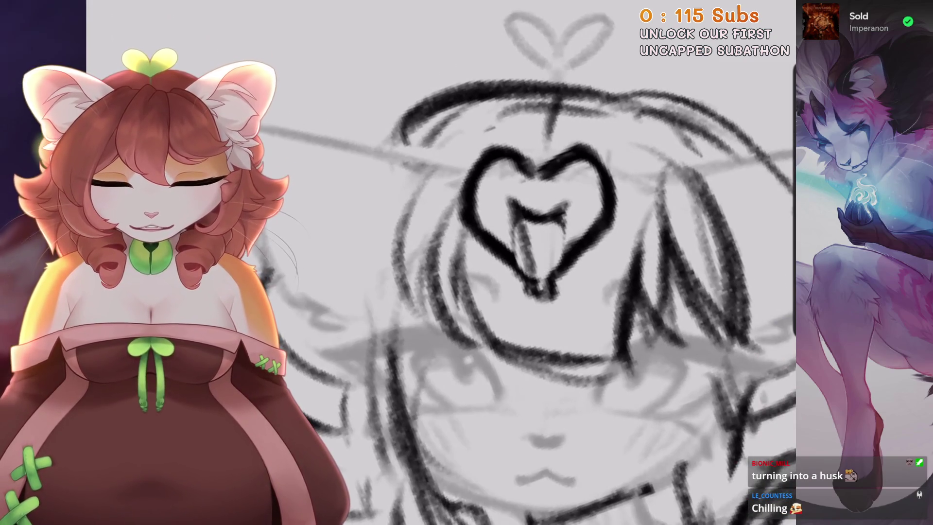
{"action": "left_click_drag", "start_coordinate": [563, 208], "coordinate": [544, 299]}
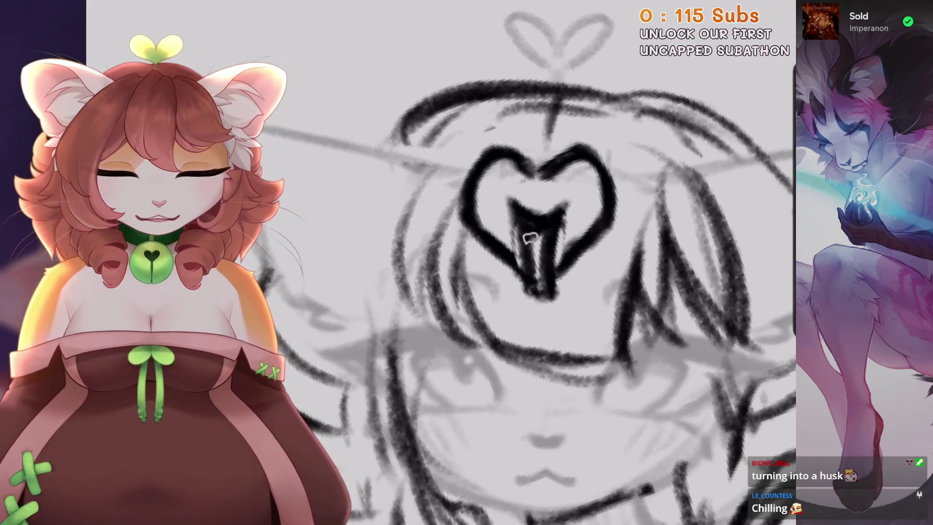
{"action": "scroll", "coordinate": [543, 256], "scroll_direction": "down", "scroll_amount": 2}
{"action": "left_click_drag", "start_coordinate": [544, 256], "coordinate": [515, 243]}
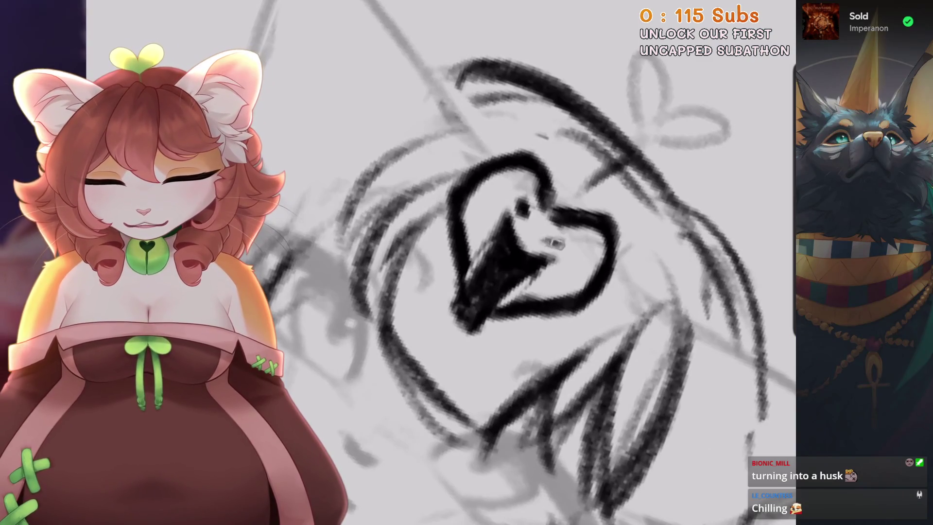
Zoom out so both full cat sketches fit on screen side by side
{"action": "scroll", "coordinate": [535, 243], "scroll_direction": "up", "scroll_amount": 1}
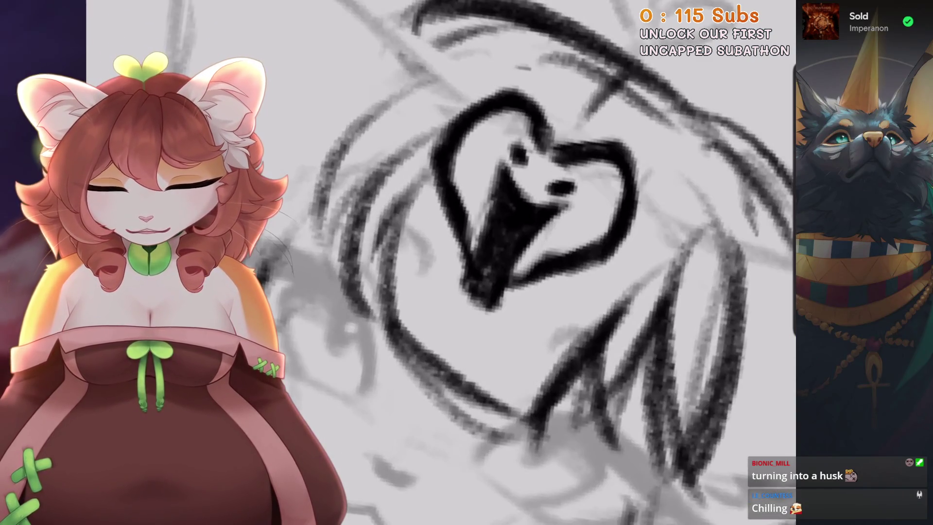
{"action": "scroll", "coordinate": [476, 227], "scroll_direction": "down", "scroll_amount": 2}
{"action": "scroll", "coordinate": [476, 227], "scroll_direction": "down", "scroll_amount": 2}
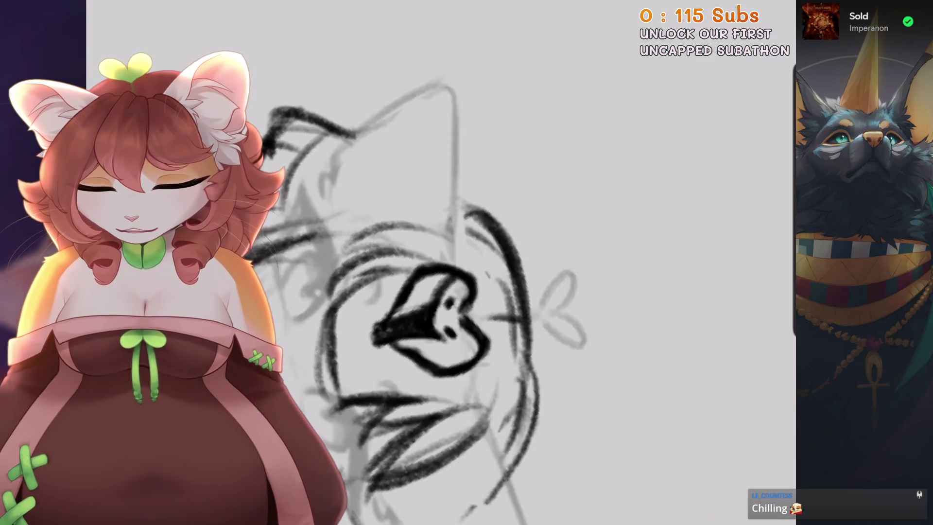
{"action": "scroll", "coordinate": [486, 243], "scroll_direction": "up", "scroll_amount": 1}
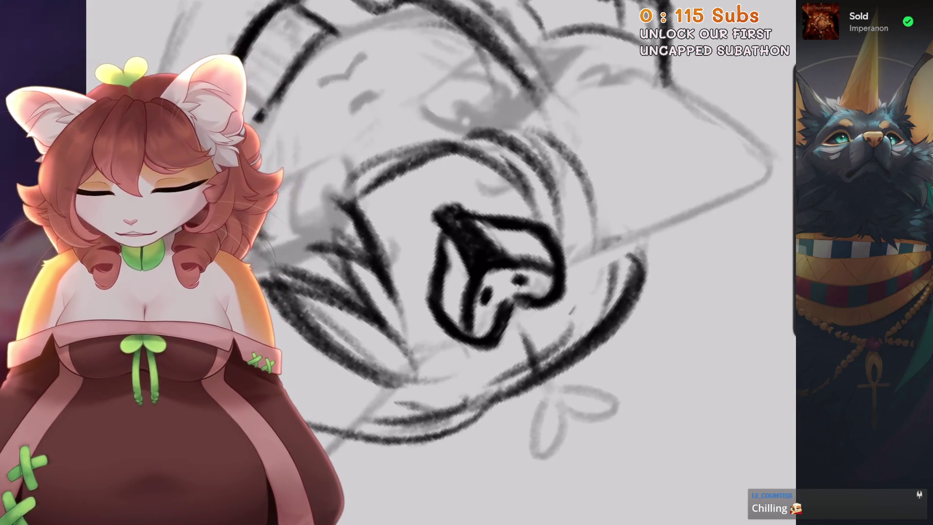
{"action": "scroll", "coordinate": [443, 307], "scroll_direction": "down", "scroll_amount": 2}
{"action": "scroll", "coordinate": [476, 144], "scroll_direction": "up", "scroll_amount": 3}
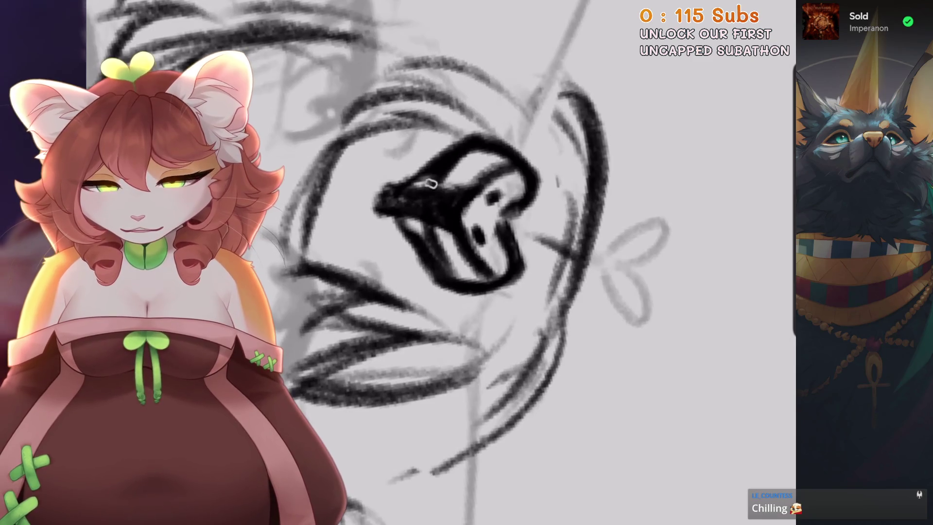
{"action": "scroll", "coordinate": [430, 184], "scroll_direction": "down", "scroll_amount": 2}
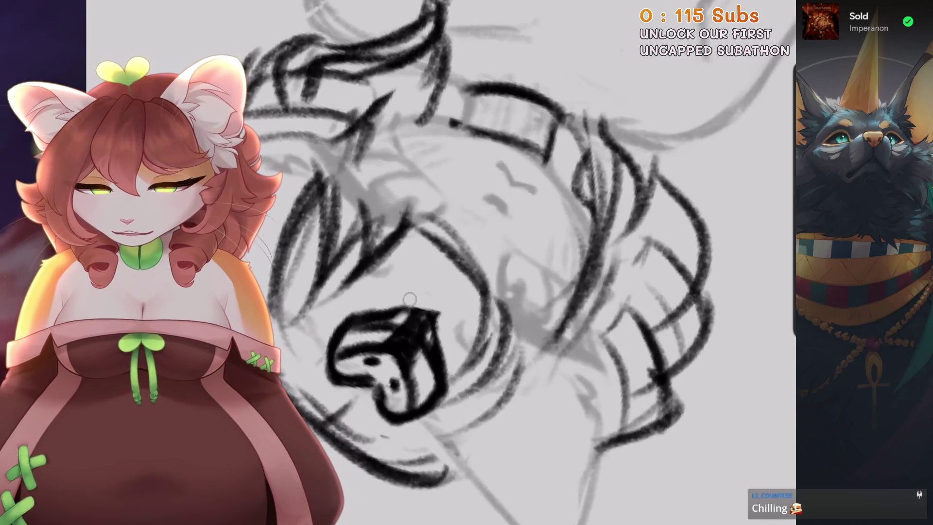
{"action": "scroll", "coordinate": [441, 263], "scroll_direction": "up", "scroll_amount": 3}
{"action": "scroll", "coordinate": [438, 302], "scroll_direction": "down", "scroll_amount": 2}
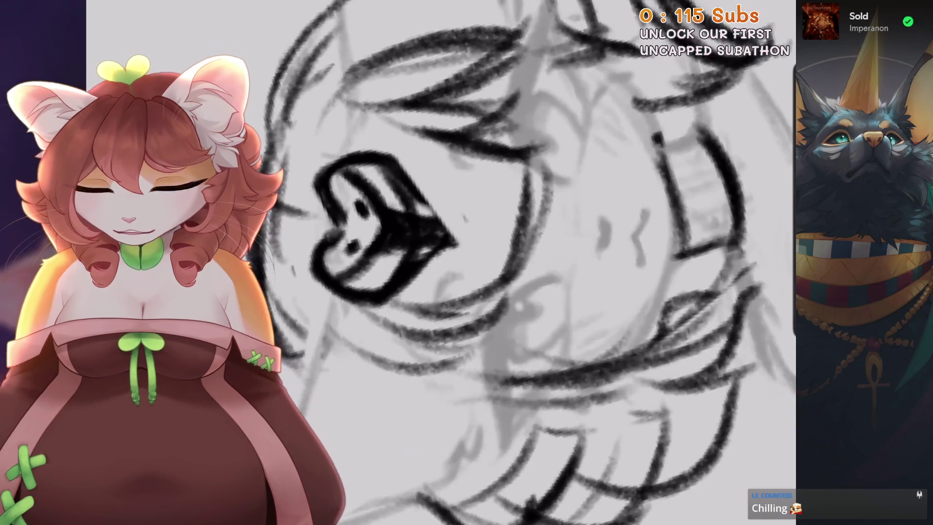
{"action": "scroll", "coordinate": [437, 273], "scroll_direction": "down", "scroll_amount": 3}
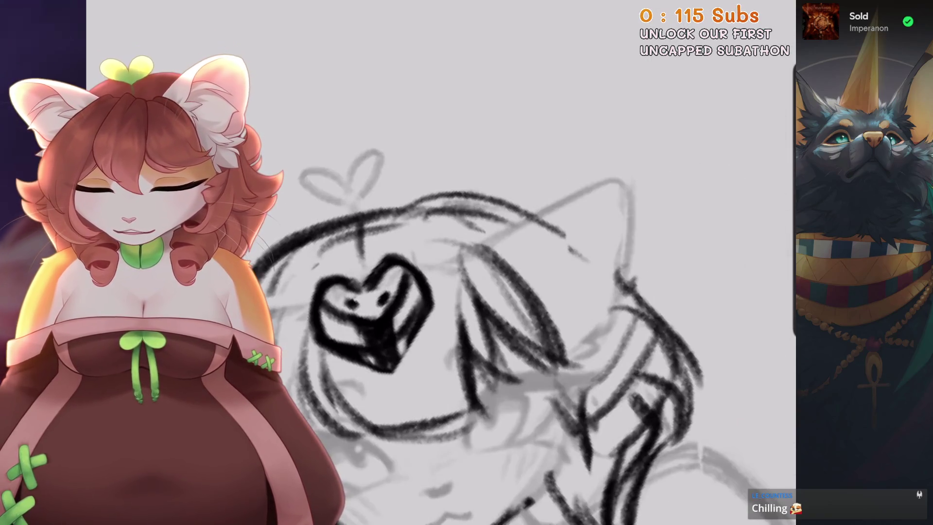
{"action": "left_click_drag", "start_coordinate": [416, 279], "coordinate": [452, 270]}
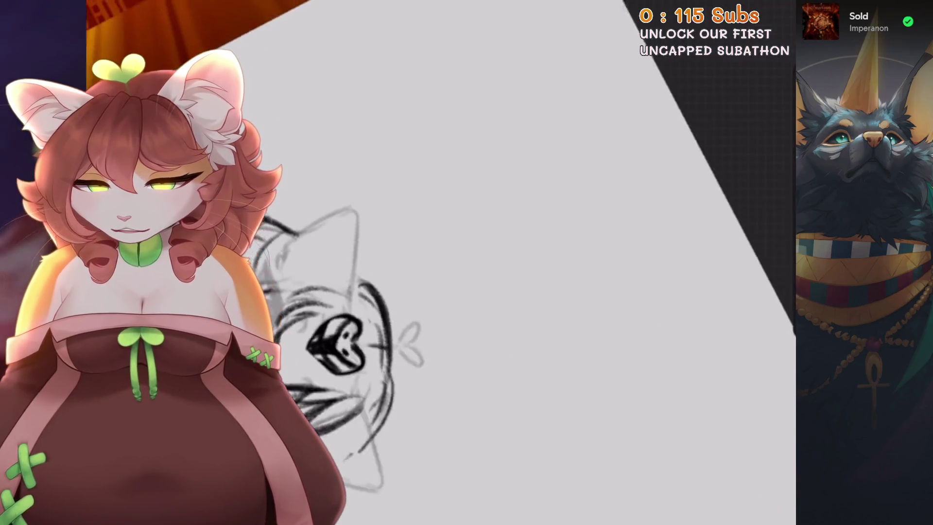
{"action": "scroll", "coordinate": [438, 272], "scroll_direction": "up", "scroll_amount": 3}
{"action": "scroll", "coordinate": [513, 177], "scroll_direction": "down", "scroll_amount": 5}
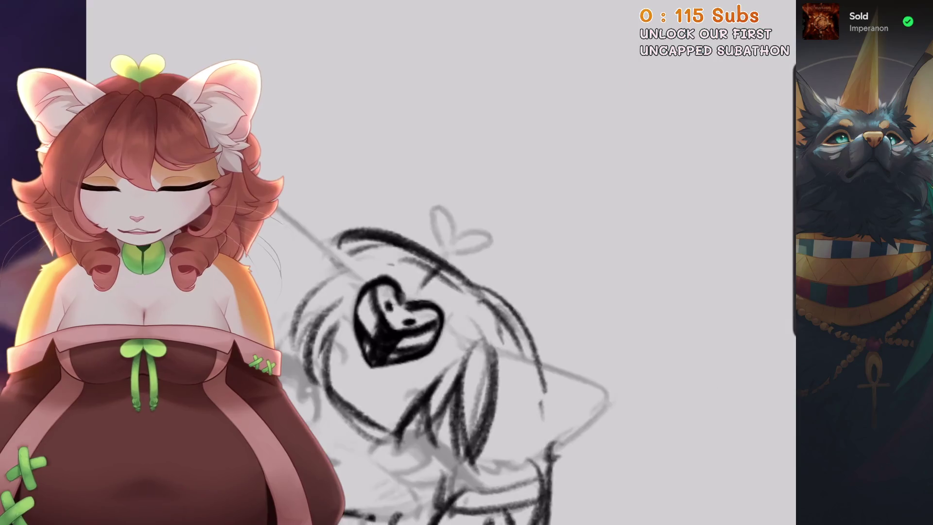
{"action": "scroll", "coordinate": [462, 243], "scroll_direction": "up", "scroll_amount": 2}
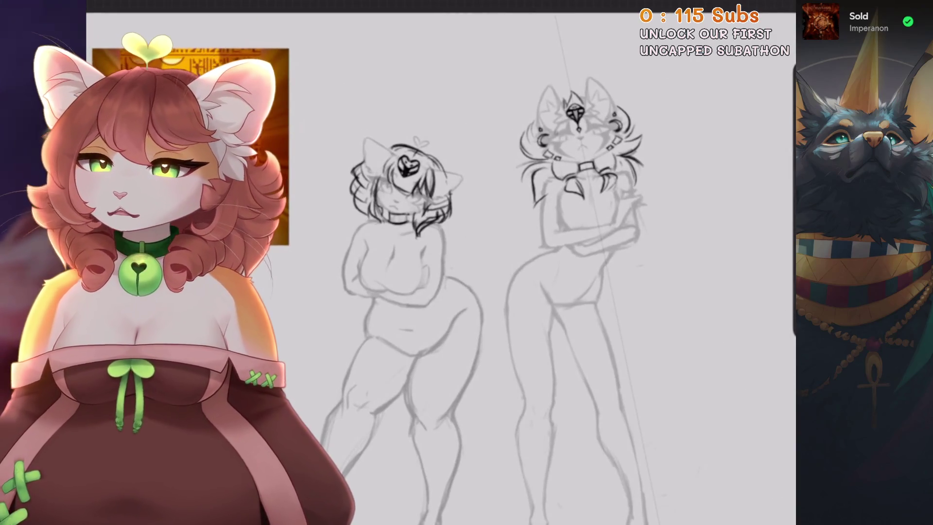
Zoom in and out over the second cat and undo the test scribble
{"action": "scroll", "coordinate": [534, 243], "scroll_direction": "up", "scroll_amount": 3}
{"action": "scroll", "coordinate": [461, 243], "scroll_direction": "down", "scroll_amount": 3}
{"action": "scroll", "coordinate": [462, 243], "scroll_direction": "up", "scroll_amount": 2}
{"action": "scroll", "coordinate": [486, 243], "scroll_direction": "down", "scroll_amount": 1}
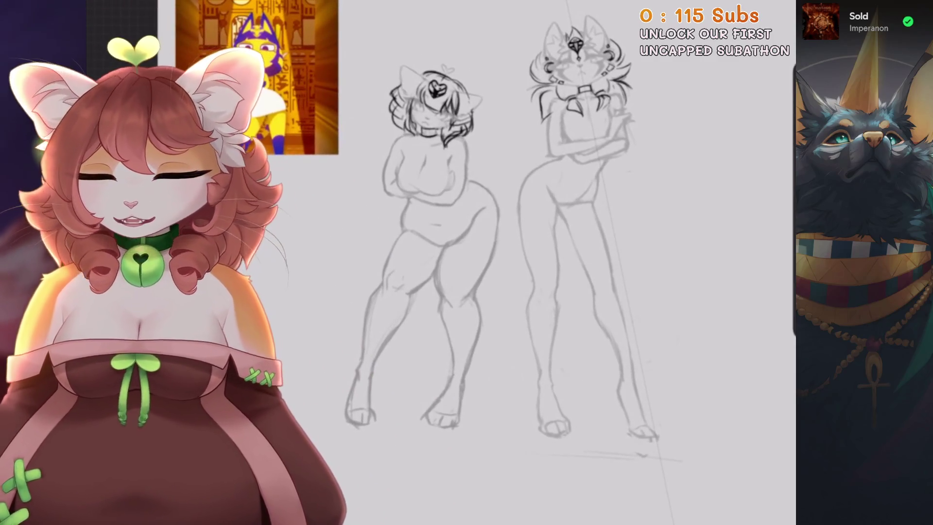
{"action": "scroll", "coordinate": [486, 243], "scroll_direction": "up", "scroll_amount": 1}
{"action": "scroll", "coordinate": [486, 243], "scroll_direction": "up", "scroll_amount": 1}
{"action": "scroll", "coordinate": [486, 243], "scroll_direction": "up", "scroll_amount": 1}
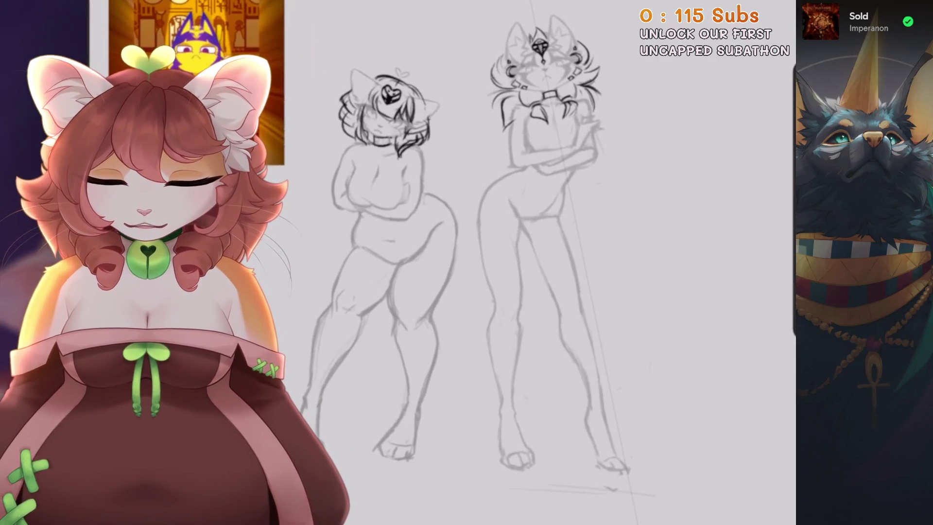
{"action": "scroll", "coordinate": [486, 243], "scroll_direction": "down", "scroll_amount": 1}
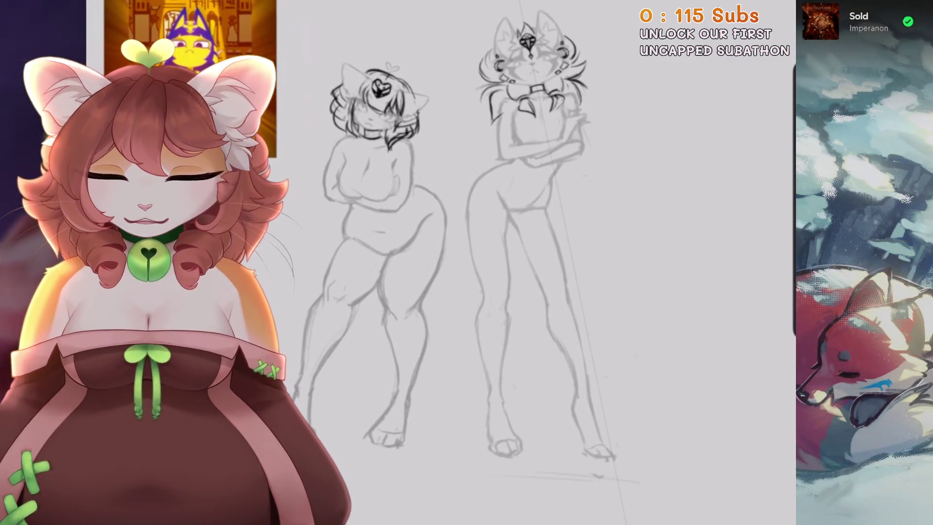
{"action": "scroll", "coordinate": [486, 243], "scroll_direction": "down", "scroll_amount": 1}
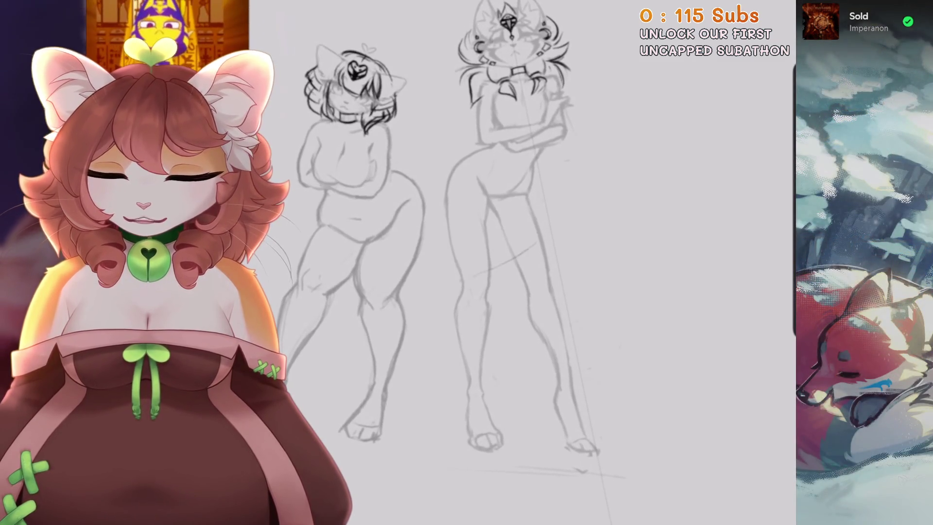
{"action": "key", "text": "ctrl+z"}
Ink two lines across the crossed arms, undoing strokes that miss
{"action": "scroll", "coordinate": [487, 243], "scroll_direction": "up", "scroll_amount": 1}
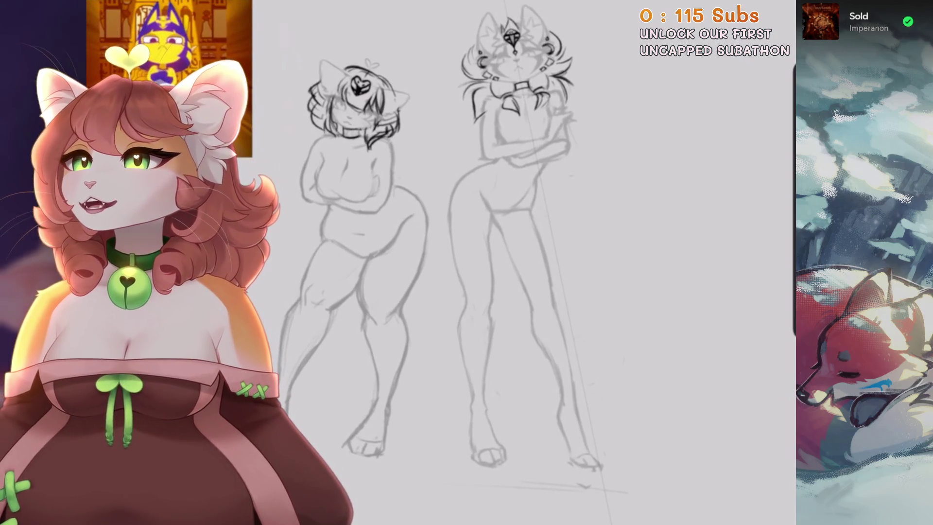
{"action": "scroll", "coordinate": [486, 243], "scroll_direction": "up", "scroll_amount": 2}
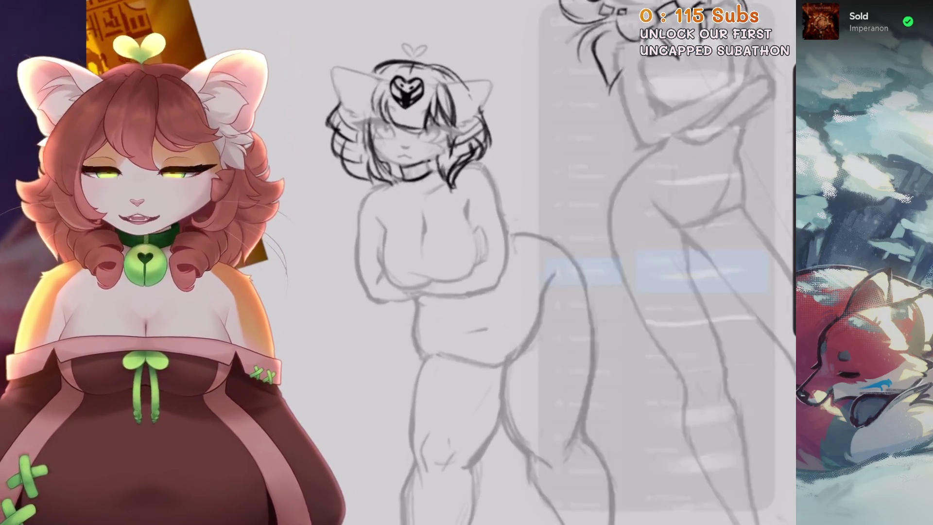
{"action": "scroll", "coordinate": [535, 243], "scroll_direction": "up", "scroll_amount": 2}
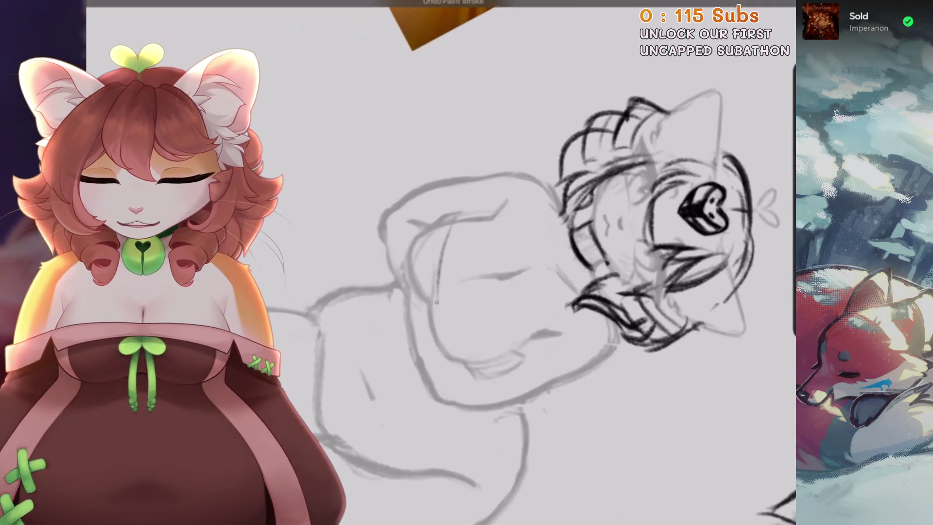
{"action": "scroll", "coordinate": [535, 268], "scroll_direction": "up", "scroll_amount": 2}
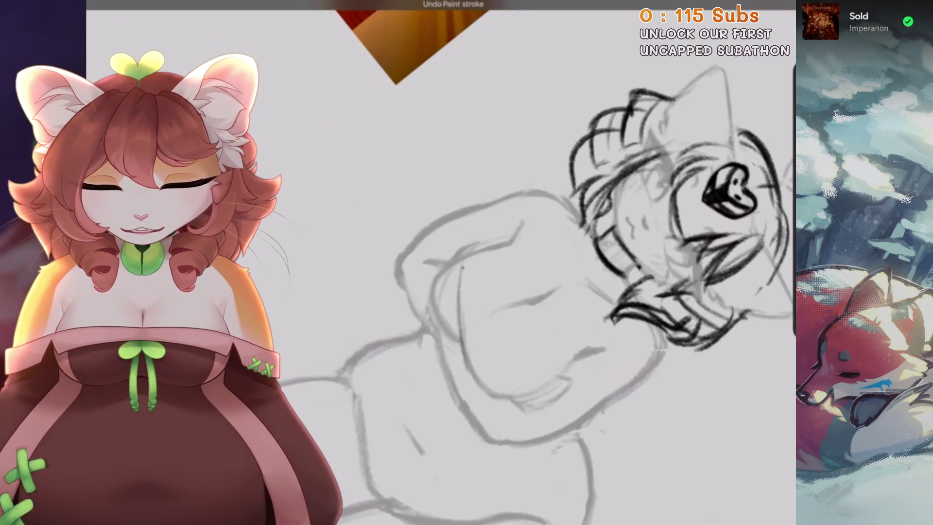
{"action": "key", "text": "minus"}
{"action": "scroll", "coordinate": [437, 262], "scroll_direction": "up", "scroll_amount": 3}
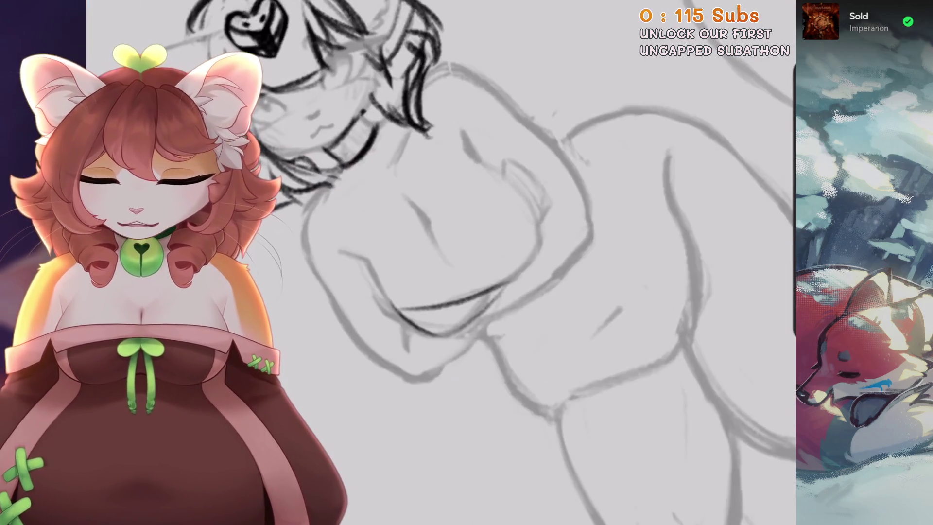
{"action": "key", "text": "ctrl+z"}
{"action": "scroll", "coordinate": [438, 262], "scroll_direction": "up", "scroll_amount": 1}
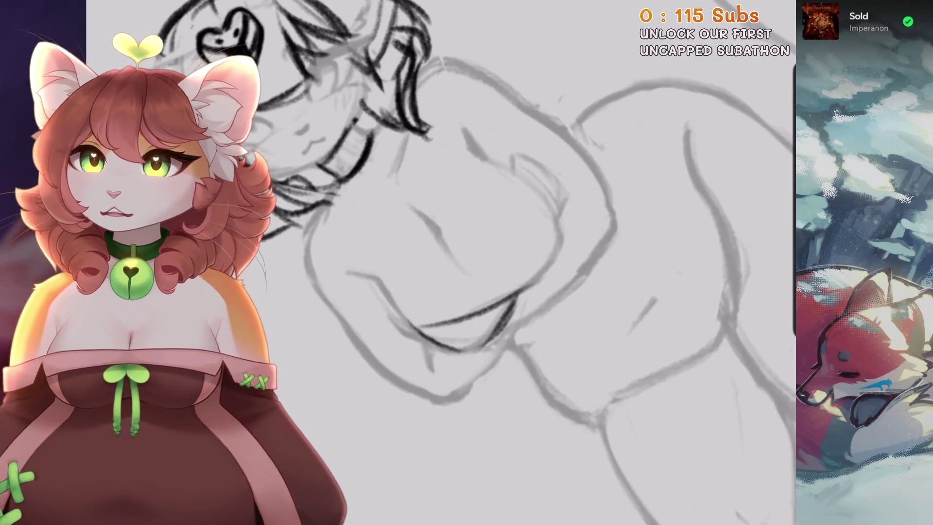
{"action": "left_click_drag", "start_coordinate": [517, 189], "coordinate": [471, 307]}
{"action": "scroll", "coordinate": [437, 263], "scroll_direction": "up", "scroll_amount": 1}
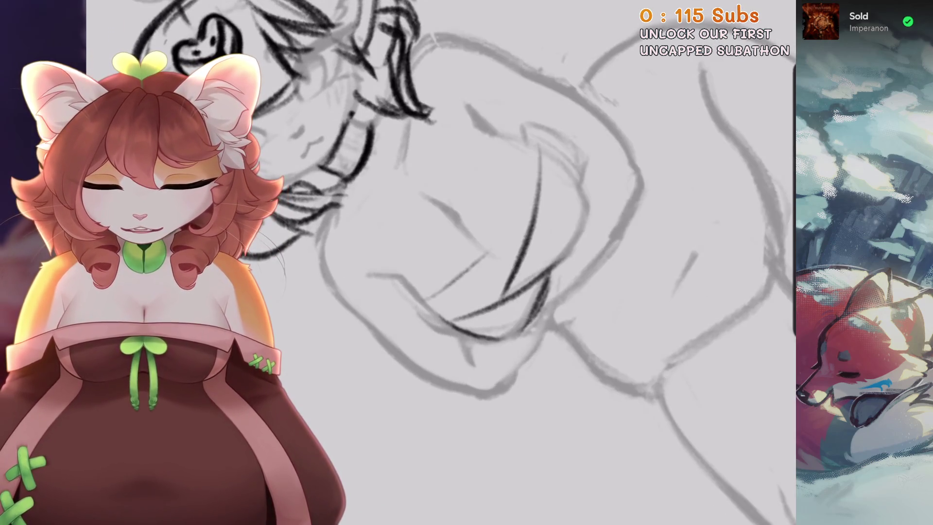
{"action": "left_click_drag", "start_coordinate": [508, 231], "coordinate": [423, 297]}
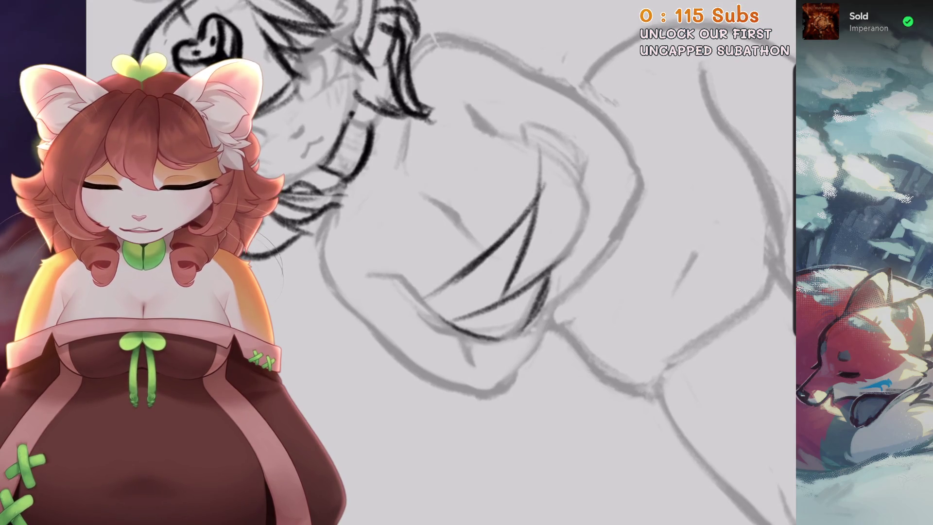
{"action": "key", "text": "ctrl+z"}
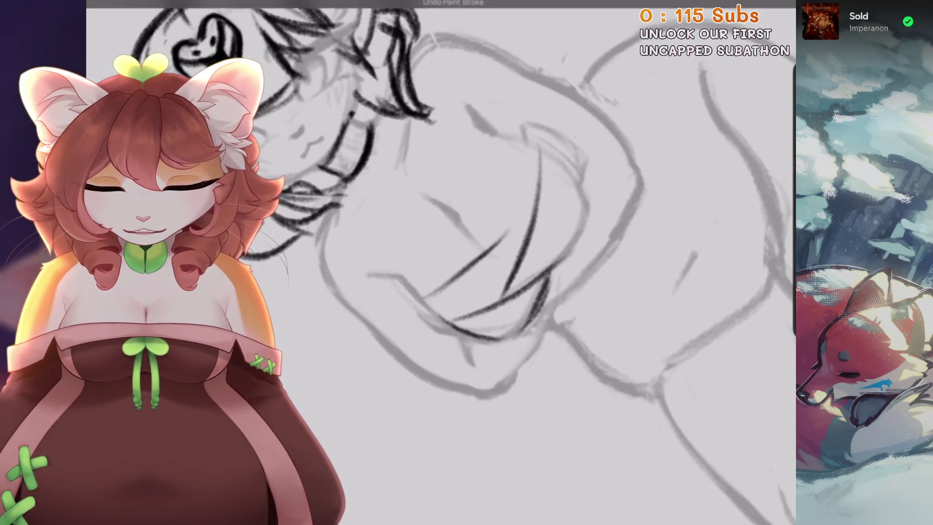
Tilt and enlarge the canvas, try a short ink stroke on the sketch, then undo it
{"action": "scroll", "coordinate": [437, 262], "scroll_direction": "down", "scroll_amount": 5}
{"action": "scroll", "coordinate": [438, 263], "scroll_direction": "up", "scroll_amount": 3}
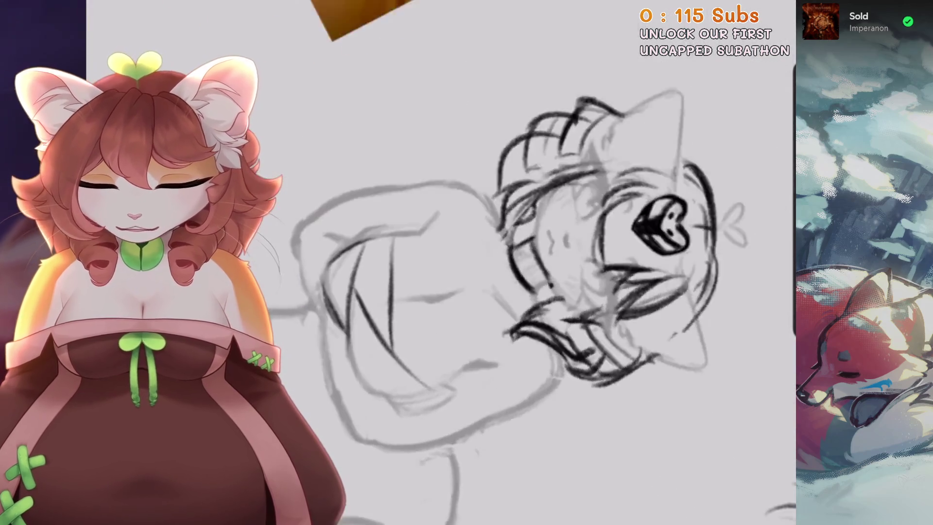
{"action": "scroll", "coordinate": [437, 263], "scroll_direction": "up", "scroll_amount": 3}
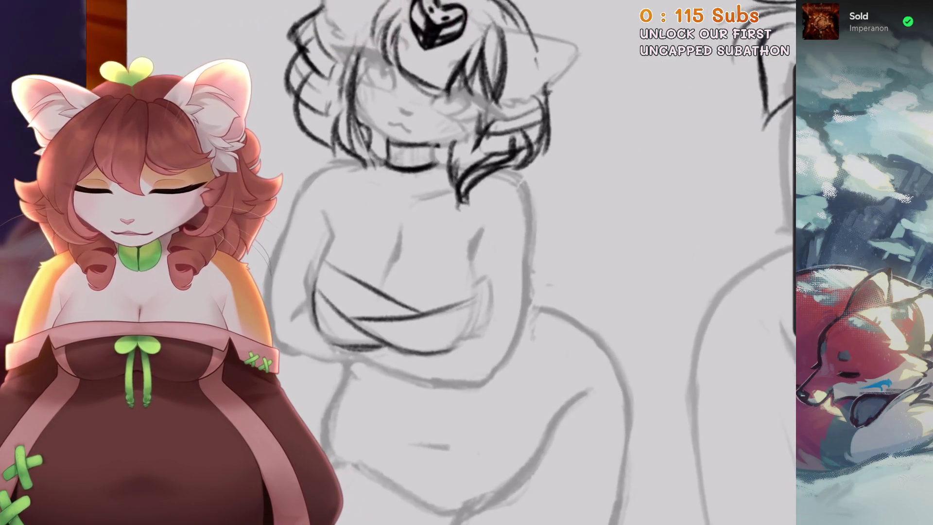
{"action": "scroll", "coordinate": [437, 262], "scroll_direction": "up", "scroll_amount": 2}
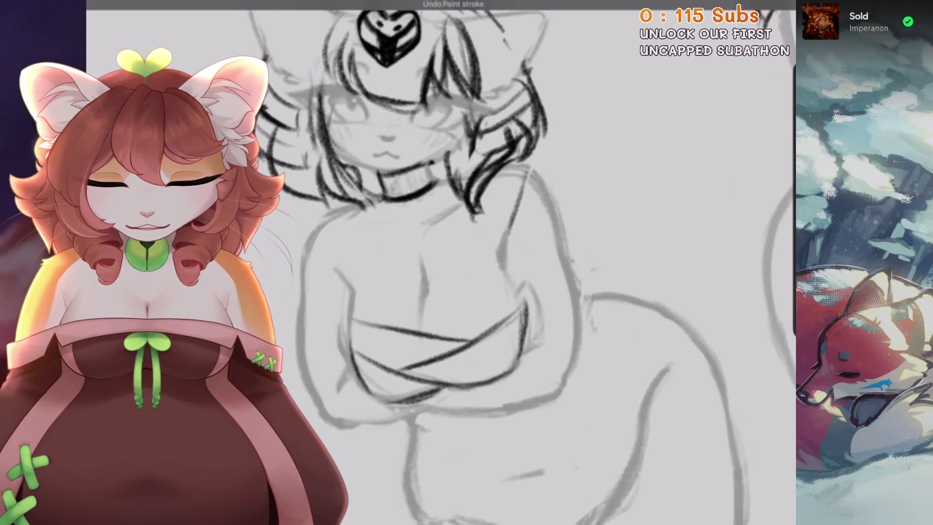
{"action": "scroll", "coordinate": [437, 262], "scroll_direction": "up", "scroll_amount": 3}
{"action": "scroll", "coordinate": [438, 262], "scroll_direction": "up", "scroll_amount": 2}
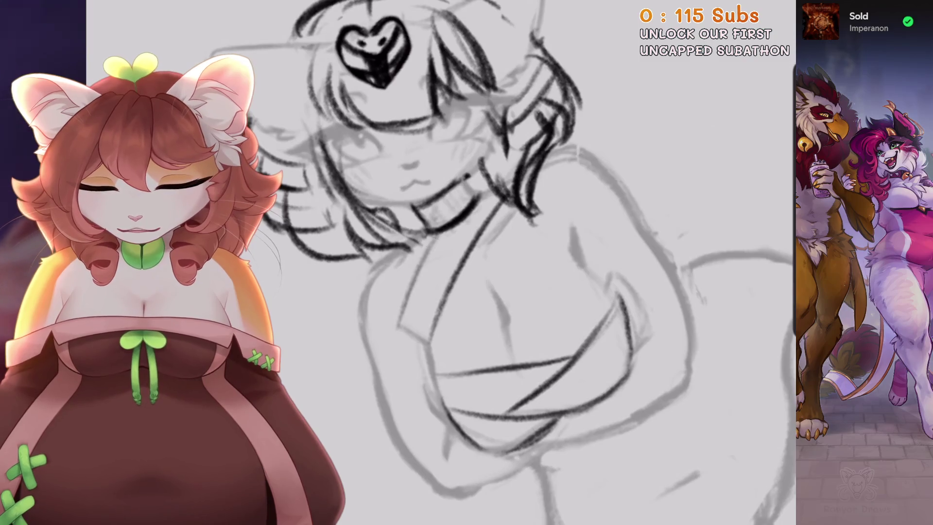
{"action": "scroll", "coordinate": [486, 263], "scroll_direction": "down", "scroll_amount": 3}
{"action": "left_click_drag", "start_coordinate": [437, 262], "coordinate": [487, 291]}
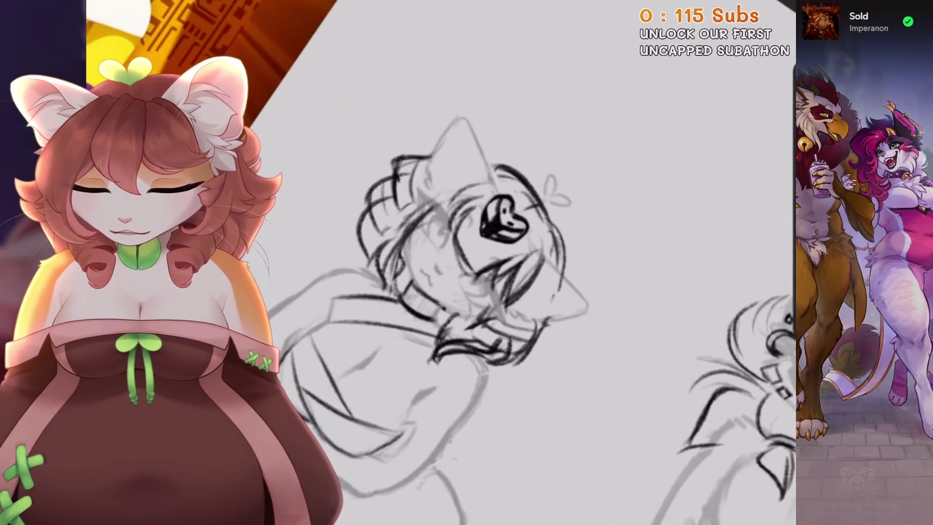
{"action": "left_click_drag", "start_coordinate": [406, 360], "coordinate": [411, 407]}
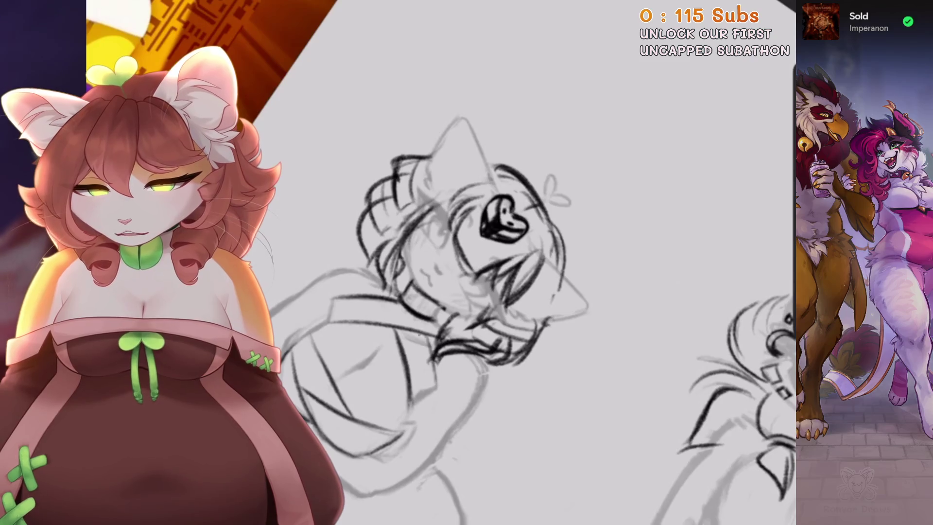
{"action": "left_click_drag", "start_coordinate": [437, 263], "coordinate": [486, 301]}
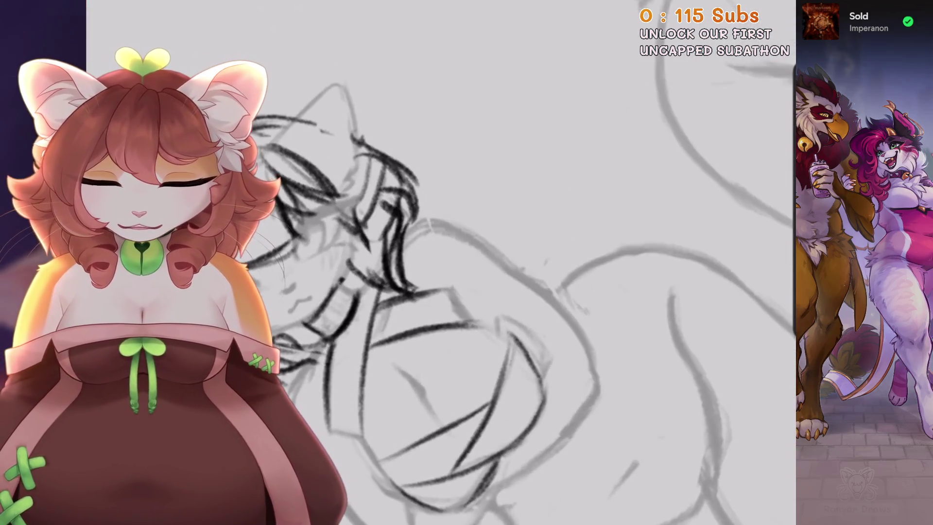
{"action": "left_click_drag", "start_coordinate": [438, 263], "coordinate": [466, 282]}
{"action": "key", "text": "ctrl+z"}
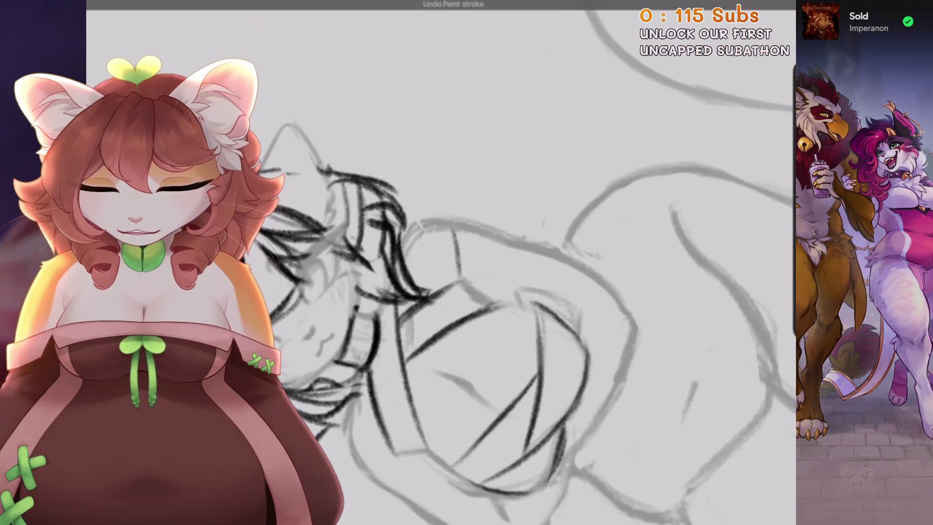
Frame the bandaged torso upright, undo the last stroke and browse the brush library
{"action": "mouse_move", "coordinate": [466, 292]}
{"action": "left_mouse_down"}
{"action": "mouse_move", "coordinate": [428, 223]}
{"action": "mouse_move", "coordinate": [467, 272]}
{"action": "mouse_move", "coordinate": [525, 263]}
{"action": "left_mouse_up"}
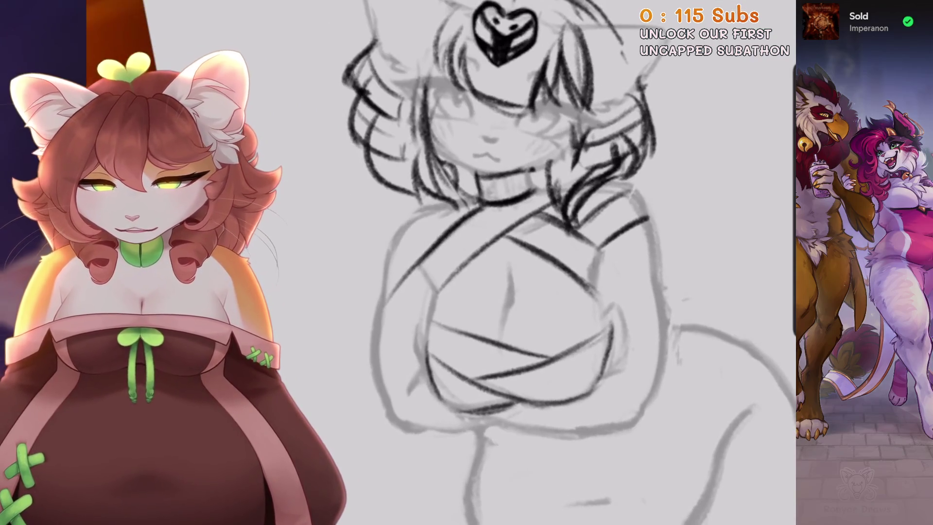
{"action": "left_click_drag", "start_coordinate": [471, 236], "coordinate": [502, 205]}
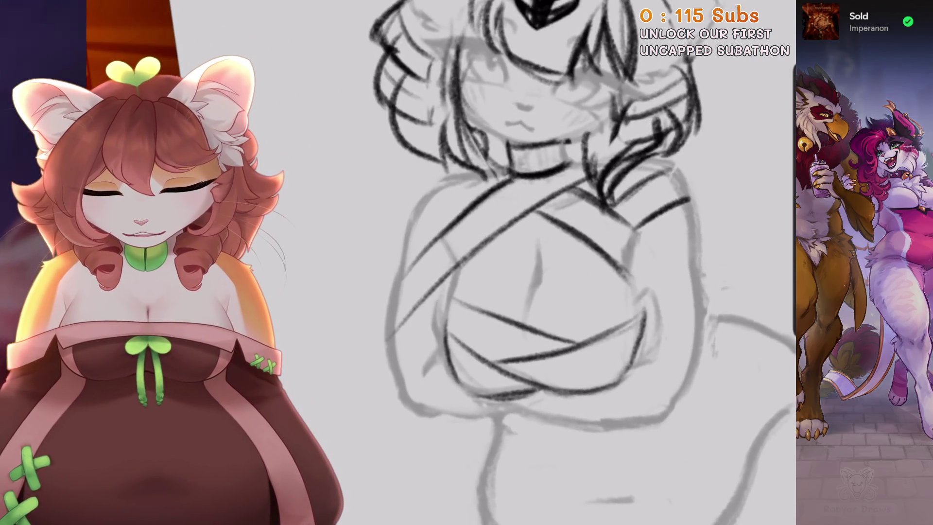
{"action": "left_click_drag", "start_coordinate": [487, 243], "coordinate": [559, 292]}
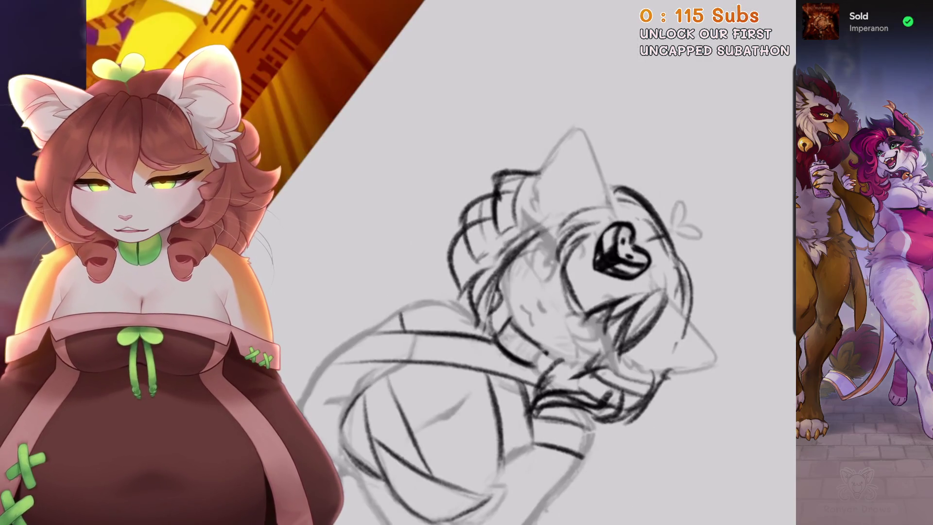
{"action": "left_click_drag", "start_coordinate": [486, 291], "coordinate": [501, 131]}
{"action": "left_click_drag", "start_coordinate": [549, 190], "coordinate": [359, 24]}
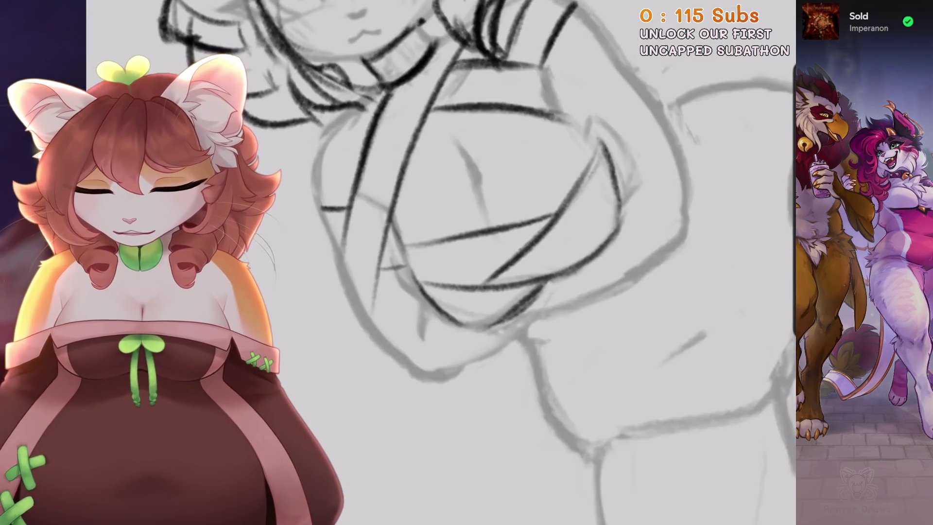
{"action": "key", "text": "ctrl+0"}
{"action": "scroll", "coordinate": [387, 328], "scroll_direction": "up", "scroll_amount": 3}
{"action": "left_click_drag", "start_coordinate": [486, 291], "coordinate": [453, 209]}
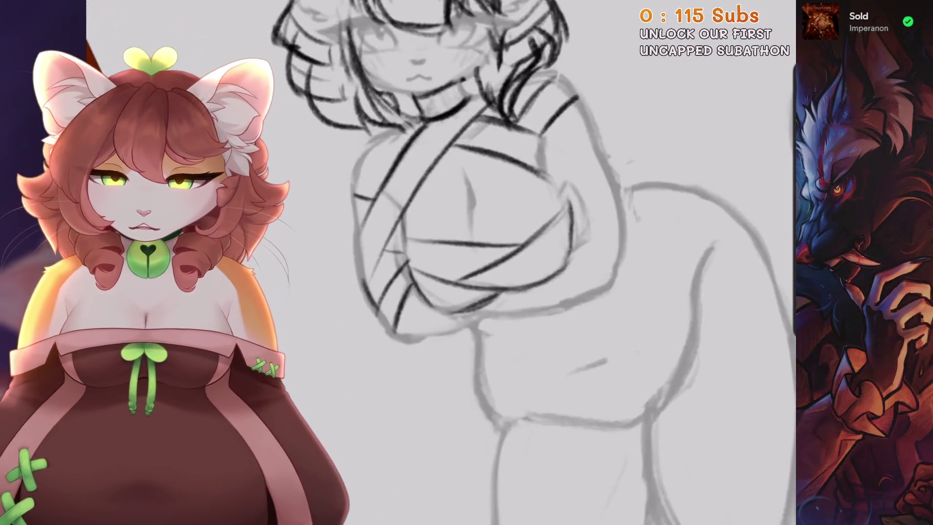
{"action": "key", "text": "ctrl+z"}
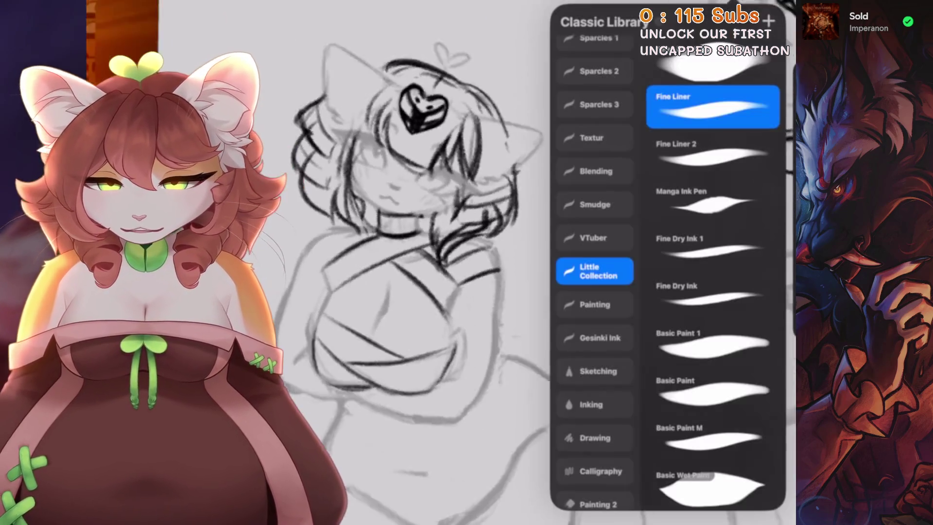
{"action": "left_click", "coordinate": [458, 316]}
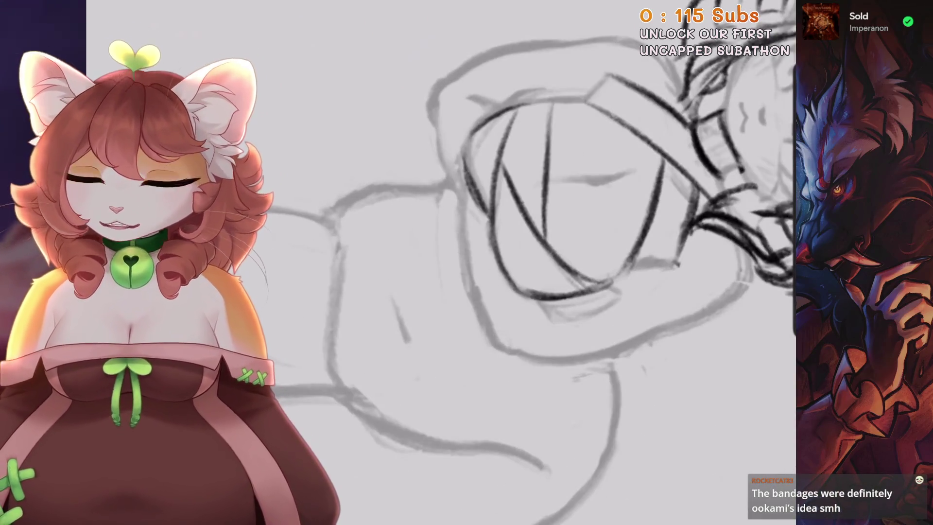
Ink long bandage lines down the torso and a faint line along the hip
{"action": "key", "text": "ctrl+z"}
{"action": "left_click_drag", "start_coordinate": [450, 180], "coordinate": [467, 422]}
{"action": "left_click_drag", "start_coordinate": [447, 204], "coordinate": [472, 433]}
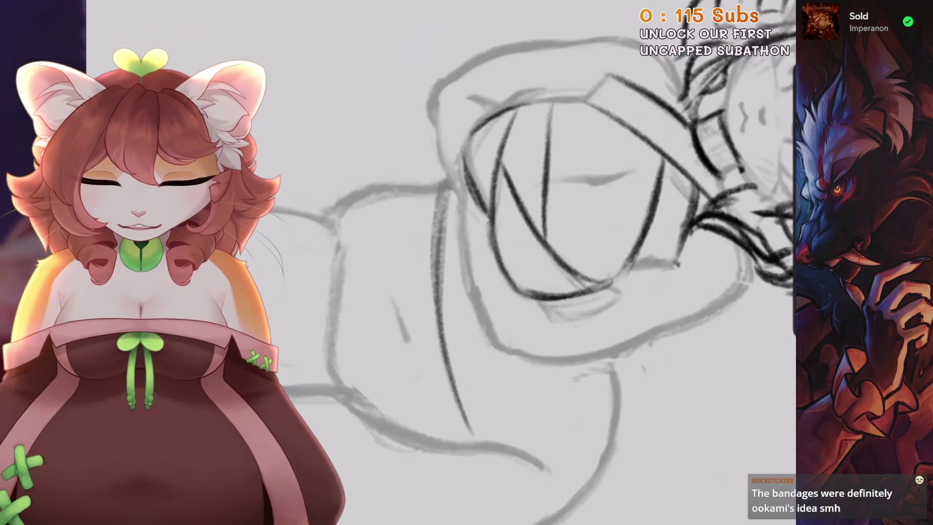
{"action": "left_click_drag", "start_coordinate": [340, 267], "coordinate": [346, 379]}
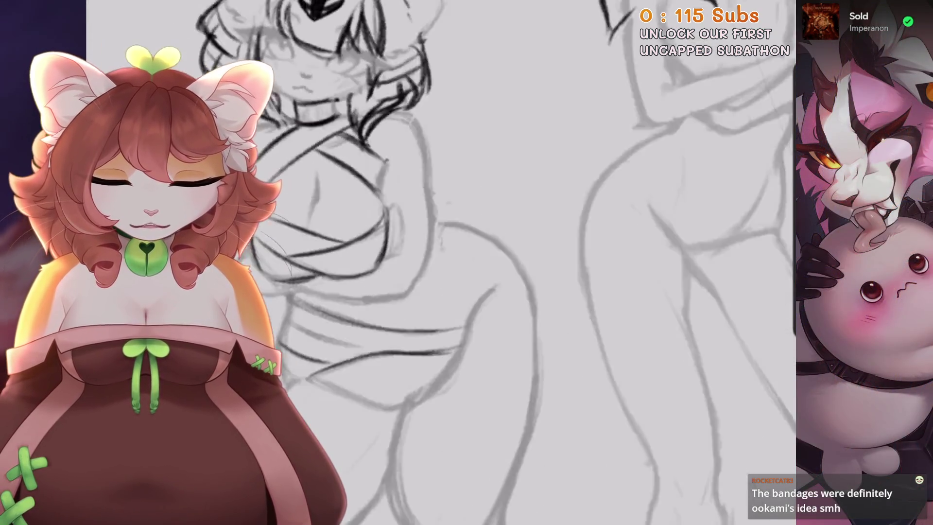
{"action": "left_click_drag", "start_coordinate": [476, 252], "coordinate": [437, 332]}
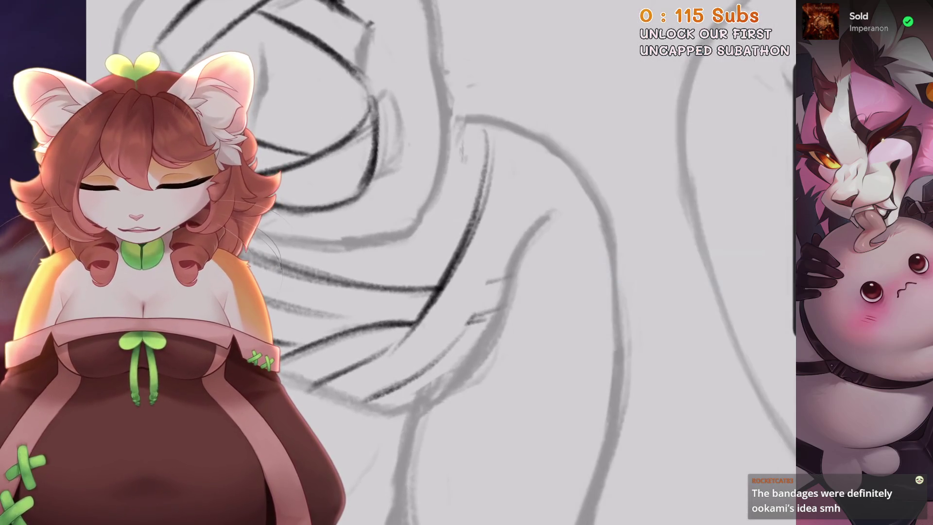
Ink a diagonal line across the waist wrap, then undo the stray strokes
{"action": "key", "text": "ctrl+z"}
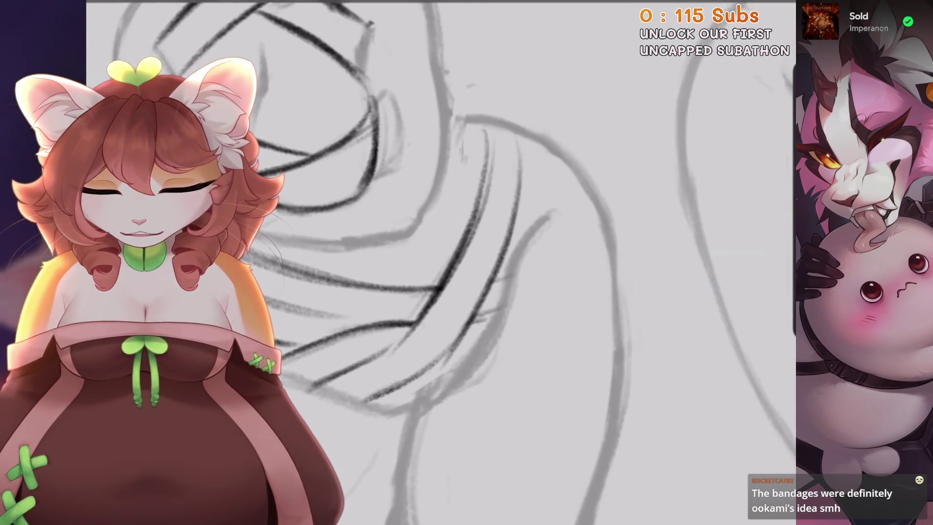
{"action": "key", "text": "ctrl+z"}
{"action": "left_click_drag", "start_coordinate": [573, 171], "coordinate": [507, 287]}
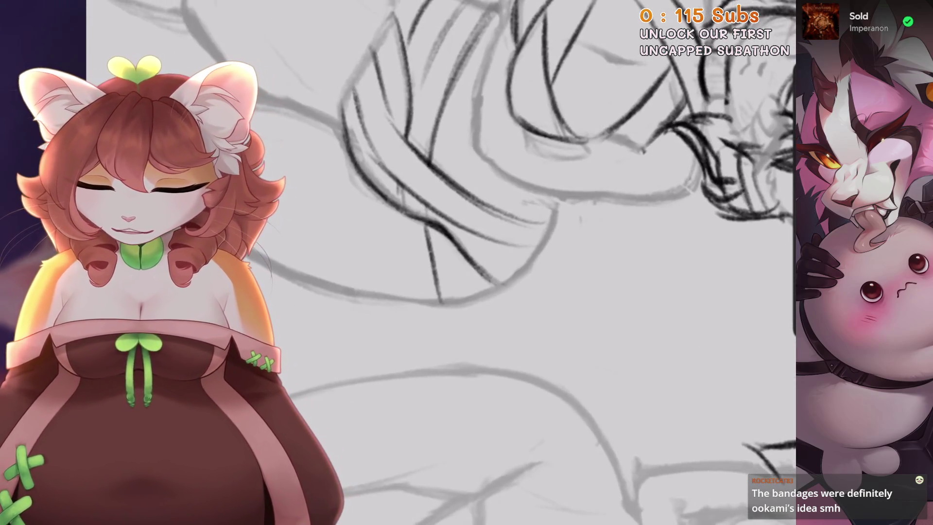
{"action": "key", "text": "ctrl+z"}
{"action": "key", "text": "ctrl+z"}
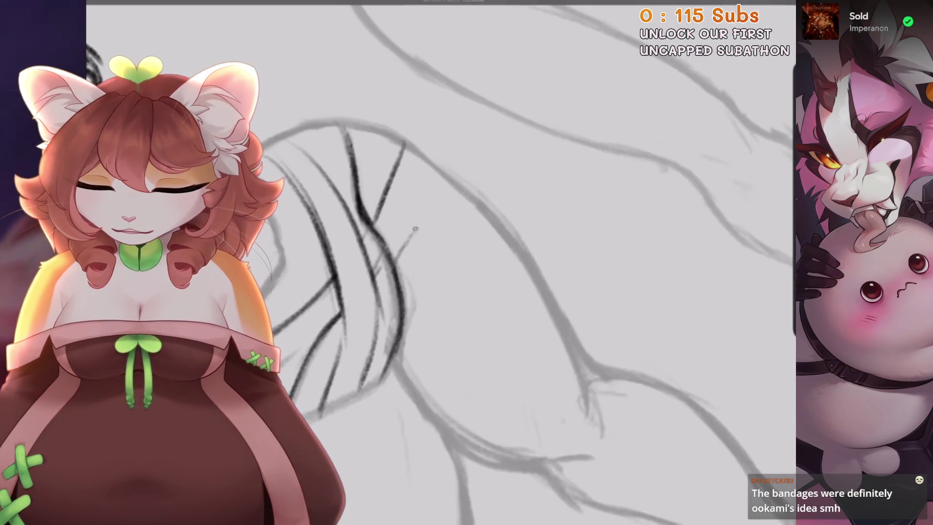
{"action": "key", "text": "ctrl+z"}
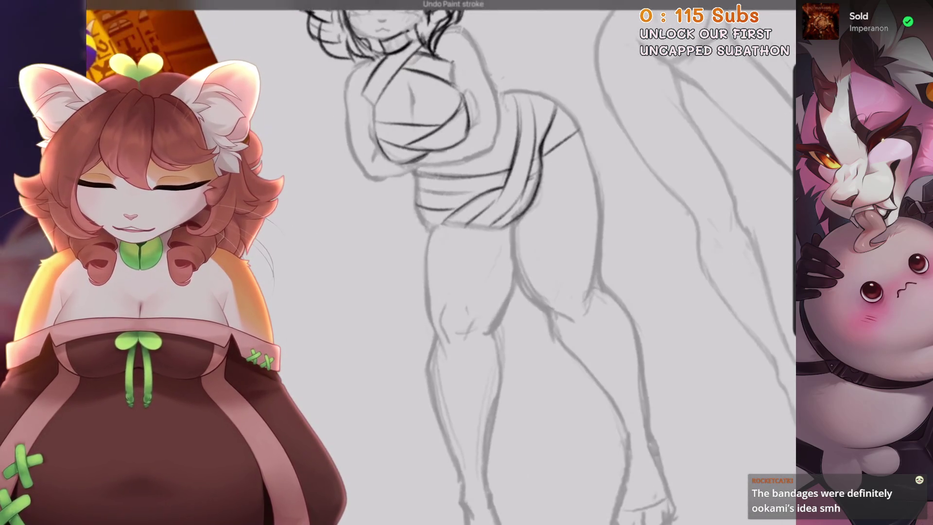
{"action": "key", "text": "ctrl+z"}
Redraw the curved diagonal stroke from the hip over several undone attempts
{"action": "key", "text": "ctrl+z"}
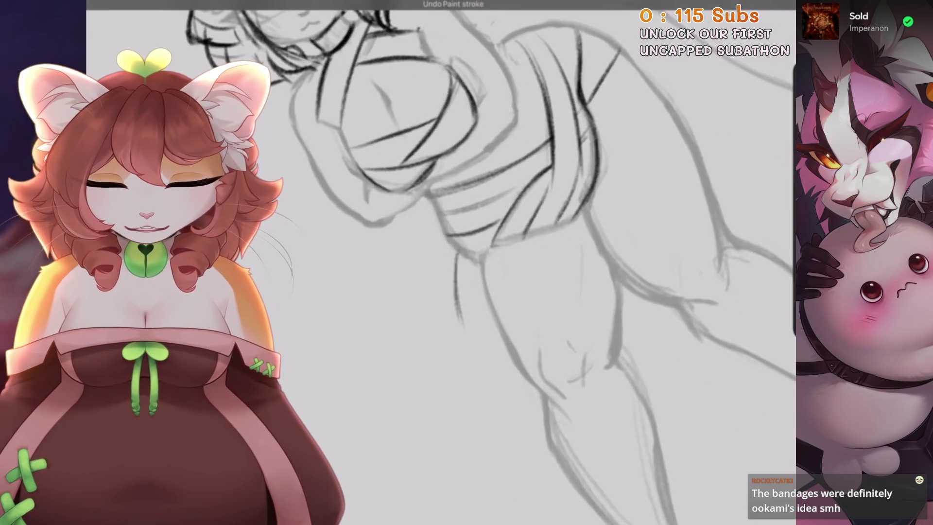
{"action": "key", "text": "ctrl+z"}
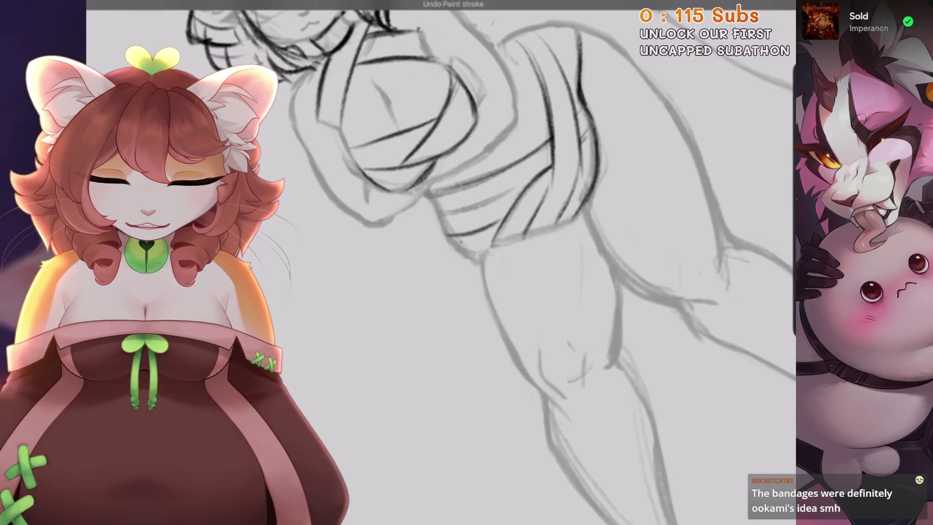
{"action": "left_click_drag", "start_coordinate": [440, 331], "coordinate": [465, 389]}
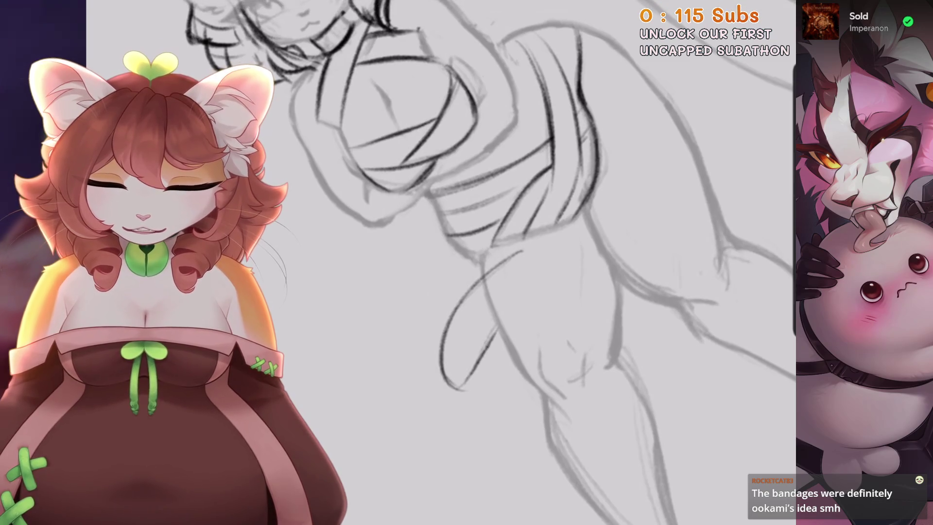
{"action": "scroll", "coordinate": [467, 262], "scroll_direction": "down", "scroll_amount": 5}
{"action": "scroll", "coordinate": [487, 243], "scroll_direction": "up", "scroll_amount": 5}
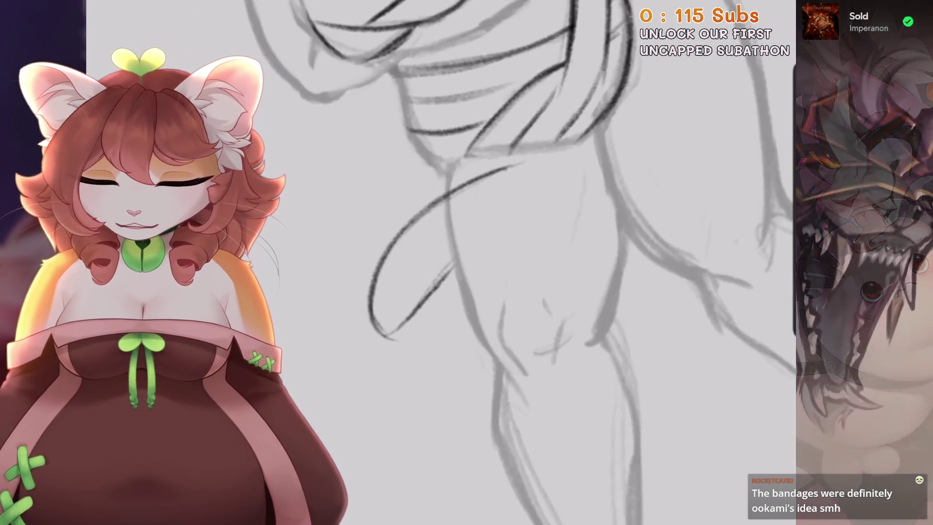
{"action": "key", "text": "ctrl+z"}
{"action": "scroll", "coordinate": [466, 263], "scroll_direction": "down", "scroll_amount": 3}
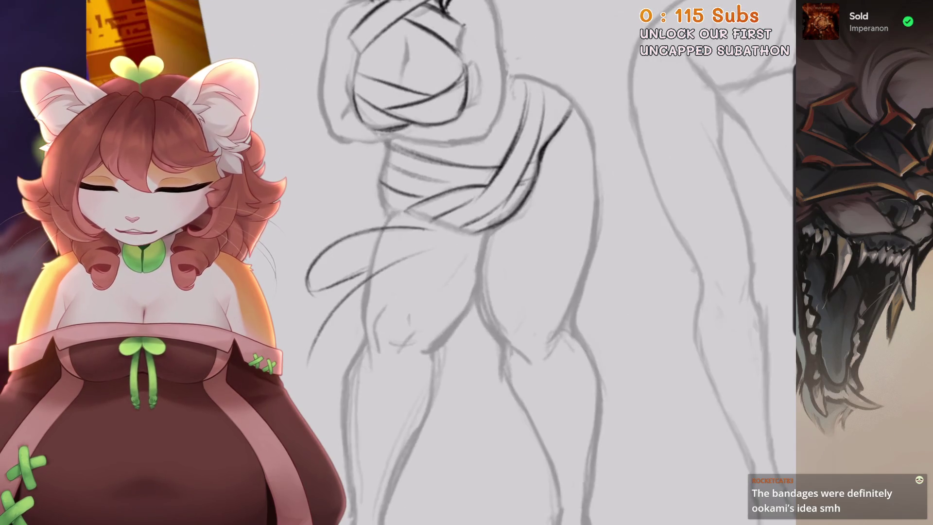
{"action": "scroll", "coordinate": [467, 262], "scroll_direction": "up", "scroll_amount": 2}
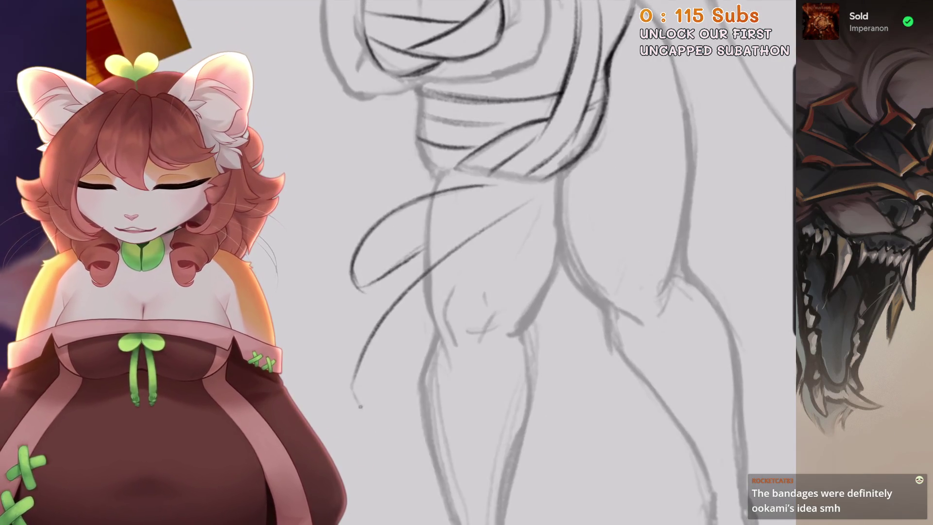
{"action": "key", "text": "ctrl+z"}
{"action": "left_click_drag", "start_coordinate": [500, 226], "coordinate": [330, 443]}
{"action": "scroll", "coordinate": [467, 262], "scroll_direction": "down", "scroll_amount": 3}
{"action": "key", "text": "ctrl+z"}
Try several long tail strokes sweeping down-left, then restore the chosen curved tail
{"action": "left_click_drag", "start_coordinate": [530, 151], "coordinate": [331, 448]}
{"action": "left_click_drag", "start_coordinate": [416, 238], "coordinate": [350, 341]}
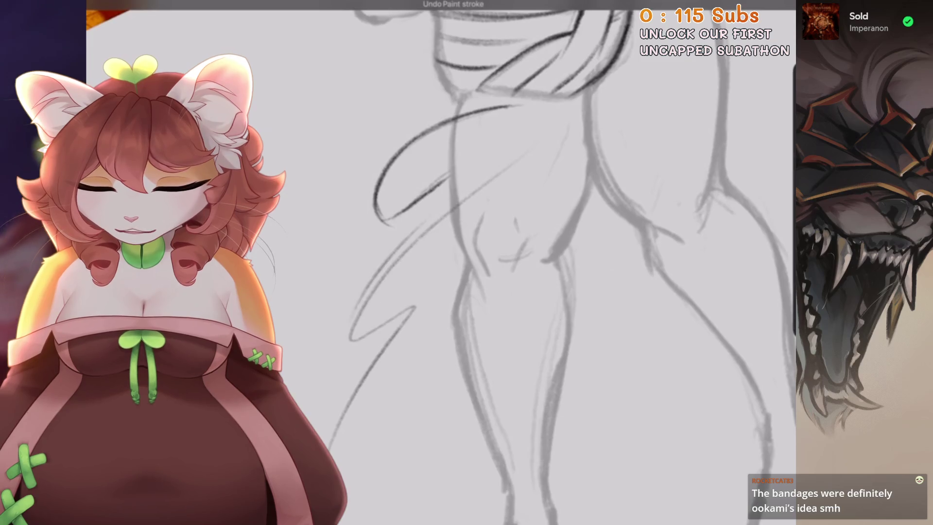
{"action": "key", "text": "ctrl+z"}
{"action": "key", "text": "ctrl+z"}
{"action": "left_click_drag", "start_coordinate": [405, 238], "coordinate": [371, 382]}
{"action": "key", "text": "ctrl+z"}
{"action": "left_click_drag", "start_coordinate": [523, 102], "coordinate": [384, 373]}
{"action": "key", "text": "ctrl+z"}
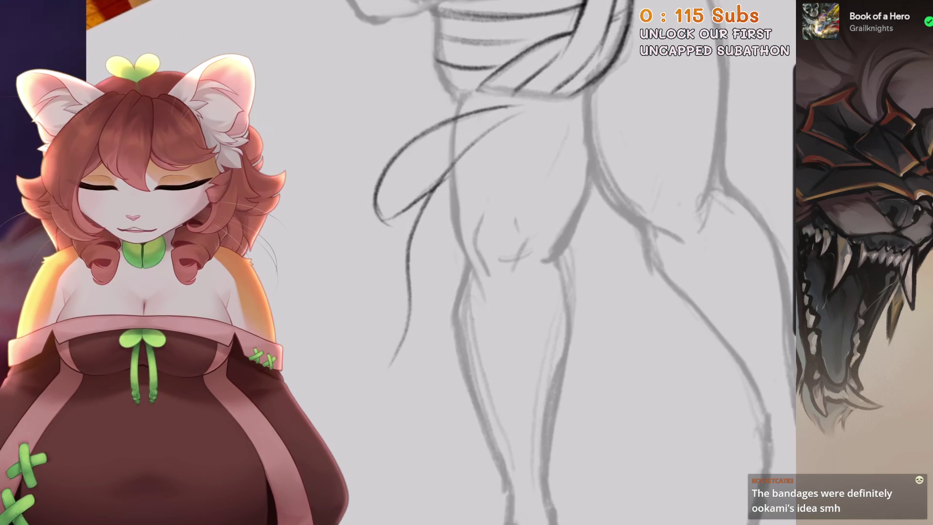
{"action": "key", "text": "ctrl+shift+z"}
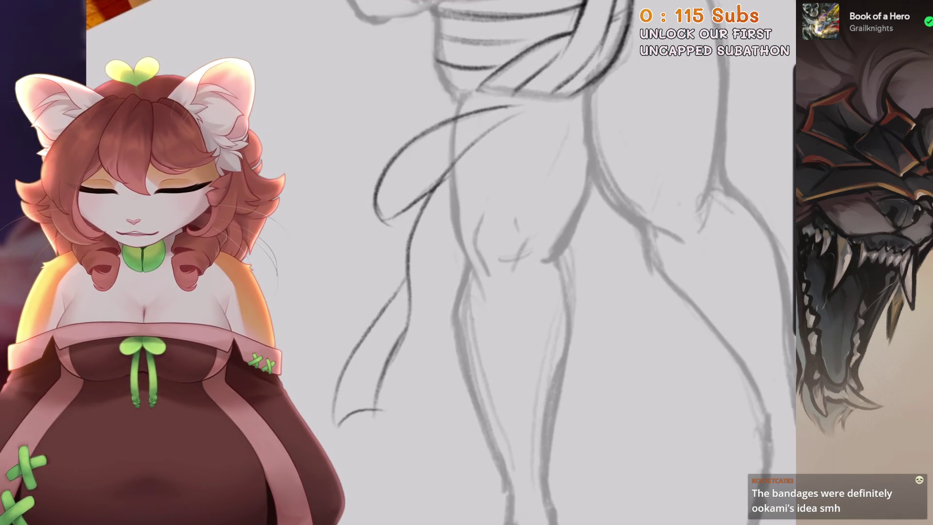
{"action": "scroll", "coordinate": [520, 263], "scroll_direction": "down", "scroll_amount": 2}
{"action": "scroll", "coordinate": [556, 262], "scroll_direction": "up", "scroll_amount": 2}
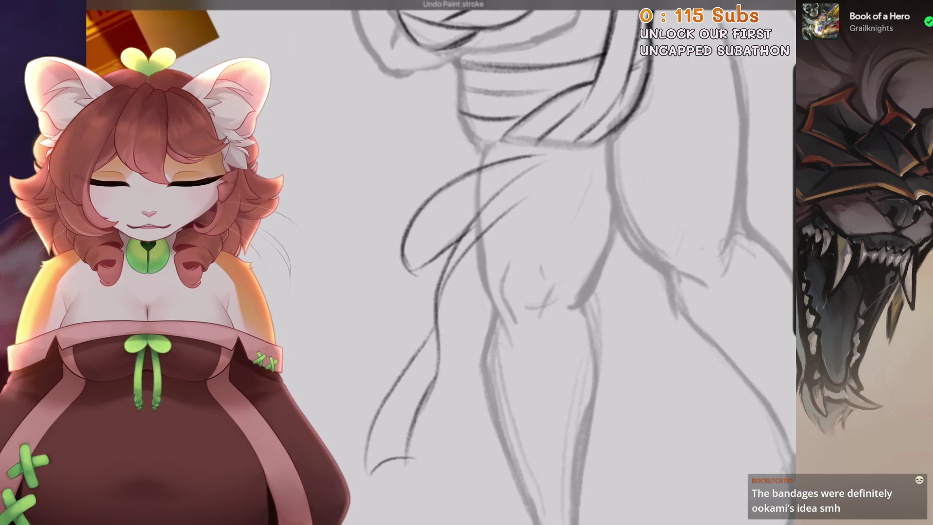
{"action": "scroll", "coordinate": [486, 262], "scroll_direction": "down", "scroll_amount": 2}
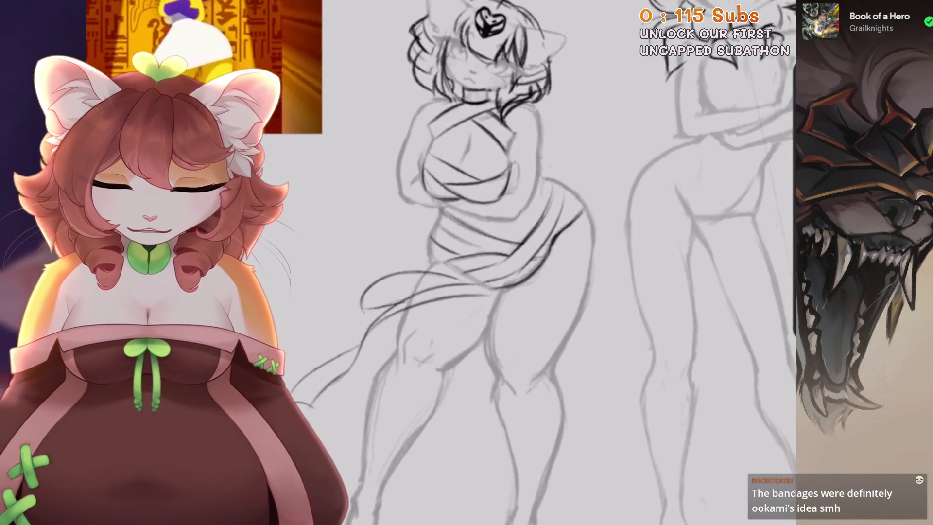
Try ink strokes on the tilted torso, undoing each miss
{"action": "scroll", "coordinate": [486, 262], "scroll_direction": "up", "scroll_amount": 3}
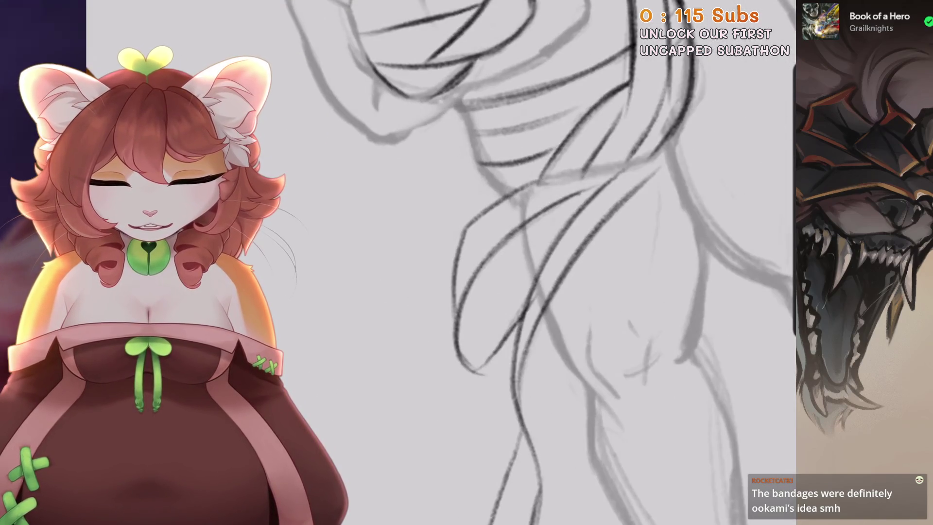
{"action": "key", "text": "ctrl+z"}
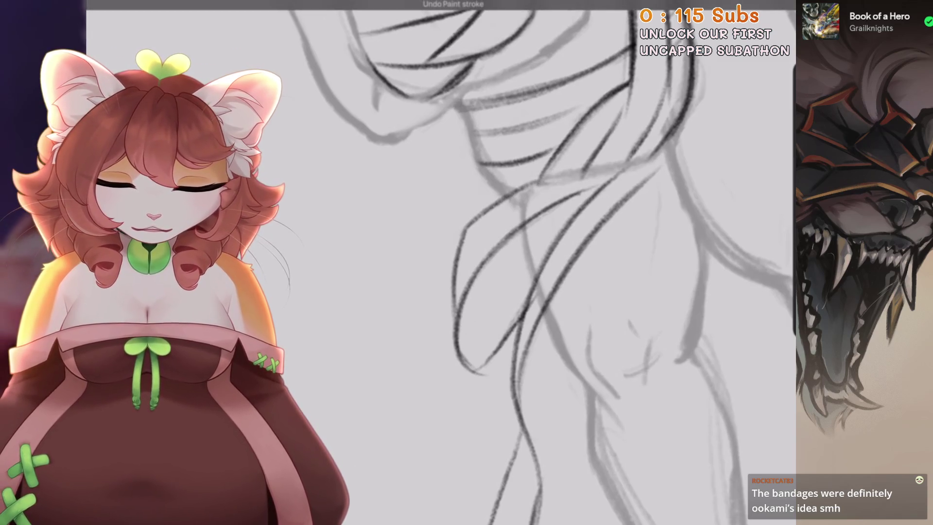
{"action": "scroll", "coordinate": [535, 263], "scroll_direction": "down", "scroll_amount": 3}
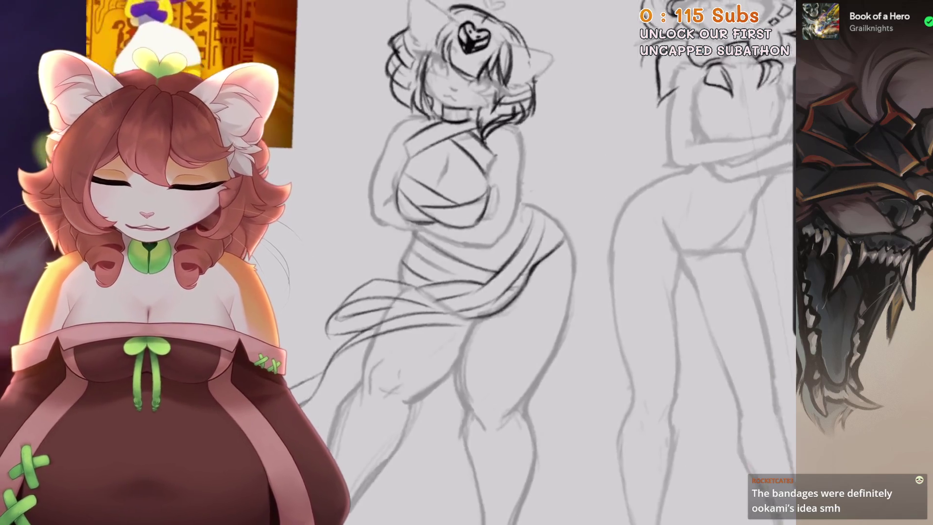
{"action": "scroll", "coordinate": [534, 262], "scroll_direction": "up", "scroll_amount": 3}
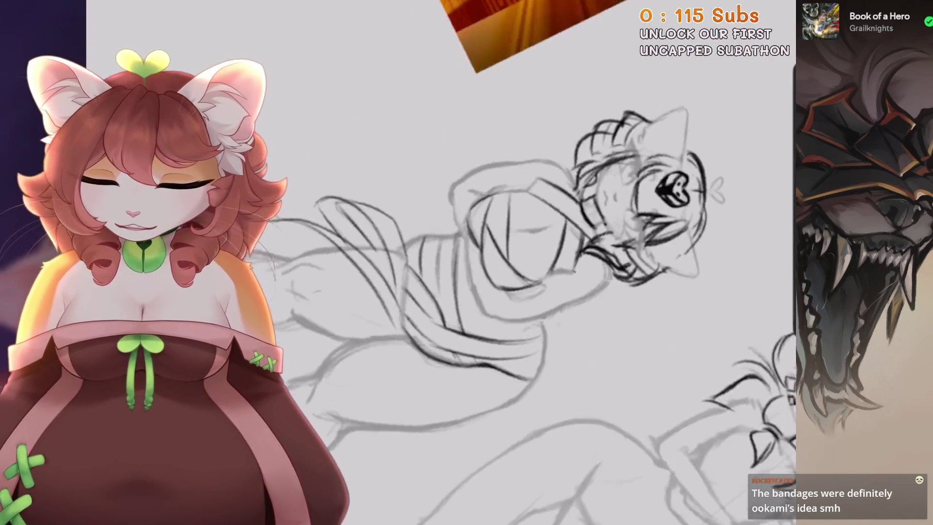
{"action": "scroll", "coordinate": [535, 262], "scroll_direction": "up", "scroll_amount": 5}
{"action": "left_click_drag", "start_coordinate": [468, 183], "coordinate": [440, 240]}
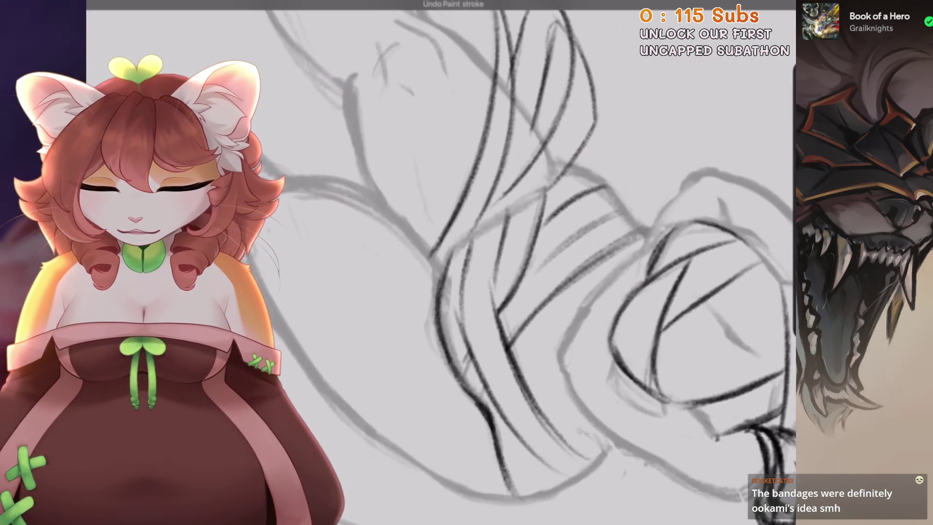
{"action": "scroll", "coordinate": [534, 263], "scroll_direction": "up", "scroll_amount": 3}
{"action": "scroll", "coordinate": [535, 263], "scroll_direction": "down", "scroll_amount": 2}
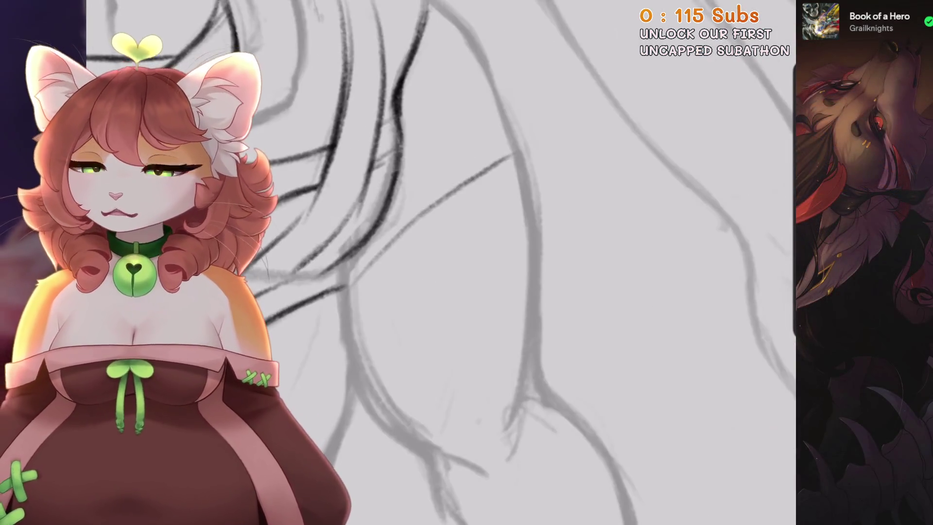
{"action": "key", "text": "ctrl+z"}
{"action": "scroll", "coordinate": [535, 263], "scroll_direction": "down", "scroll_amount": 3}
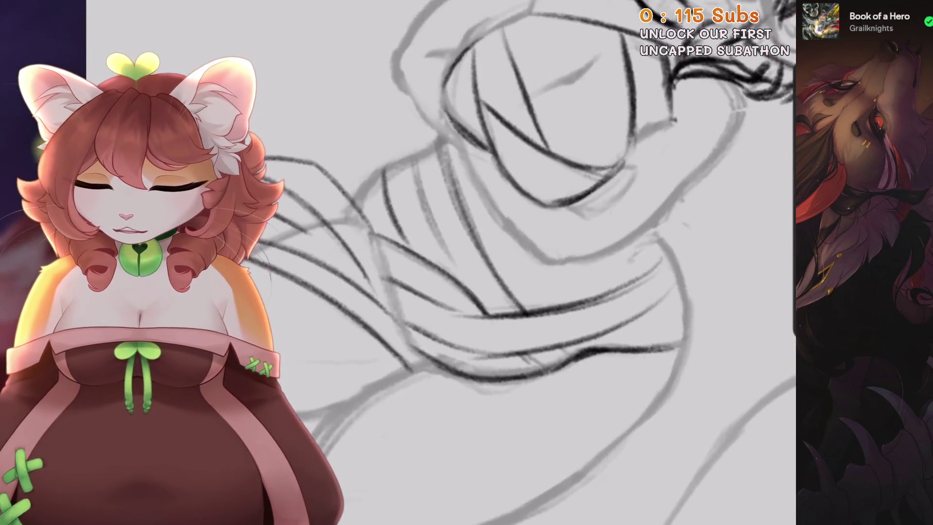
{"action": "scroll", "coordinate": [456, 252], "scroll_direction": "up", "scroll_amount": 1}
{"action": "scroll", "coordinate": [535, 263], "scroll_direction": "down", "scroll_amount": 1}
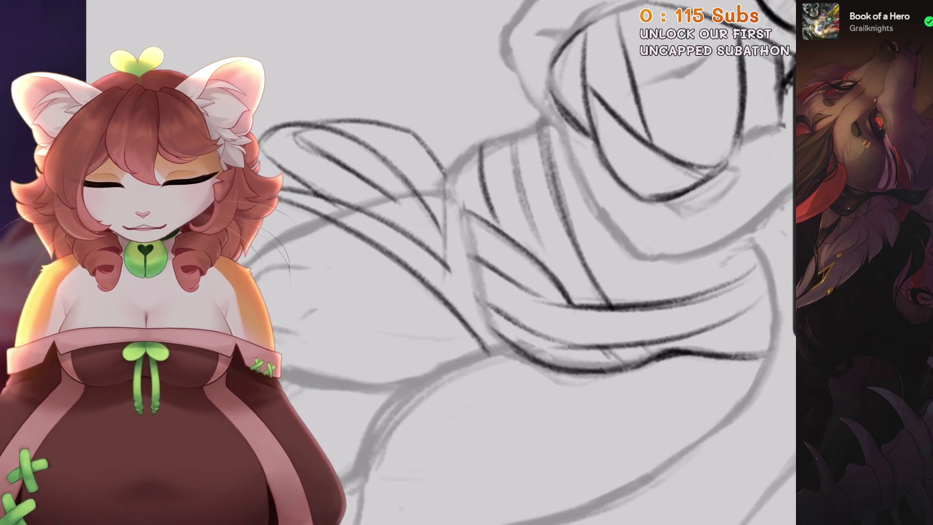
{"action": "scroll", "coordinate": [535, 263], "scroll_direction": "down", "scroll_amount": 2}
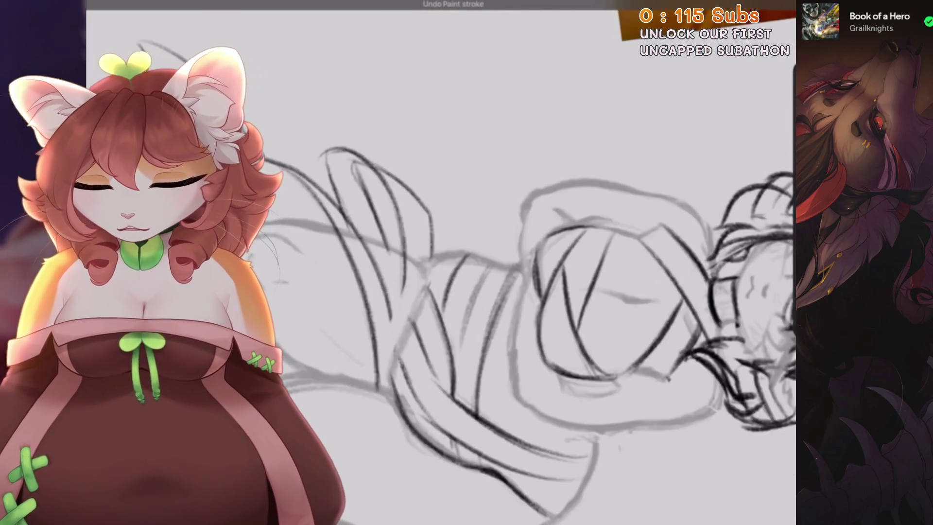
{"action": "left_click_drag", "start_coordinate": [404, 253], "coordinate": [389, 359]}
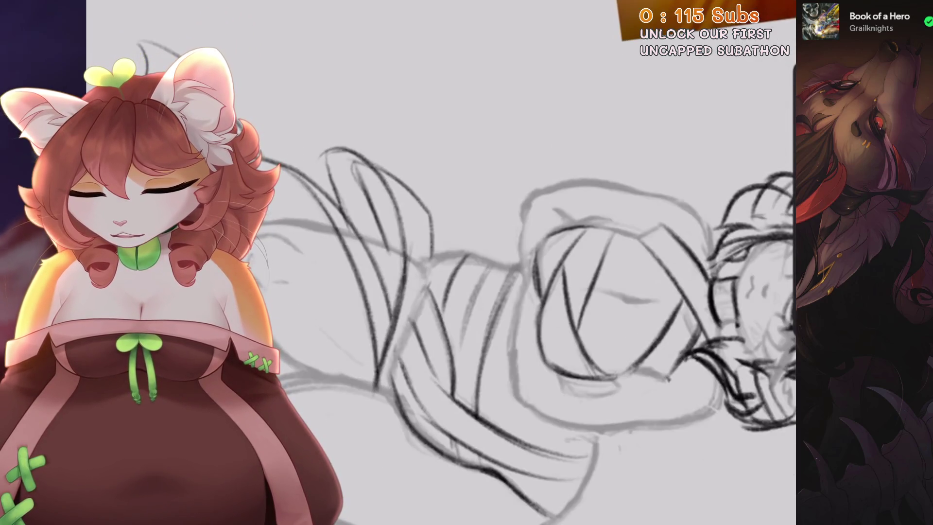
{"action": "scroll", "coordinate": [535, 262], "scroll_direction": "up", "scroll_amount": 3}
{"action": "key", "text": "ctrl+z"}
Ink a series of dark overlapping bandage wrap lines across the torso
{"action": "left_click_drag", "start_coordinate": [457, 178], "coordinate": [343, 340]}
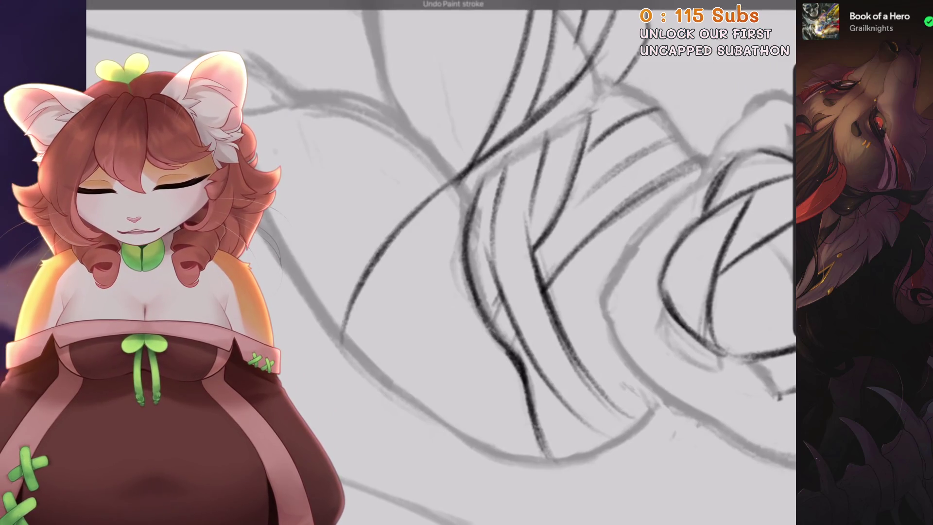
{"action": "left_click_drag", "start_coordinate": [461, 219], "coordinate": [374, 372]}
{"action": "left_click_drag", "start_coordinate": [462, 248], "coordinate": [416, 392]}
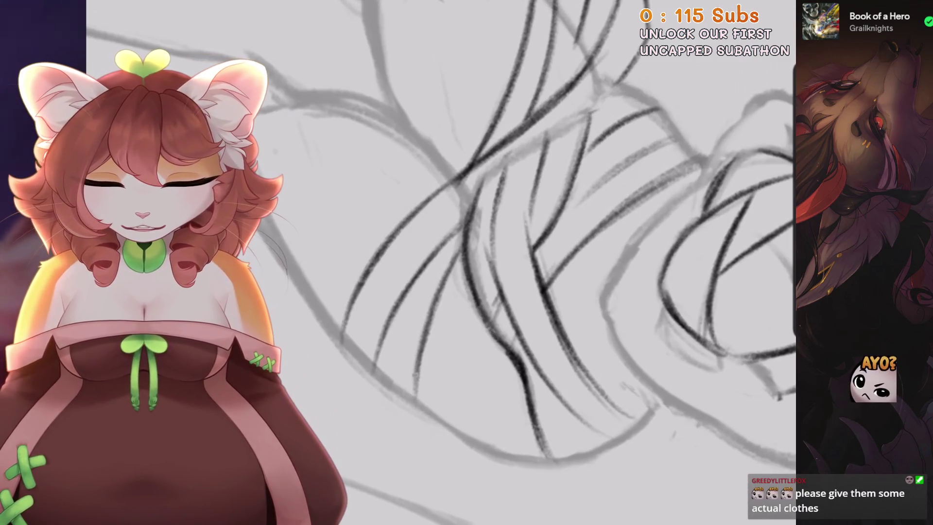
{"action": "left_click_drag", "start_coordinate": [425, 187], "coordinate": [387, 247]}
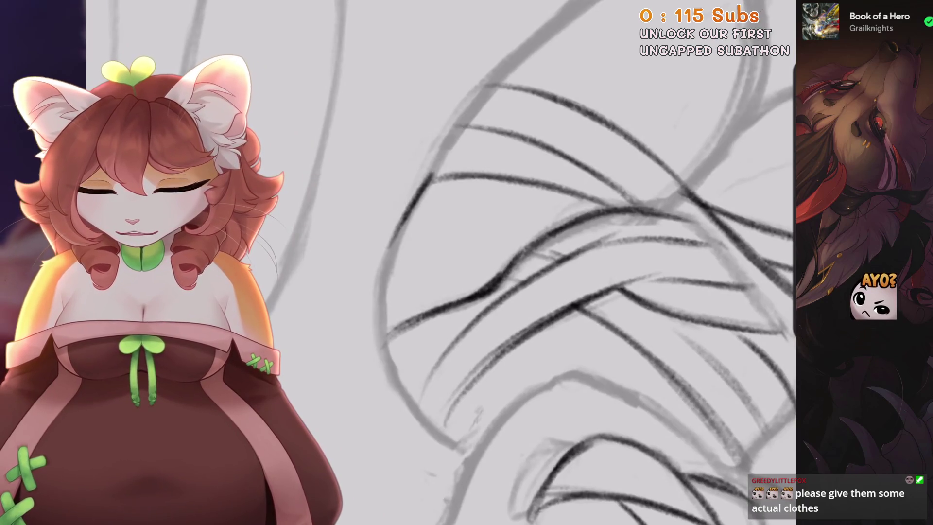
{"action": "left_click_drag", "start_coordinate": [407, 214], "coordinate": [382, 335]}
{"action": "left_click_drag", "start_coordinate": [479, 188], "coordinate": [387, 289]}
{"action": "left_click_drag", "start_coordinate": [501, 174], "coordinate": [395, 270]}
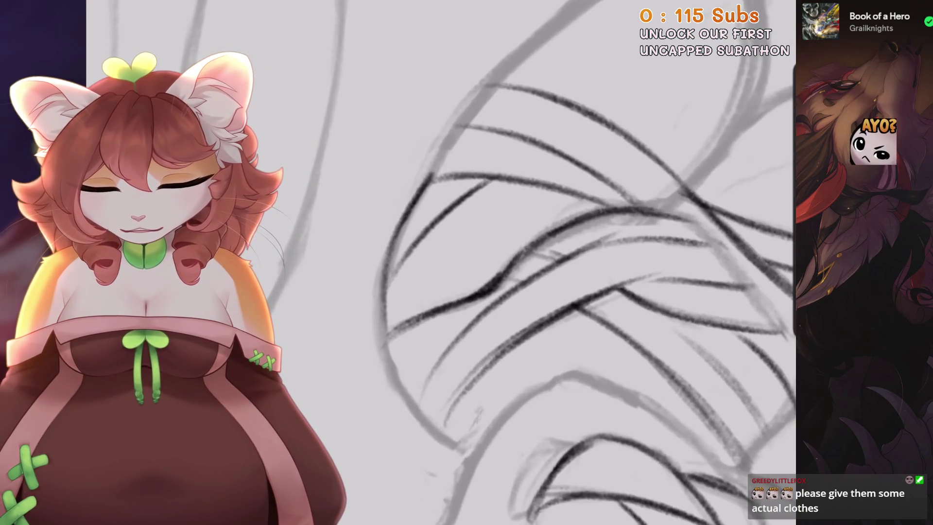
{"action": "left_click_drag", "start_coordinate": [481, 231], "coordinate": [427, 307]}
Redraw the wrap lines more cleanly, removing unwanted strokes, and reshape them
{"action": "key", "text": "ctrl+z"}
{"action": "left_click_drag", "start_coordinate": [486, 141], "coordinate": [416, 238]}
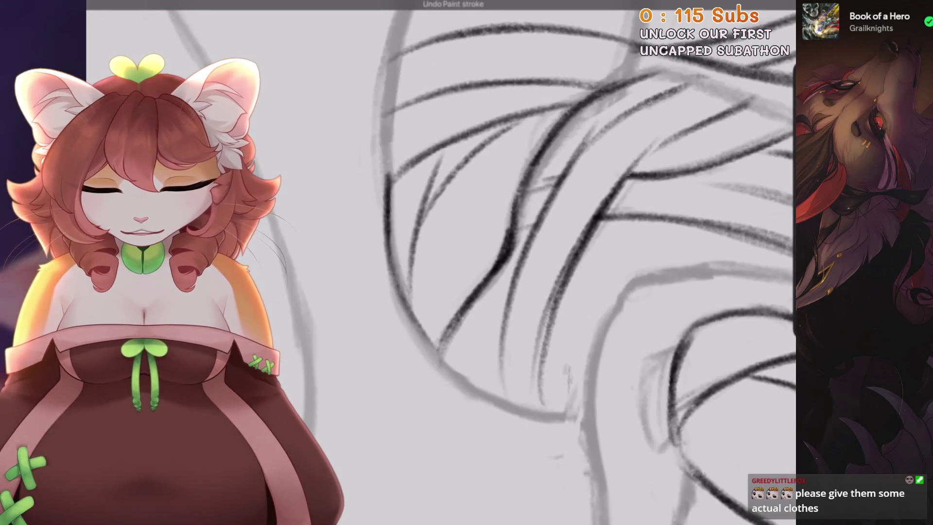
{"action": "left_click_drag", "start_coordinate": [540, 124], "coordinate": [413, 243]}
{"action": "left_click_drag", "start_coordinate": [459, 144], "coordinate": [421, 210]}
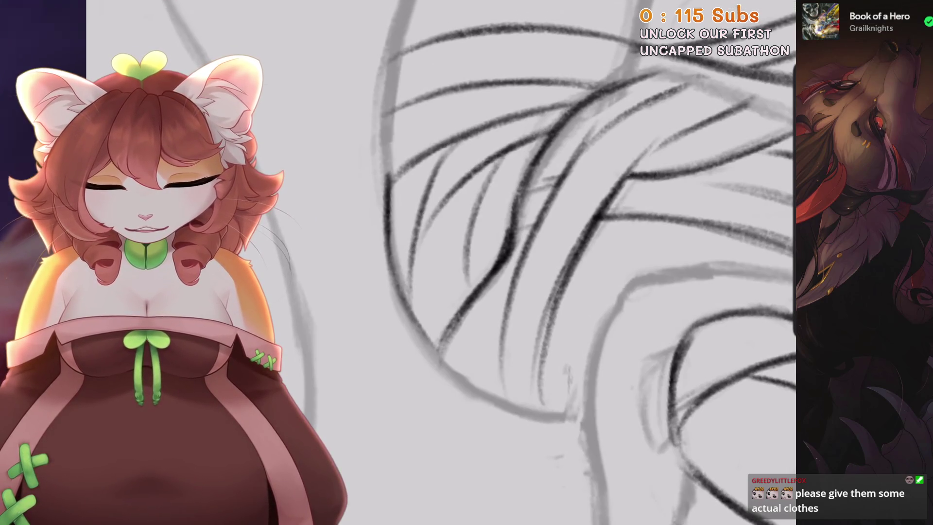
{"action": "left_click_drag", "start_coordinate": [505, 154], "coordinate": [462, 303]}
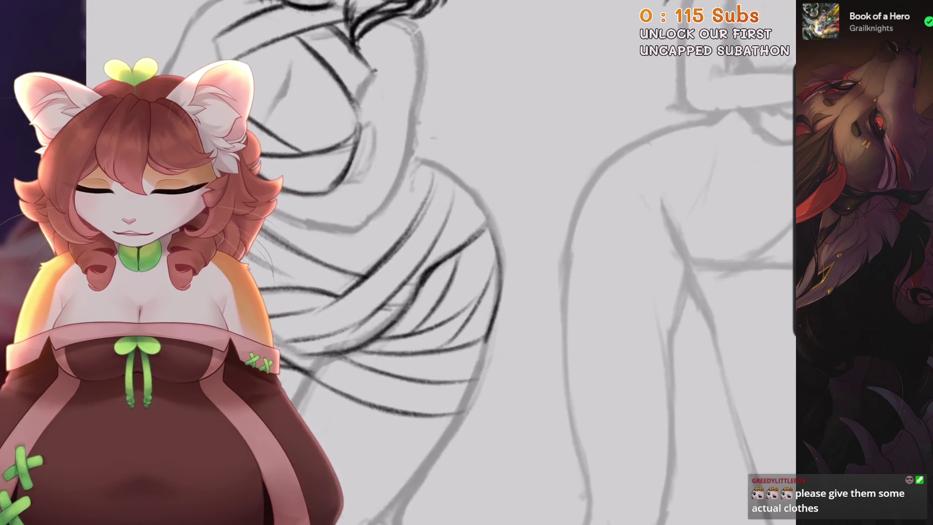
{"action": "key", "text": "ctrl+z"}
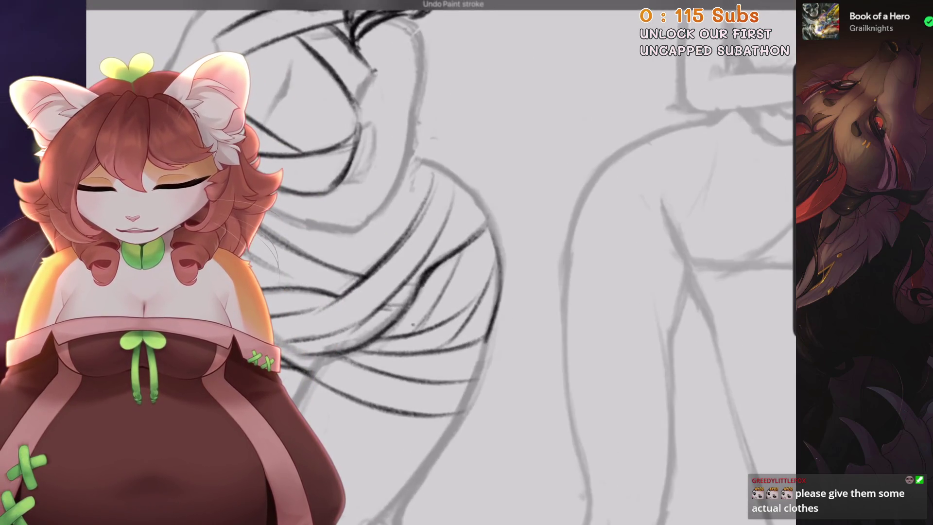
{"action": "left_click_drag", "start_coordinate": [496, 220], "coordinate": [489, 264]}
{"action": "key", "text": "ctrl+z"}
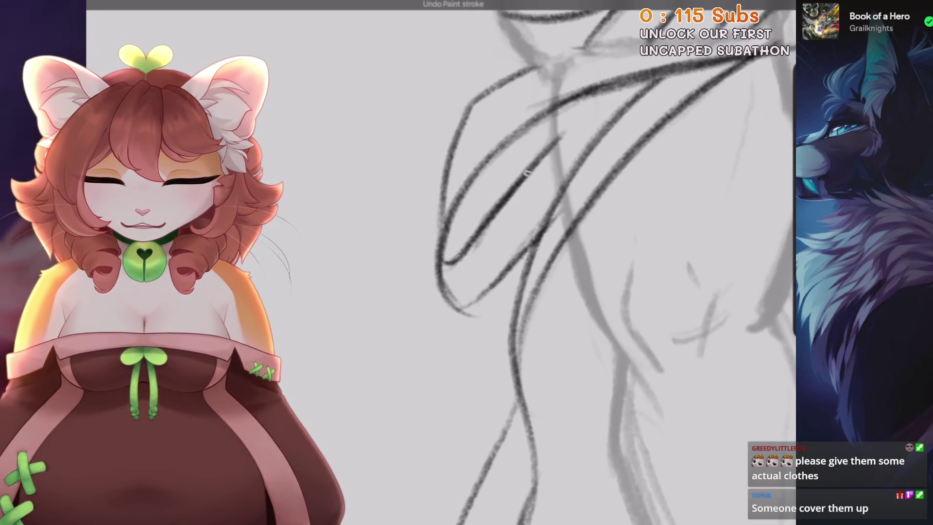
{"action": "left_click_drag", "start_coordinate": [454, 170], "coordinate": [436, 284]}
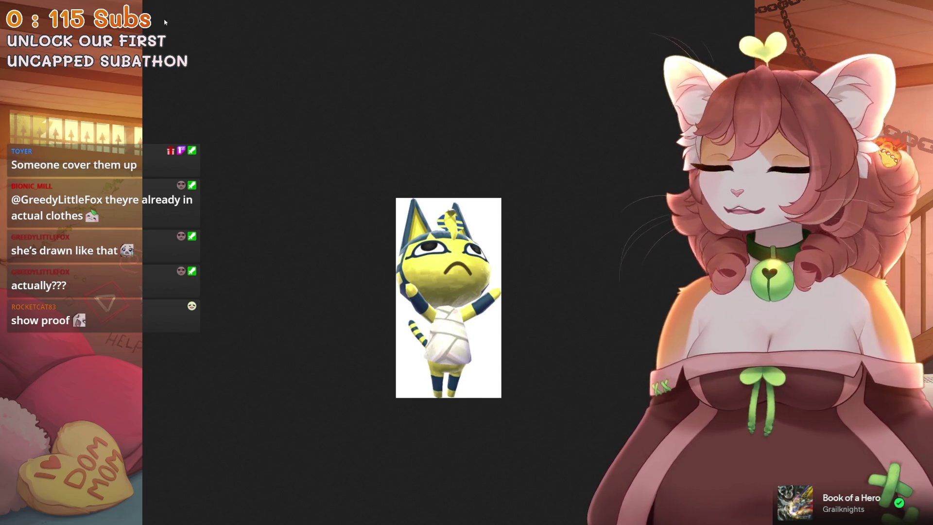
Step forward through two yellow Egyptian cat reference pictures in the viewer
{"action": "key", "text": "Right"}
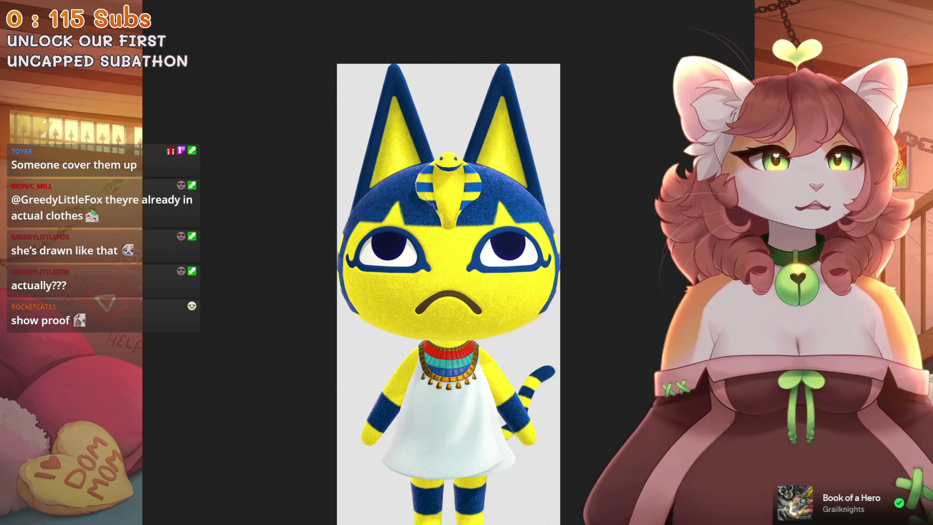
{"action": "key", "text": "Right"}
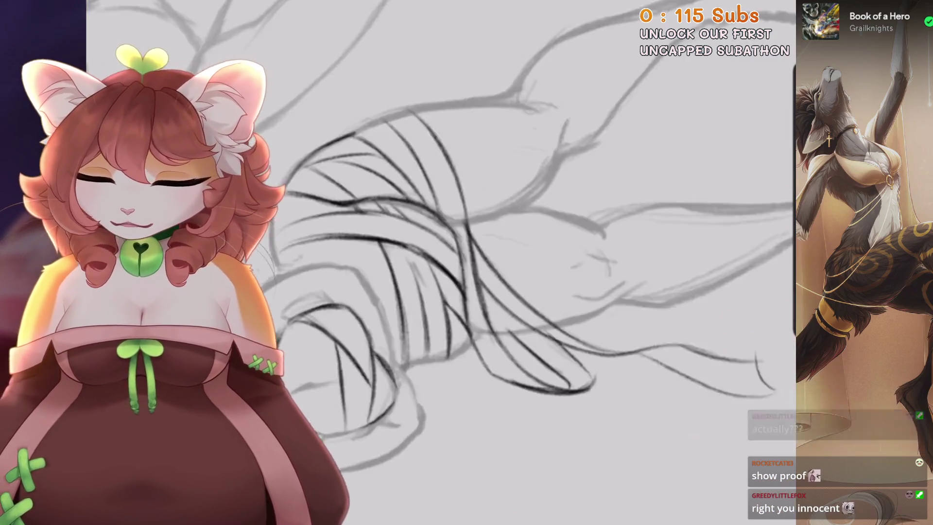
Undo four misplaced ink strokes on the hip wraps
{"action": "key", "text": "ctrl+z"}
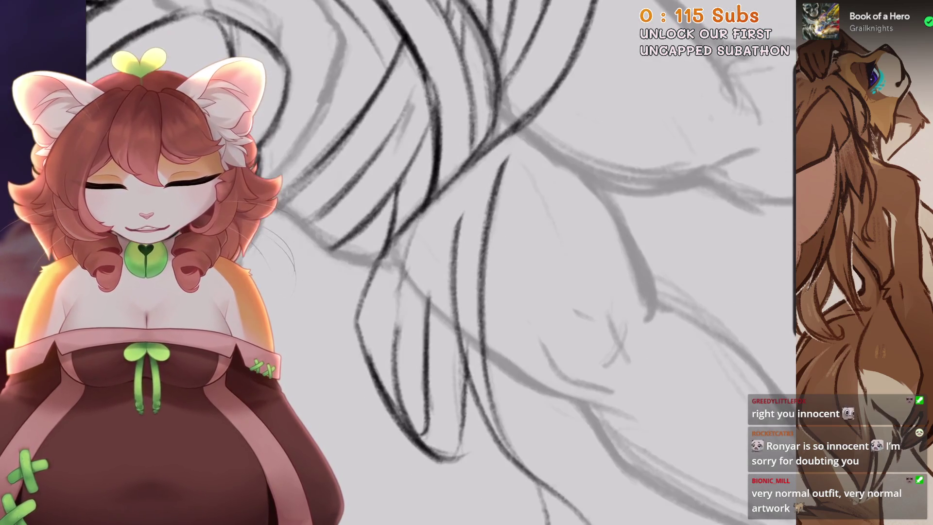
{"action": "key", "text": "ctrl+z"}
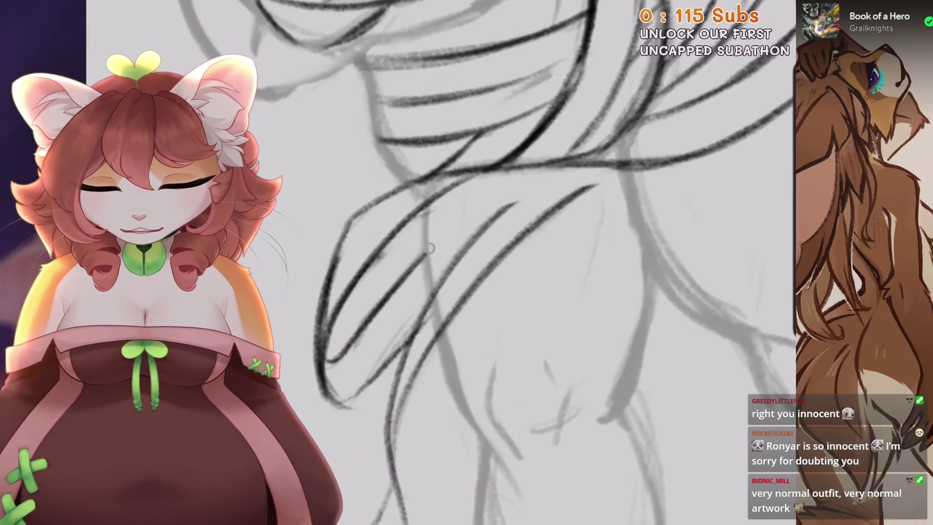
{"action": "key", "text": "ctrl+z"}
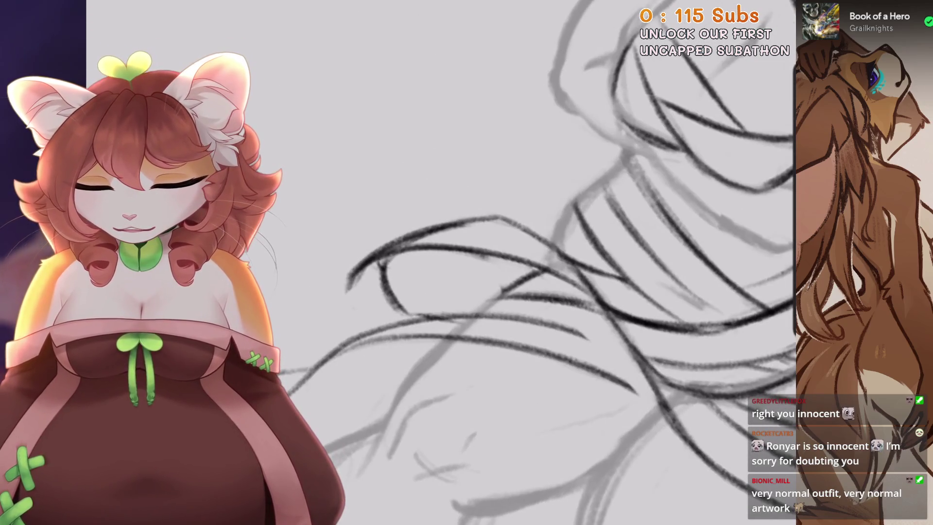
{"action": "key", "text": "ctrl+z"}
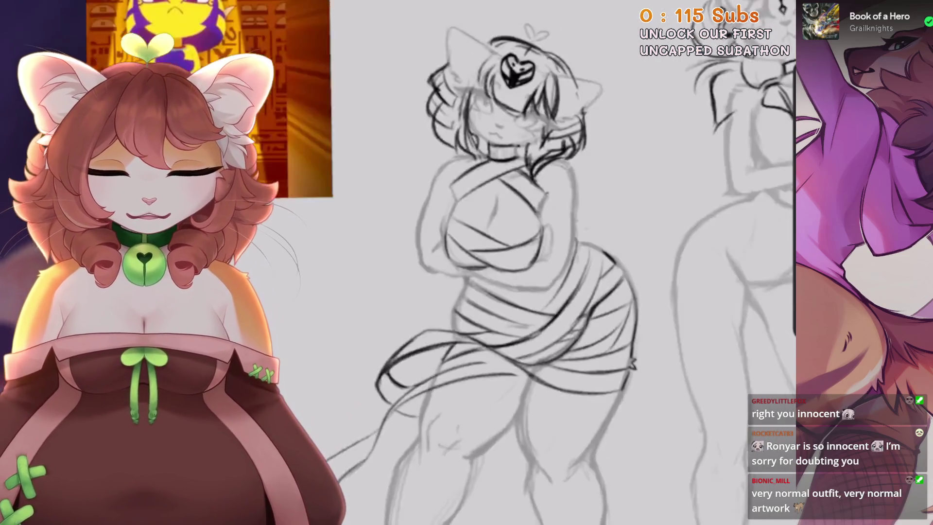
Undo the last erase and the skirt-hem line, then draw a new curved hem stroke
{"action": "key", "text": "ctrl+z"}
{"action": "key", "text": "ctrl+z"}
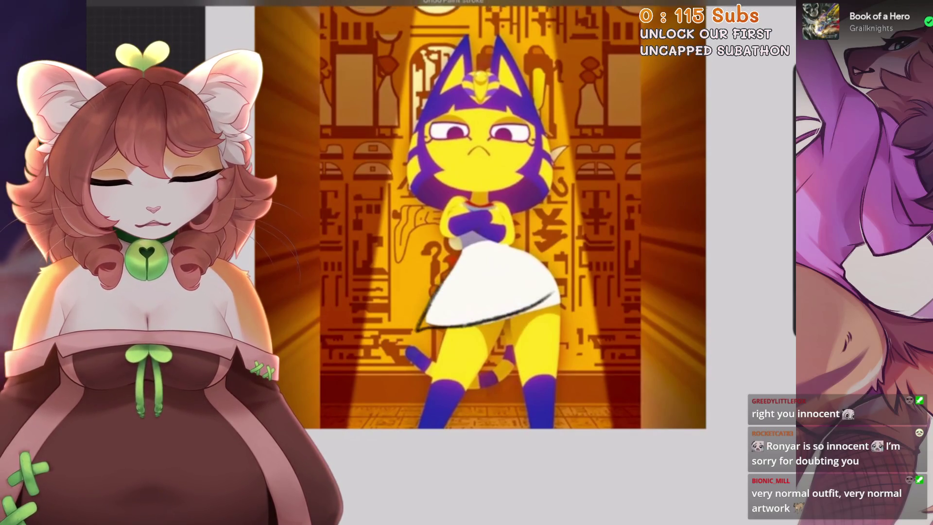
{"action": "key", "text": "ctrl+z"}
{"action": "left_click_drag", "start_coordinate": [341, 362], "coordinate": [586, 293]}
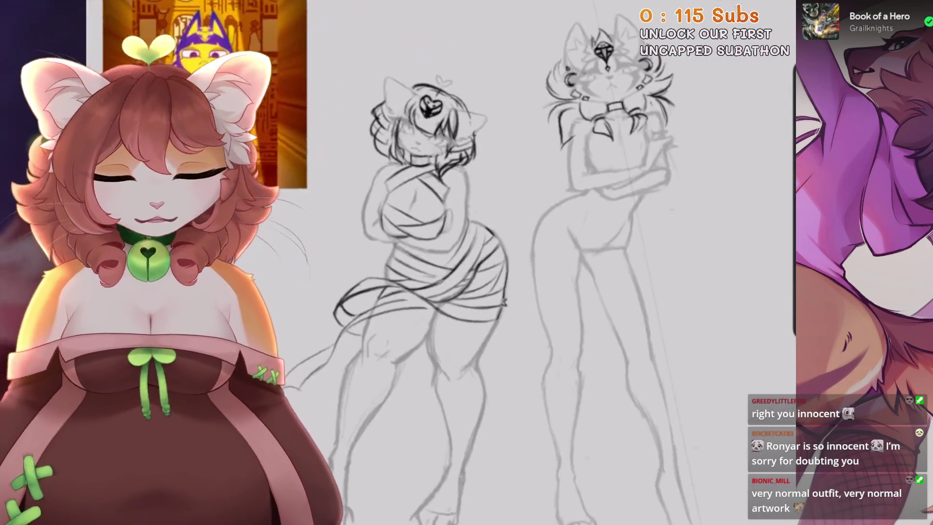
{"action": "scroll", "coordinate": [428, 272], "scroll_direction": "up", "scroll_amount": 5}
{"action": "scroll", "coordinate": [568, 262], "scroll_direction": "up", "scroll_amount": 2}
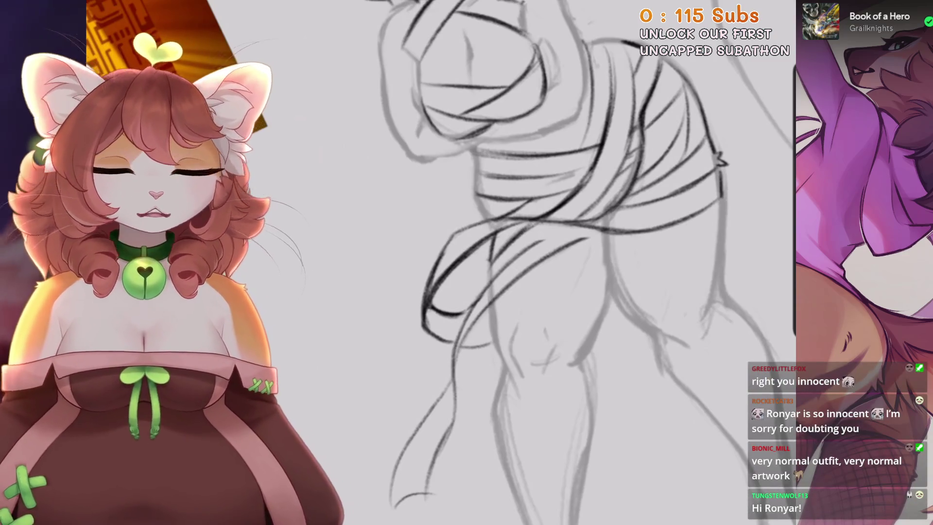
Ink the hip line along the torso's left edge, undoing the misplaced torso strokes
{"action": "scroll", "coordinate": [564, 262], "scroll_direction": "up", "scroll_amount": 2}
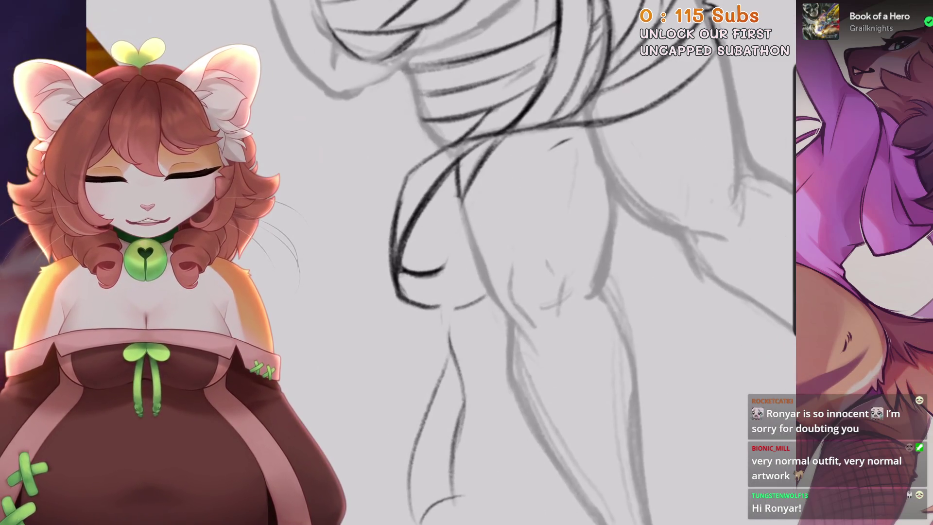
{"action": "scroll", "coordinate": [535, 433], "scroll_direction": "down", "scroll_amount": 1}
{"action": "key", "text": "ctrl+z"}
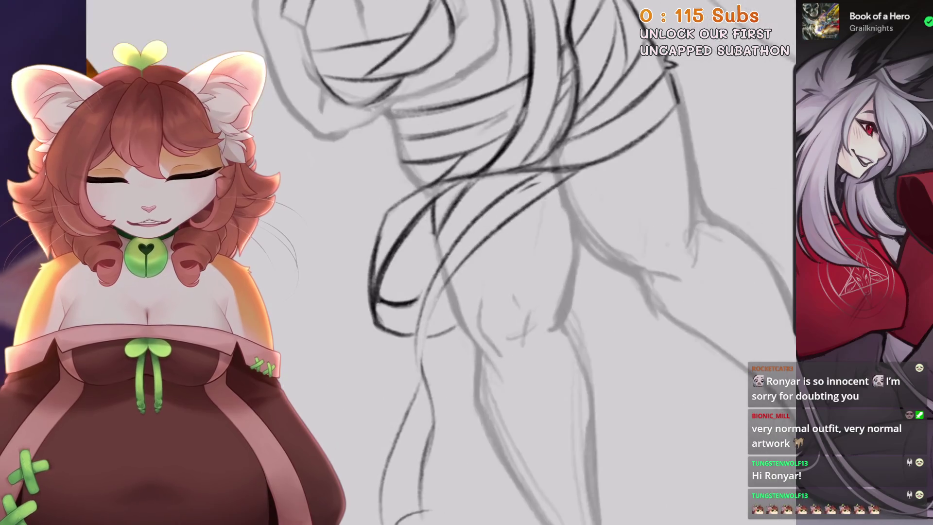
{"action": "key", "text": "ctrl+z"}
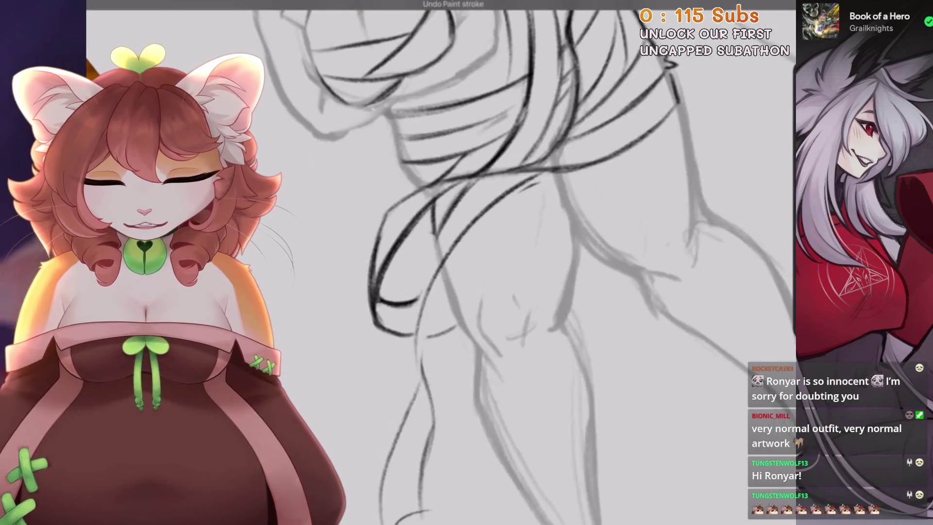
{"action": "left_click_drag", "start_coordinate": [540, 177], "coordinate": [452, 253]}
{"action": "left_click_drag", "start_coordinate": [501, 173], "coordinate": [435, 272]}
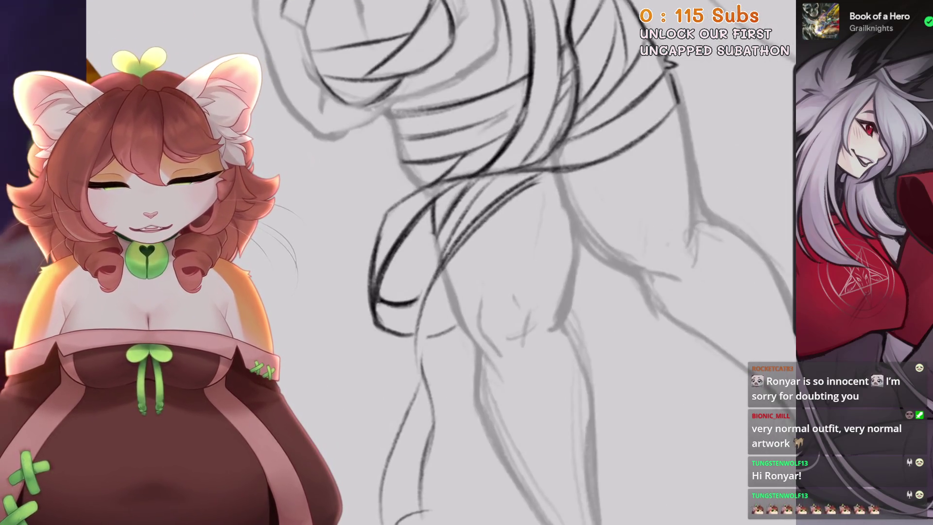
{"action": "key", "text": "ctrl+z"}
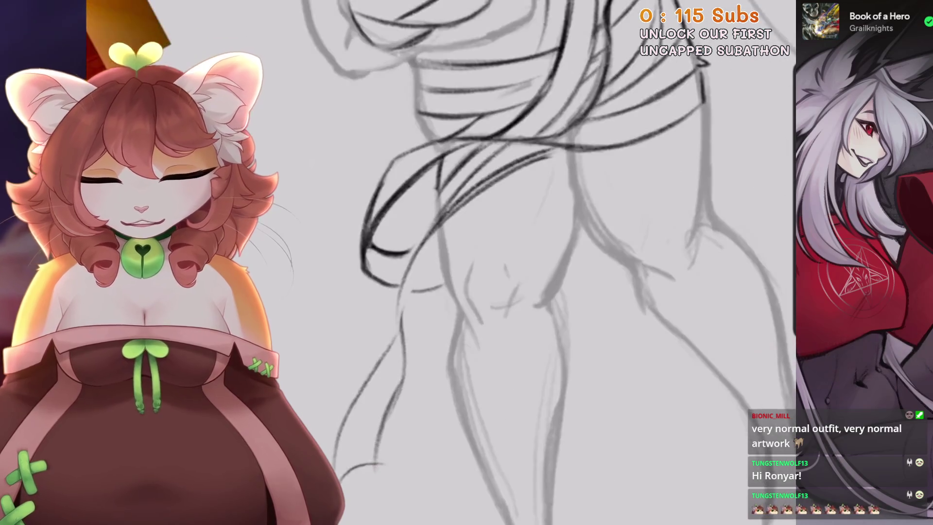
{"action": "left_click_drag", "start_coordinate": [443, 221], "coordinate": [429, 335]}
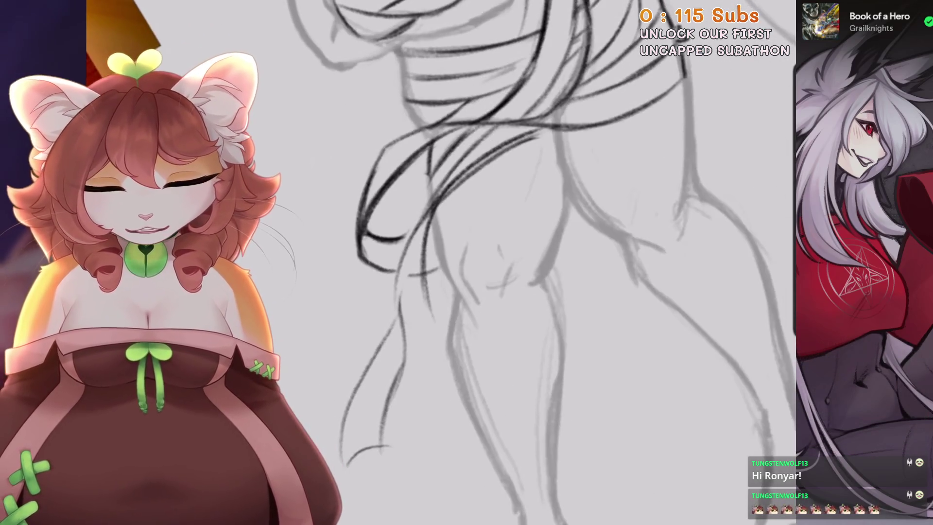
Ink a dark curve along the thigh, discarding the strokes that missed the sketch
{"action": "left_click_drag", "start_coordinate": [364, 377], "coordinate": [432, 324]}
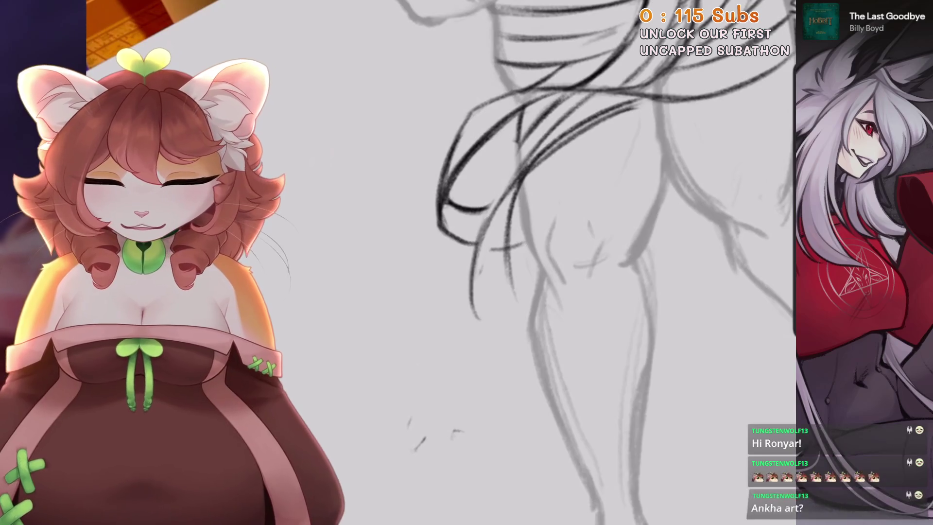
{"action": "scroll", "coordinate": [583, 262], "scroll_direction": "down", "scroll_amount": 3}
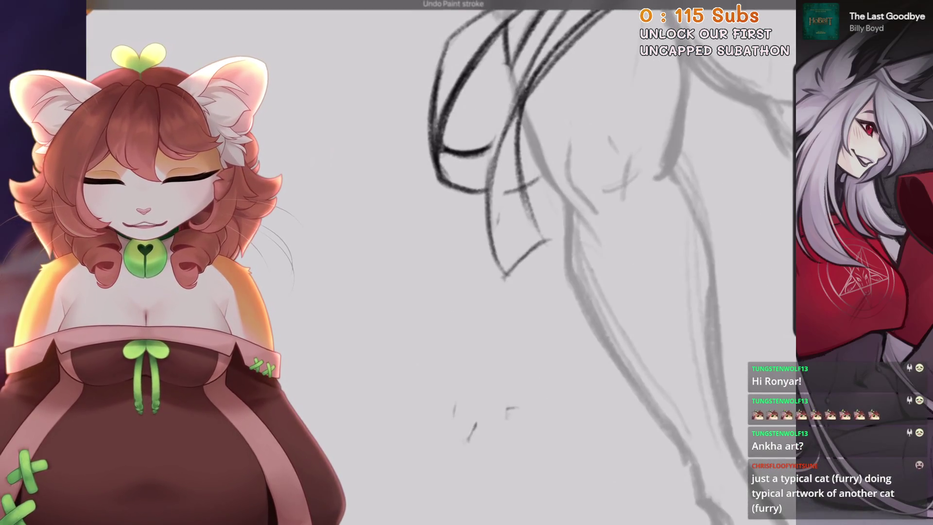
{"action": "left_click_drag", "start_coordinate": [508, 275], "coordinate": [420, 419]}
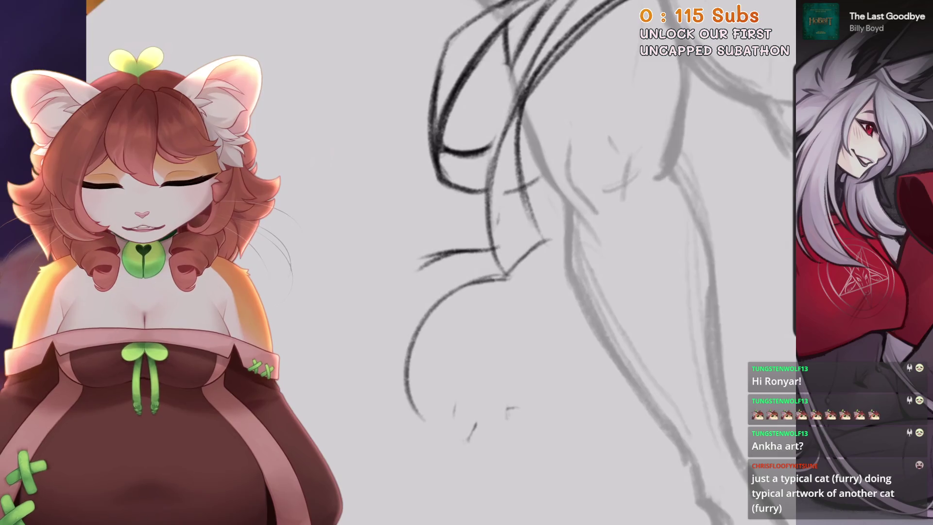
{"action": "key", "text": "ctrl+z"}
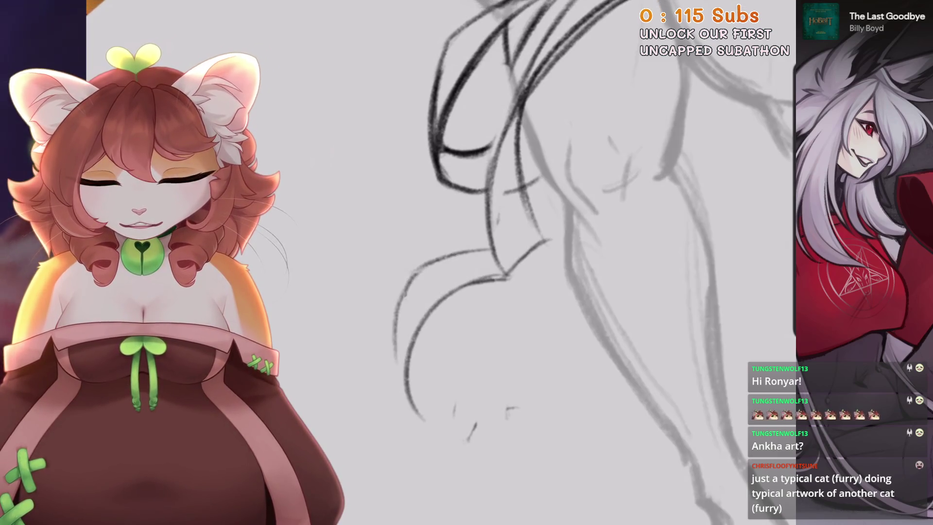
{"action": "left_click_drag", "start_coordinate": [428, 266], "coordinate": [411, 403]}
{"action": "scroll", "coordinate": [486, 263], "scroll_direction": "down", "scroll_amount": 5}
{"action": "scroll", "coordinate": [486, 263], "scroll_direction": "up", "scroll_amount": 5}
{"action": "key", "text": "ctrl+z"}
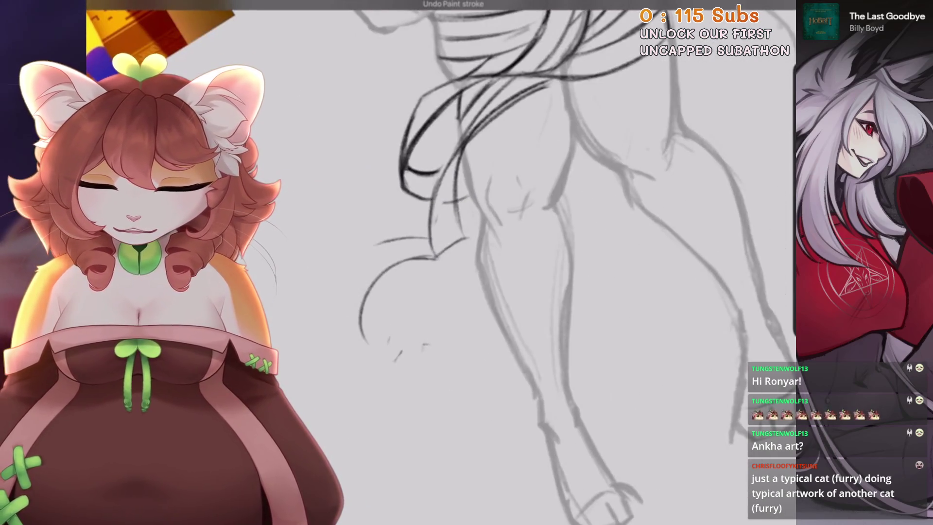
{"action": "left_click_drag", "start_coordinate": [438, 292], "coordinate": [506, 301]}
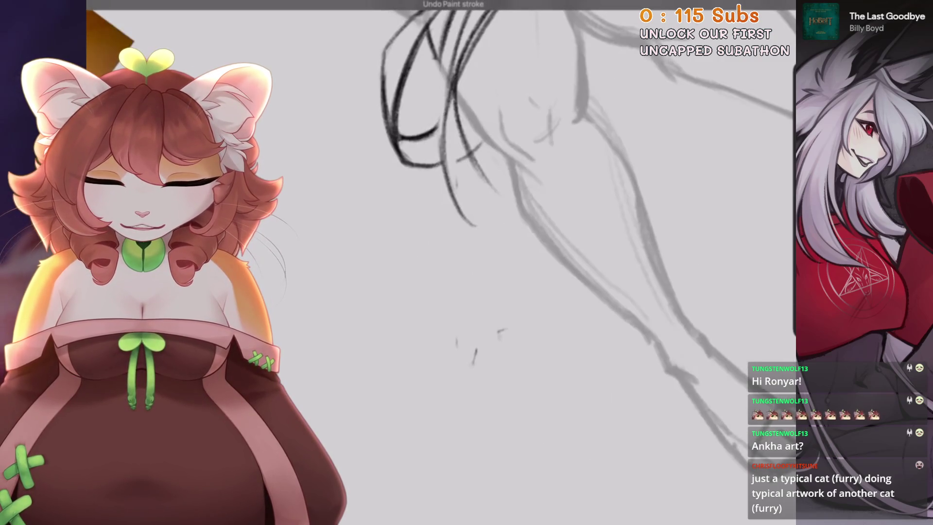
{"action": "left_click_drag", "start_coordinate": [494, 180], "coordinate": [474, 265]}
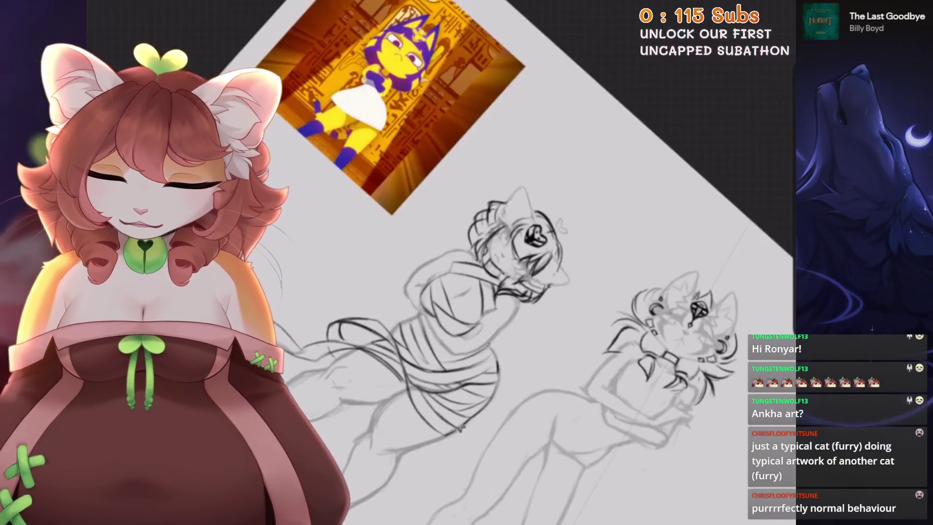
{"action": "key", "text": "ctrl+z"}
{"action": "key", "text": "ctrl+z"}
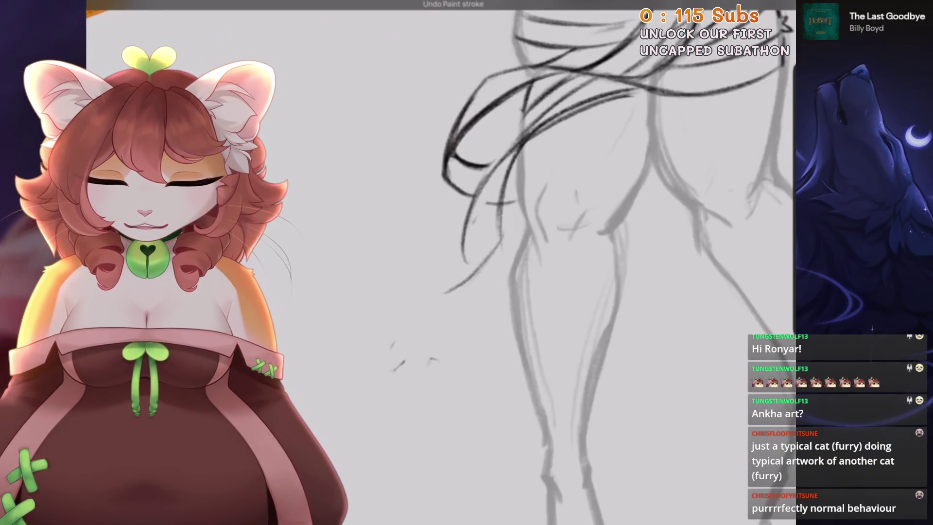
Add a thin ink line on the lower leg, then zoom out to see both cats
{"action": "scroll", "coordinate": [569, 262], "scroll_direction": "right", "scroll_amount": 3}
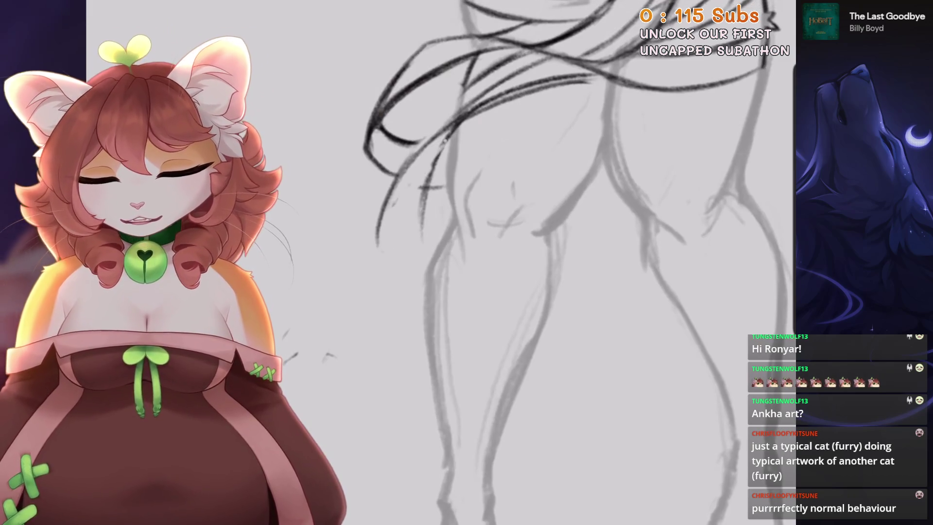
{"action": "scroll", "coordinate": [579, 263], "scroll_direction": "up", "scroll_amount": 2}
{"action": "key", "text": "ctrl+z"}
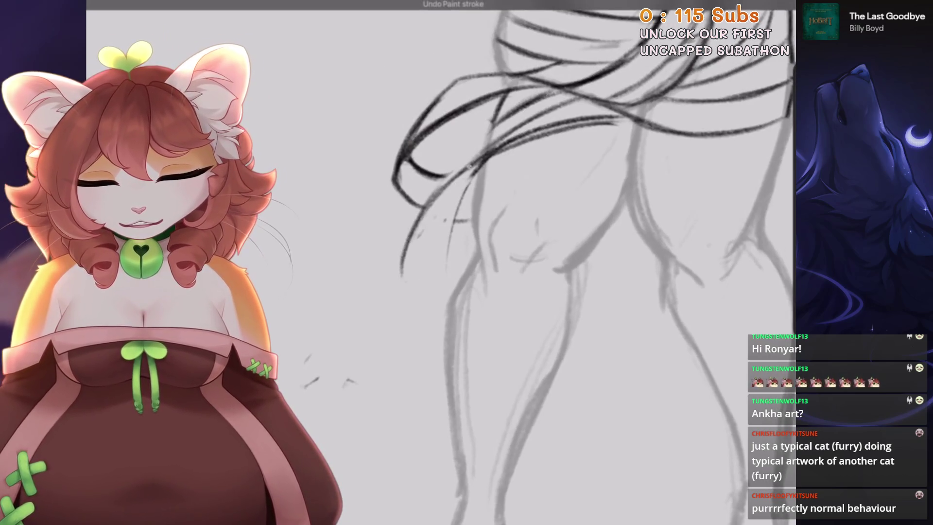
{"action": "scroll", "coordinate": [434, 297], "scroll_direction": "down", "scroll_amount": 5}
{"action": "scroll", "coordinate": [435, 297], "scroll_direction": "up", "scroll_amount": 5}
{"action": "scroll", "coordinate": [493, 262], "scroll_direction": "down", "scroll_amount": 3}
{"action": "left_click_drag", "start_coordinate": [459, 314], "coordinate": [456, 383]}
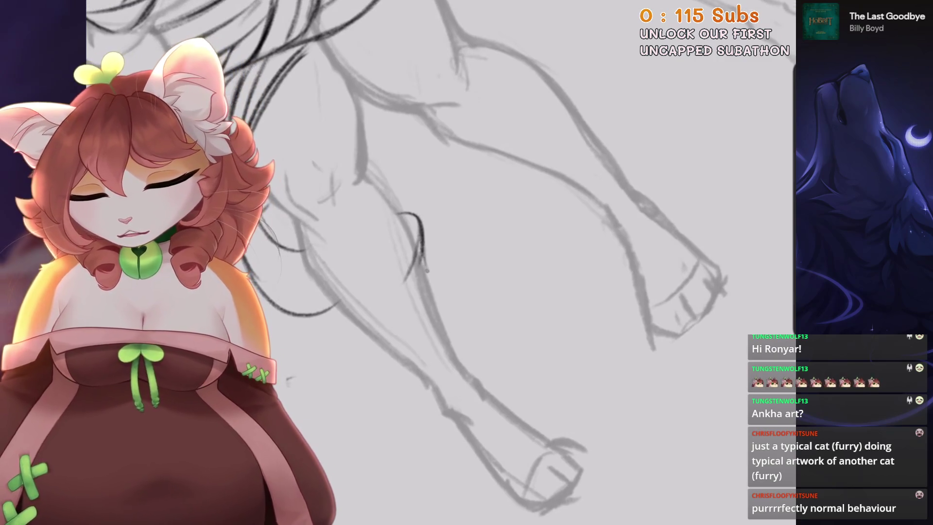
{"action": "key", "text": "ctrl+plus"}
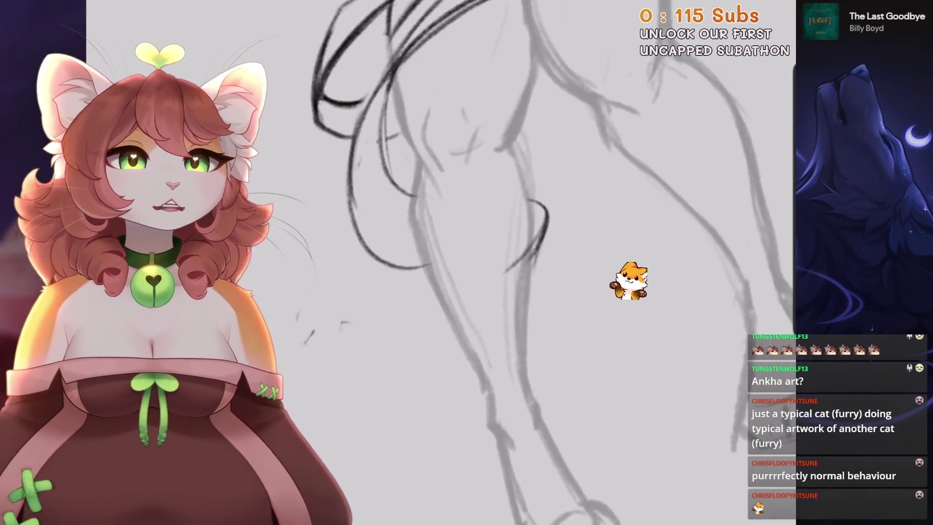
{"action": "key", "text": "ctrl+0"}
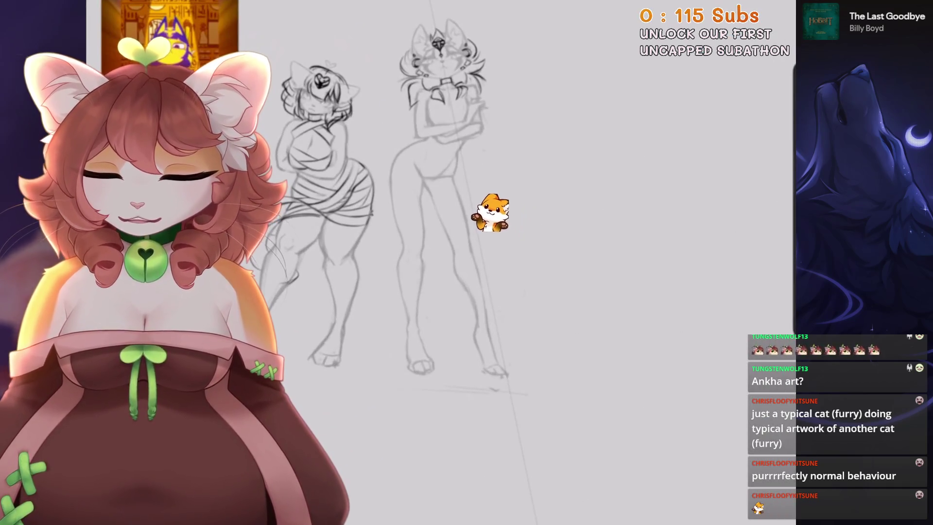
{"action": "key", "text": "ctrl+plus"}
{"action": "key", "text": "ctrl+plus"}
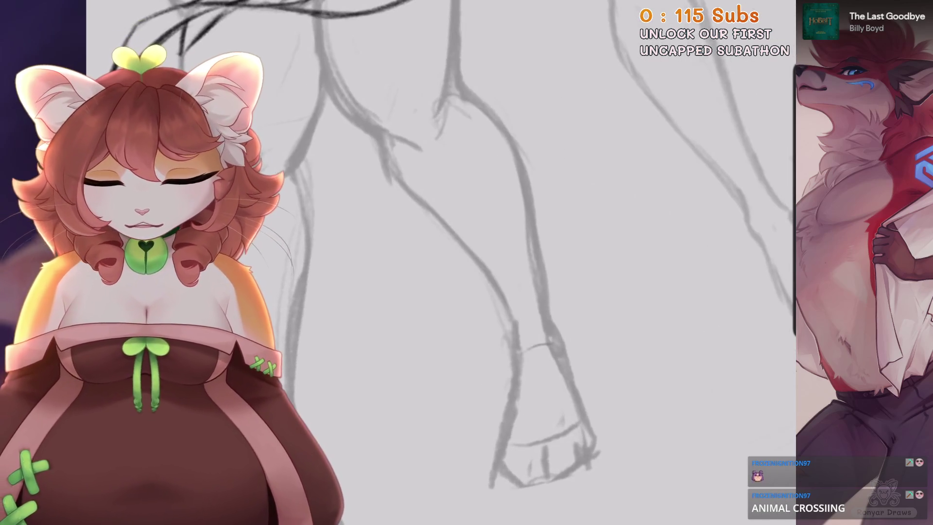
Ink the wrist, the arm's upper edge and the elbow, redrawing the elbow line longer
{"action": "left_click_drag", "start_coordinate": [519, 355], "coordinate": [558, 346]}
{"action": "left_click_drag", "start_coordinate": [461, 235], "coordinate": [503, 175]}
{"action": "key", "text": "ctrl+z"}
{"action": "left_click_drag", "start_coordinate": [431, 239], "coordinate": [501, 148]}
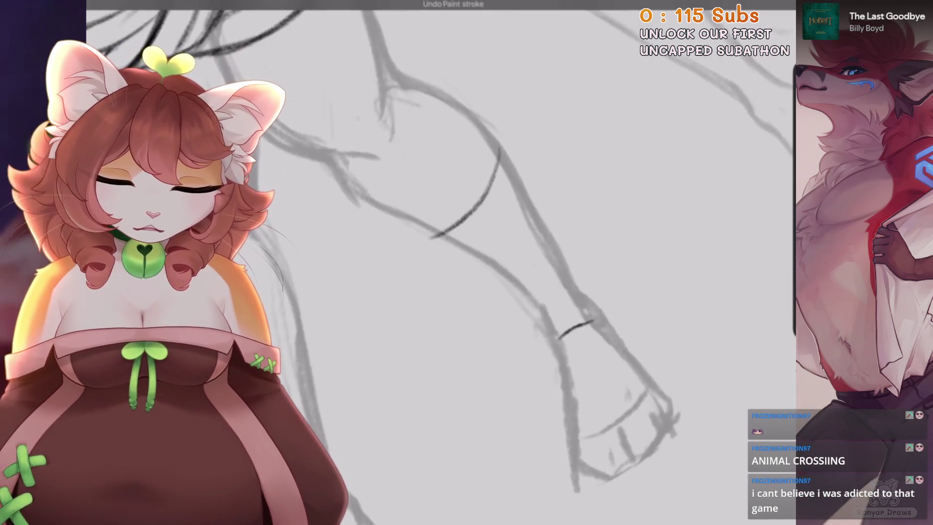
{"action": "left_click_drag", "start_coordinate": [550, 183], "coordinate": [409, 311]}
{"action": "mouse_move", "coordinate": [540, 193]}
{"action": "left_mouse_down"}
{"action": "mouse_move", "coordinate": [510, 213]}
{"action": "mouse_move", "coordinate": [560, 292]}
{"action": "left_mouse_up"}
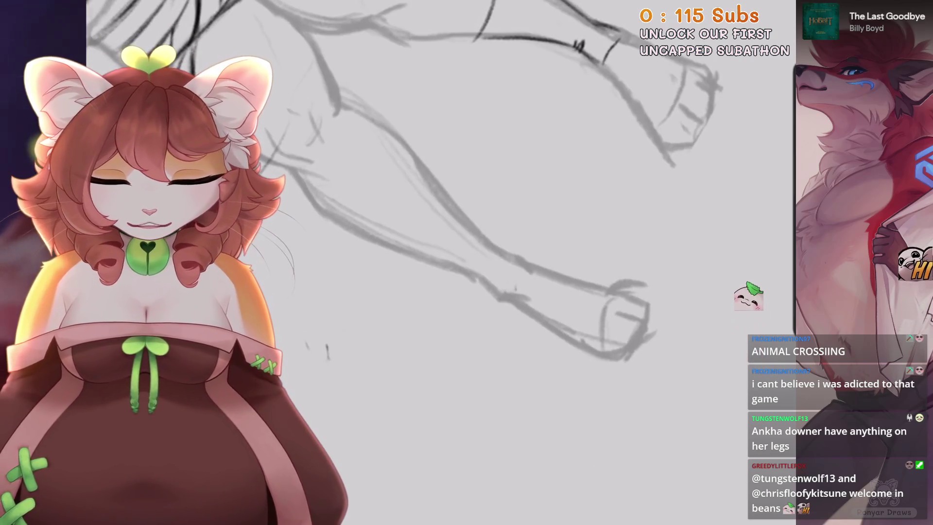
Rotate the canvas back upright onto the legs, discarding a stray stroke
{"action": "mouse_move", "coordinate": [467, 146]}
{"action": "left_mouse_down"}
{"action": "mouse_move", "coordinate": [467, 292]}
{"action": "mouse_move", "coordinate": [559, 195]}
{"action": "left_mouse_up"}
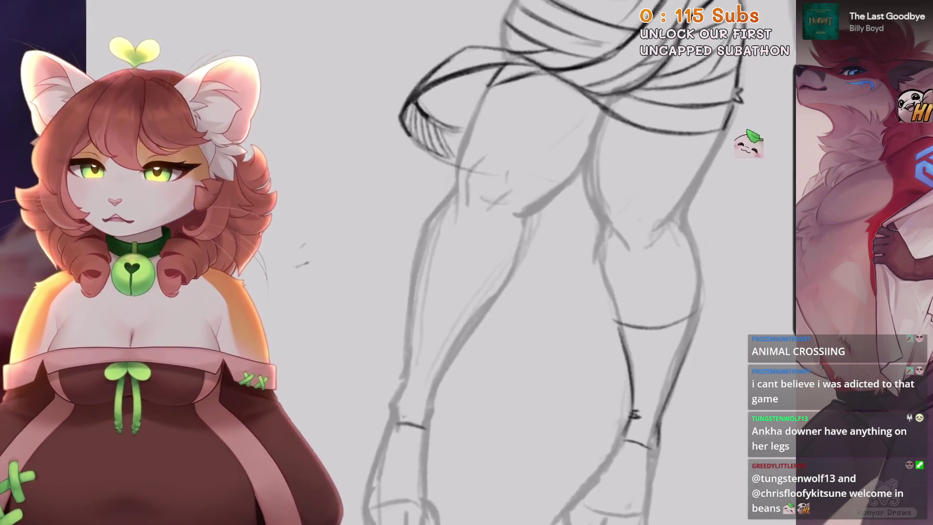
{"action": "key", "text": "ctrl+z"}
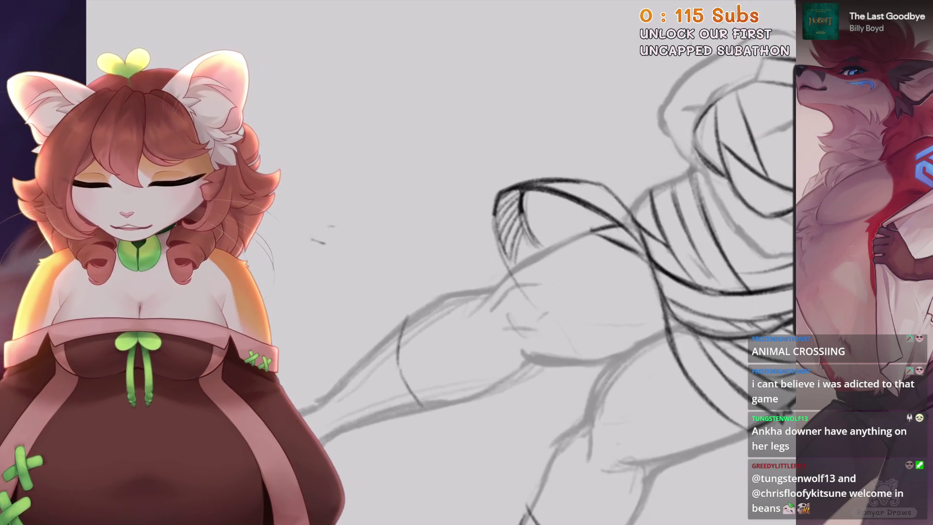
{"action": "left_click_drag", "start_coordinate": [486, 243], "coordinate": [534, 316]}
{"action": "left_click_drag", "start_coordinate": [486, 194], "coordinate": [486, 316]}
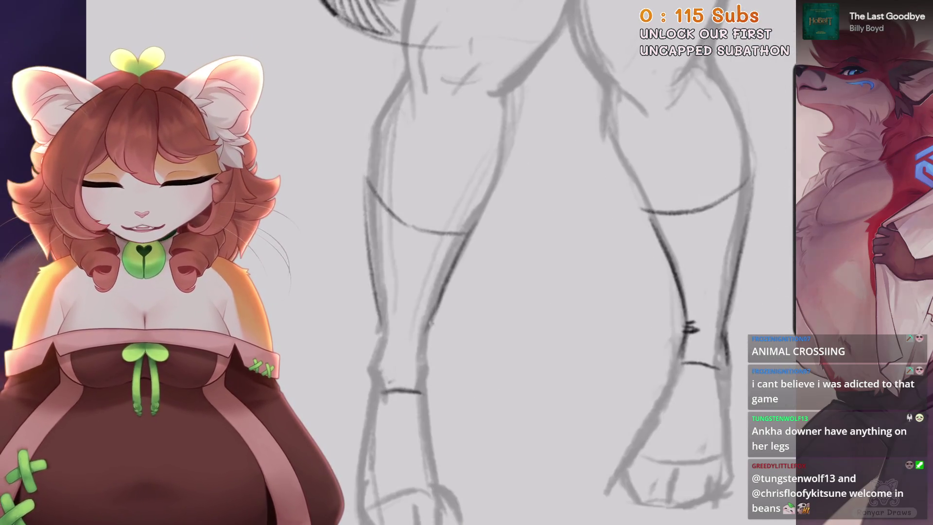
{"action": "scroll", "coordinate": [467, 263], "scroll_direction": "up", "scroll_amount": 2}
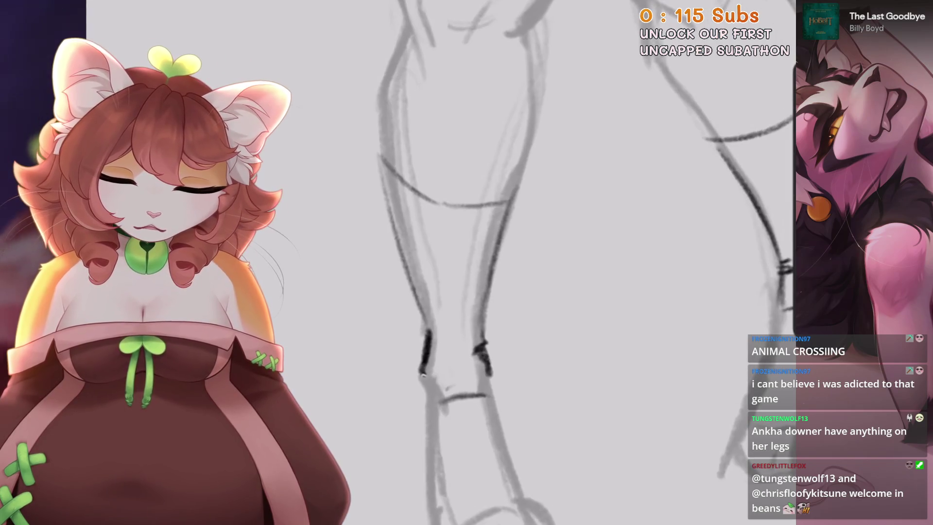
{"action": "scroll", "coordinate": [467, 262], "scroll_direction": "down", "scroll_amount": 3}
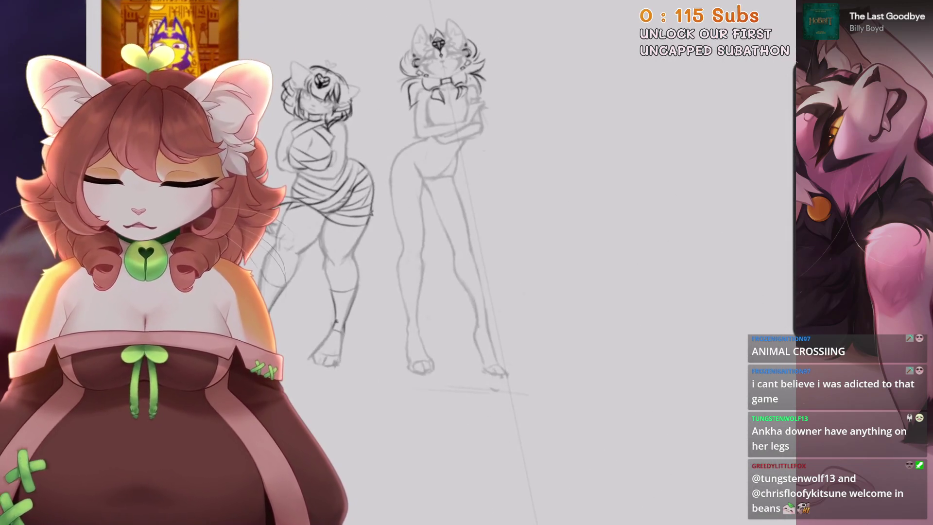
{"action": "scroll", "coordinate": [325, 170], "scroll_direction": "up", "scroll_amount": 5}
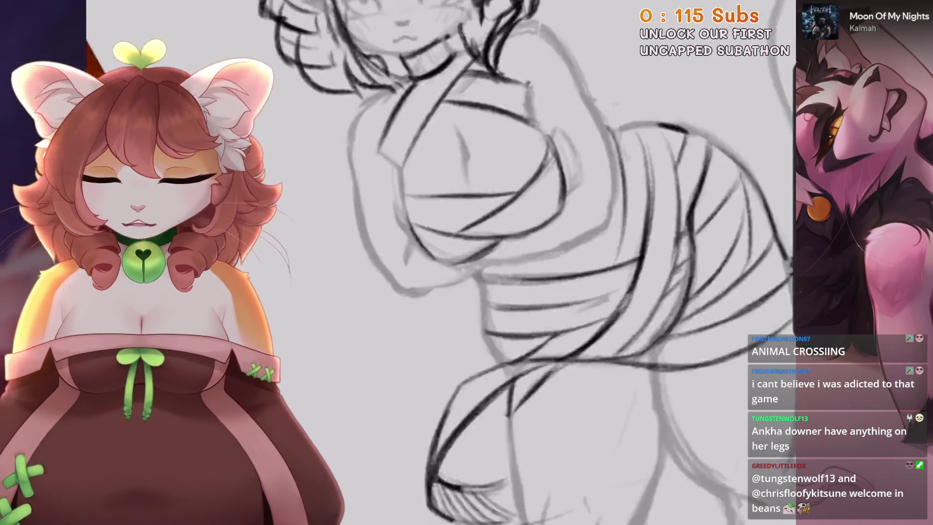
{"action": "key", "text": "ctrl+z"}
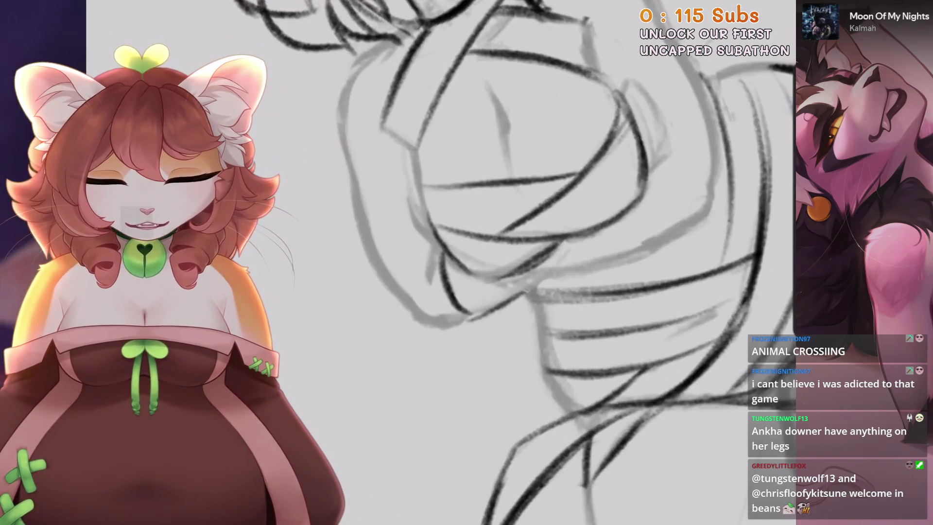
{"action": "scroll", "coordinate": [442, 257], "scroll_direction": "down", "scroll_amount": 3}
{"action": "scroll", "coordinate": [438, 292], "scroll_direction": "up", "scroll_amount": 3}
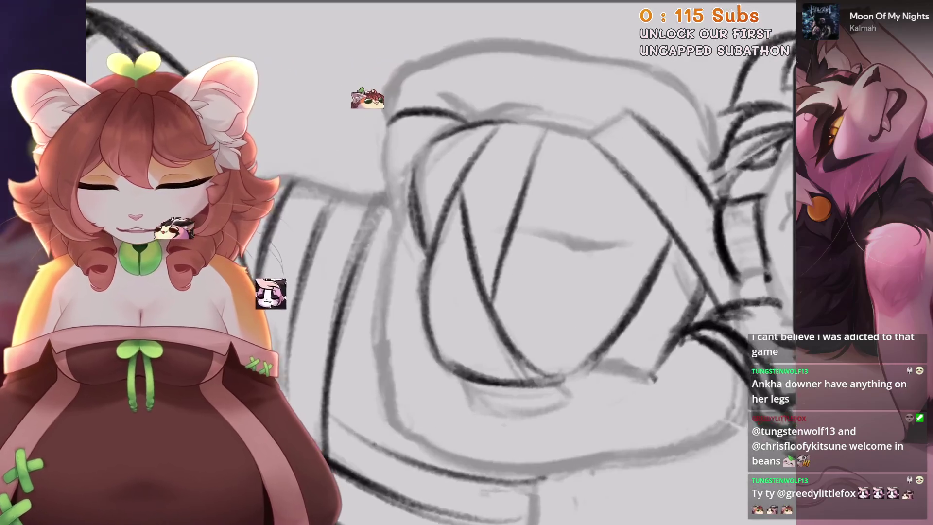
{"action": "scroll", "coordinate": [438, 291], "scroll_direction": "up", "scroll_amount": 2}
{"action": "scroll", "coordinate": [523, 263], "scroll_direction": "up", "scroll_amount": 2}
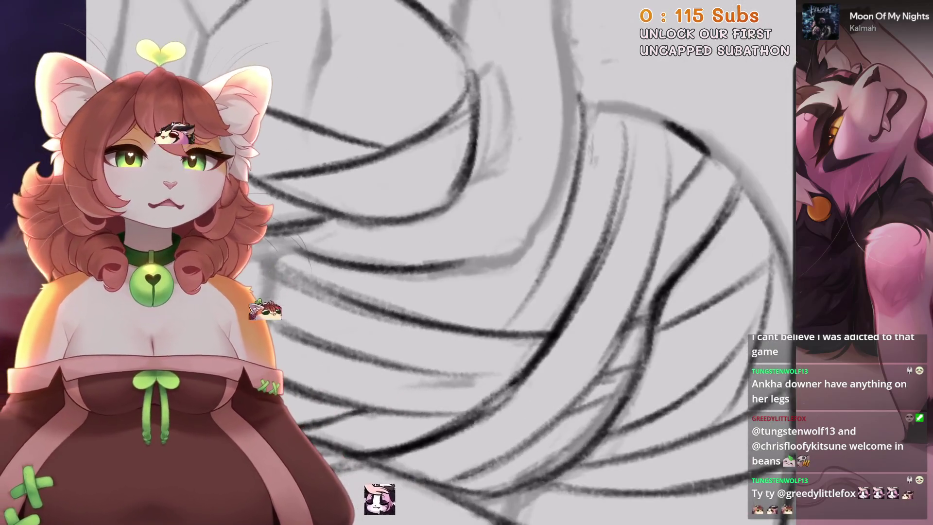
{"action": "scroll", "coordinate": [523, 262], "scroll_direction": "up", "scroll_amount": 2}
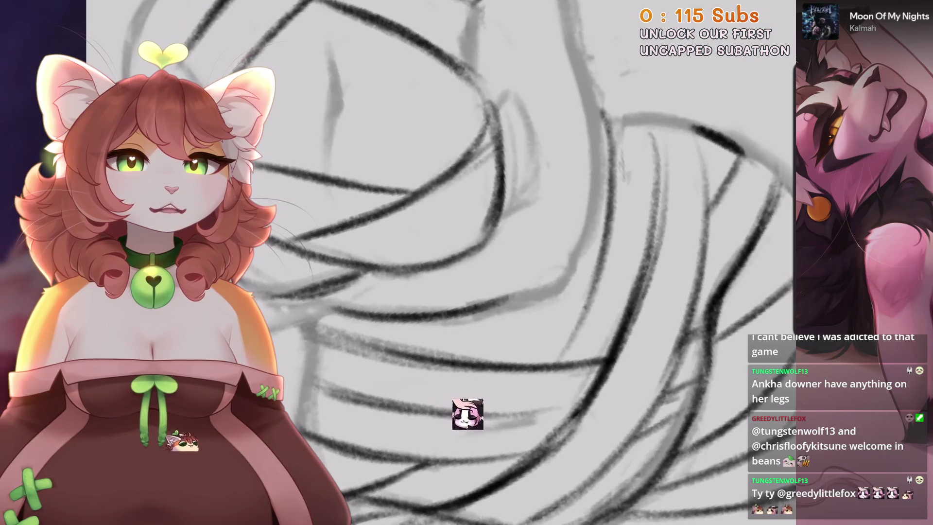
{"action": "scroll", "coordinate": [524, 262], "scroll_direction": "down", "scroll_amount": 1}
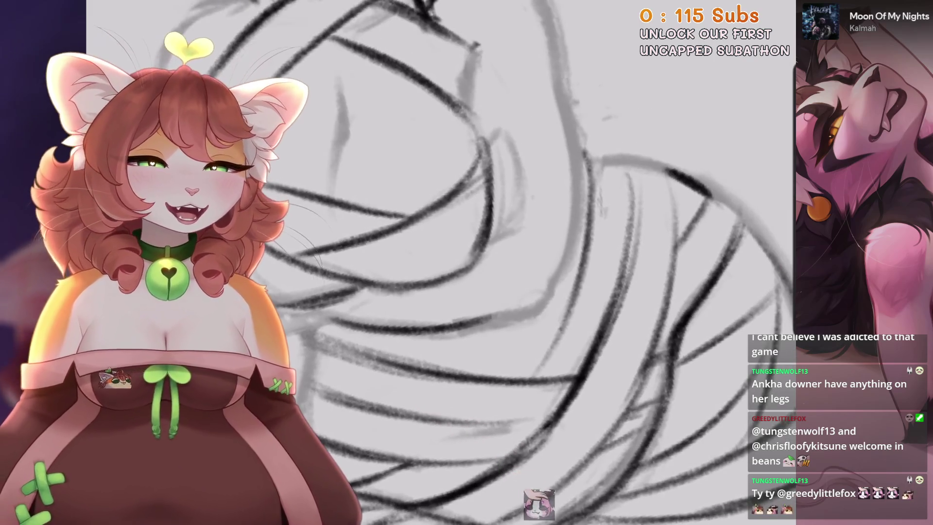
{"action": "scroll", "coordinate": [479, 280], "scroll_direction": "up", "scroll_amount": 1}
{"action": "key", "text": "ctrl+z"}
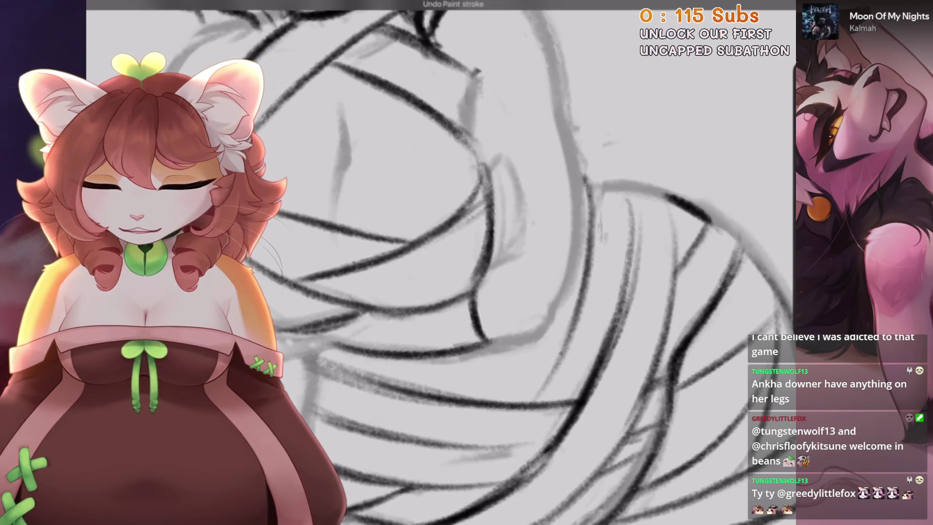
{"action": "scroll", "coordinate": [494, 339], "scroll_direction": "up", "scroll_amount": 1}
{"action": "scroll", "coordinate": [471, 331], "scroll_direction": "down", "scroll_amount": 3}
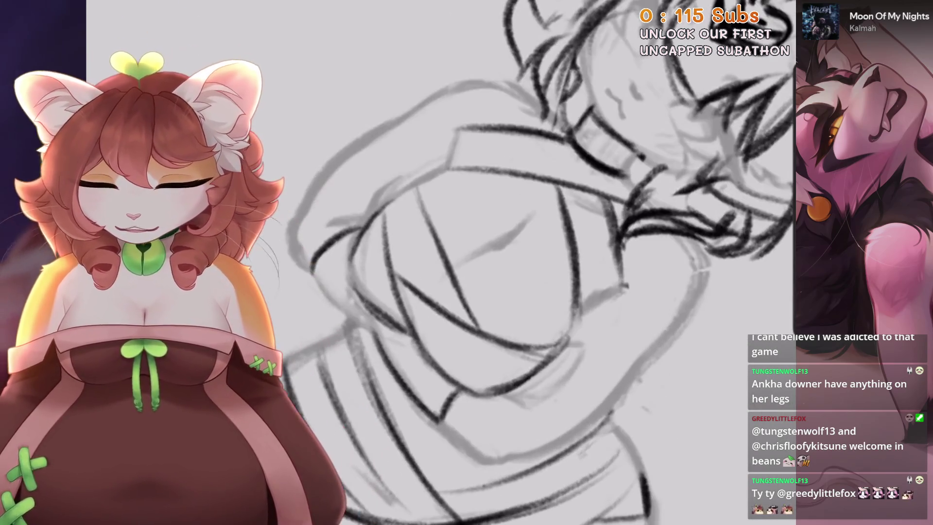
{"action": "scroll", "coordinate": [471, 331], "scroll_direction": "down", "scroll_amount": 1}
{"action": "scroll", "coordinate": [472, 330], "scroll_direction": "down", "scroll_amount": 1}
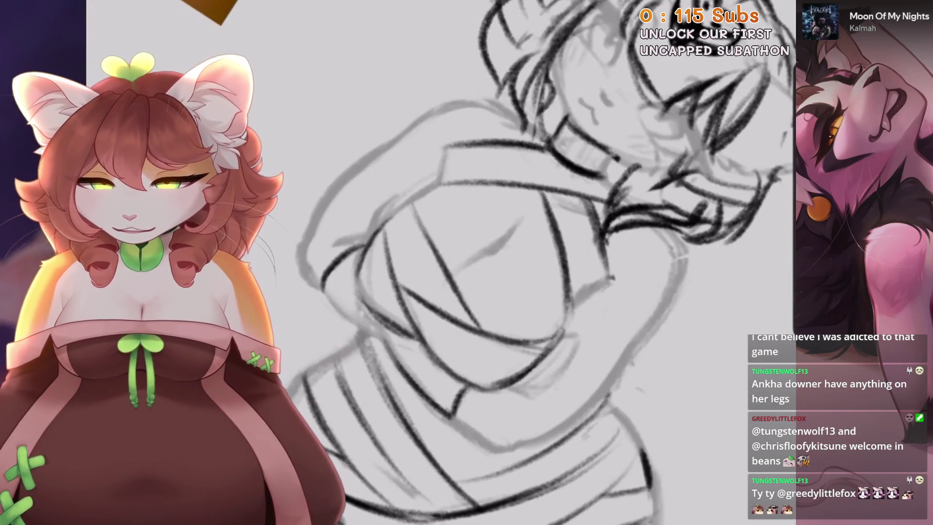
{"action": "scroll", "coordinate": [429, 297], "scroll_direction": "up", "scroll_amount": 3}
{"action": "key", "text": "ctrl+z"}
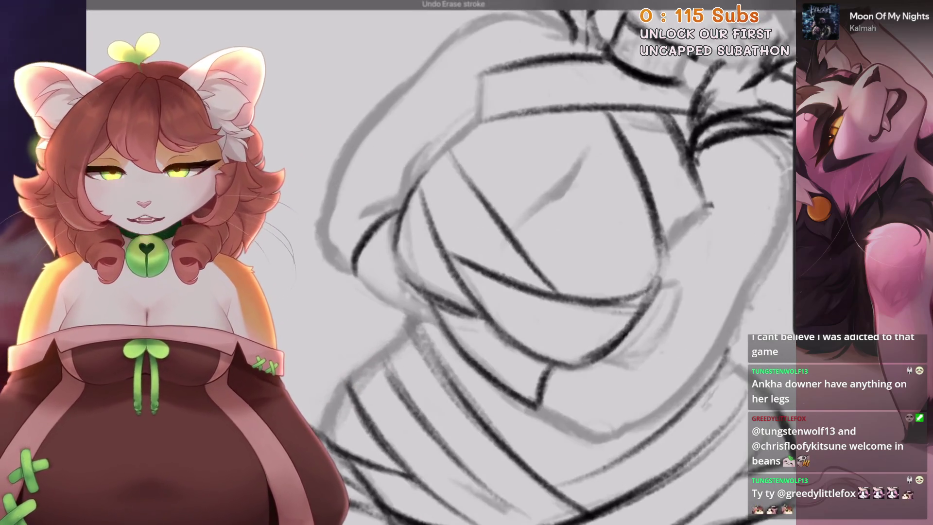
{"action": "scroll", "coordinate": [467, 356], "scroll_direction": "down", "scroll_amount": 3}
{"action": "scroll", "coordinate": [467, 357], "scroll_direction": "up", "scroll_amount": 3}
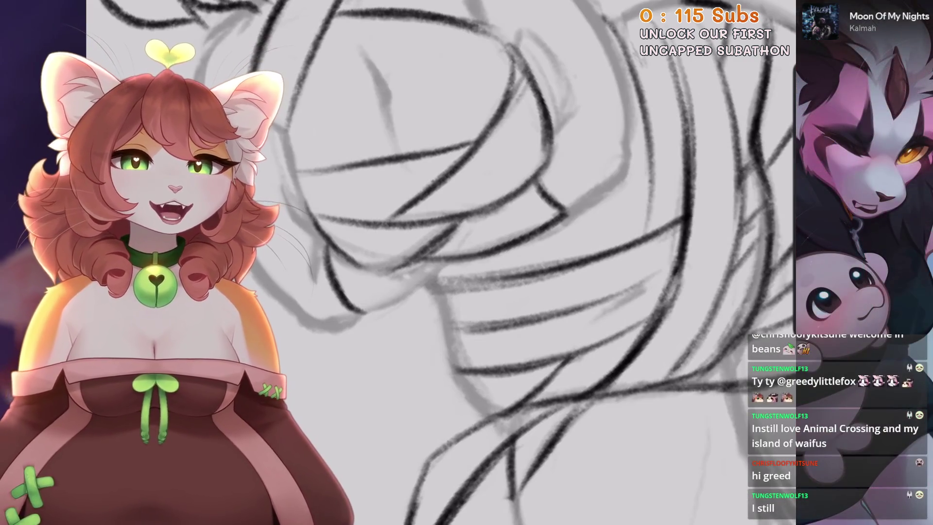
{"action": "scroll", "coordinate": [486, 413], "scroll_direction": "down", "scroll_amount": 1}
{"action": "scroll", "coordinate": [437, 262], "scroll_direction": "up", "scroll_amount": 2}
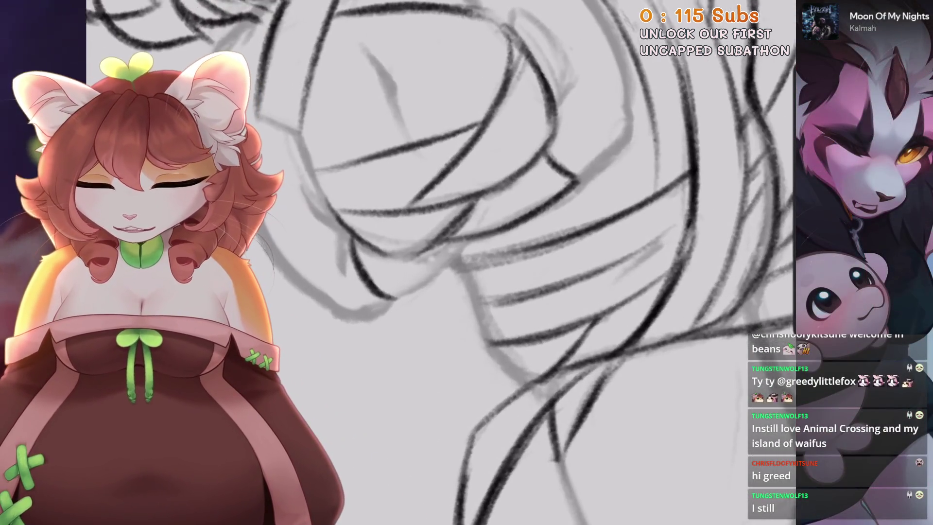
{"action": "scroll", "coordinate": [437, 263], "scroll_direction": "up", "scroll_amount": 2}
{"action": "scroll", "coordinate": [438, 263], "scroll_direction": "down", "scroll_amount": 2}
{"action": "scroll", "coordinate": [437, 263], "scroll_direction": "down", "scroll_amount": 4}
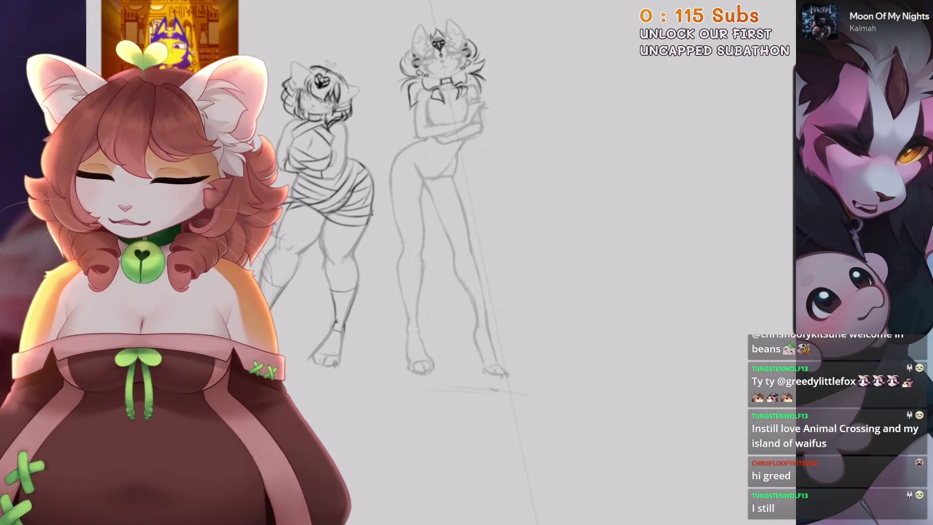
{"action": "scroll", "coordinate": [438, 263], "scroll_direction": "up", "scroll_amount": 2}
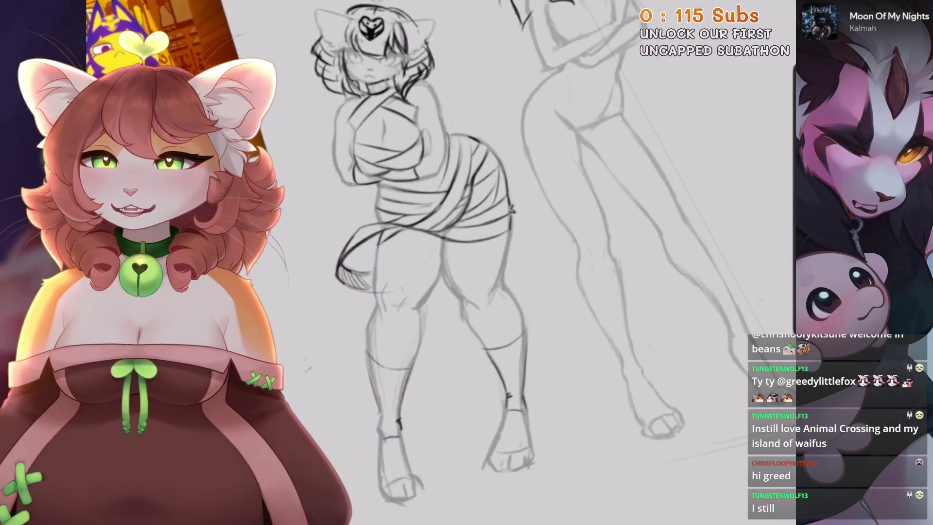
{"action": "scroll", "coordinate": [437, 262], "scroll_direction": "up", "scroll_amount": 2}
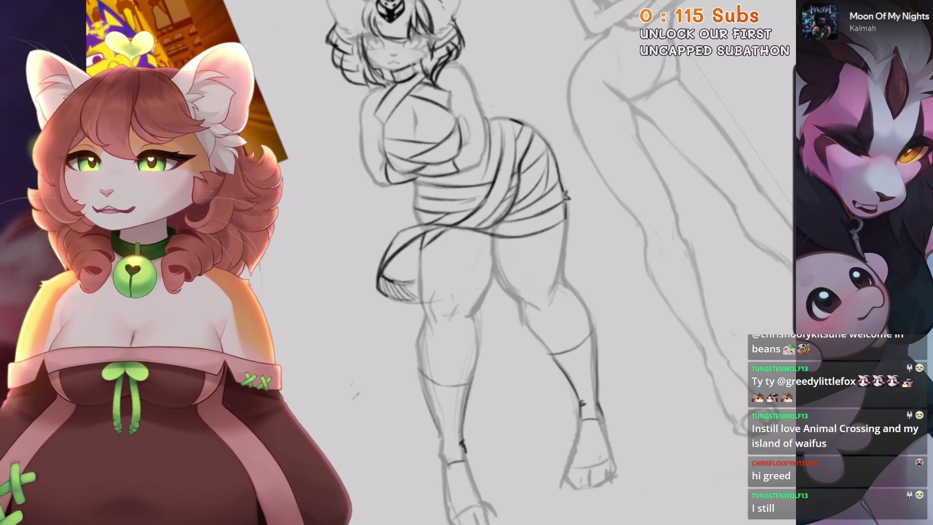
{"action": "scroll", "coordinate": [438, 263], "scroll_direction": "down", "scroll_amount": 1}
{"action": "scroll", "coordinate": [389, 234], "scroll_direction": "down", "scroll_amount": 3}
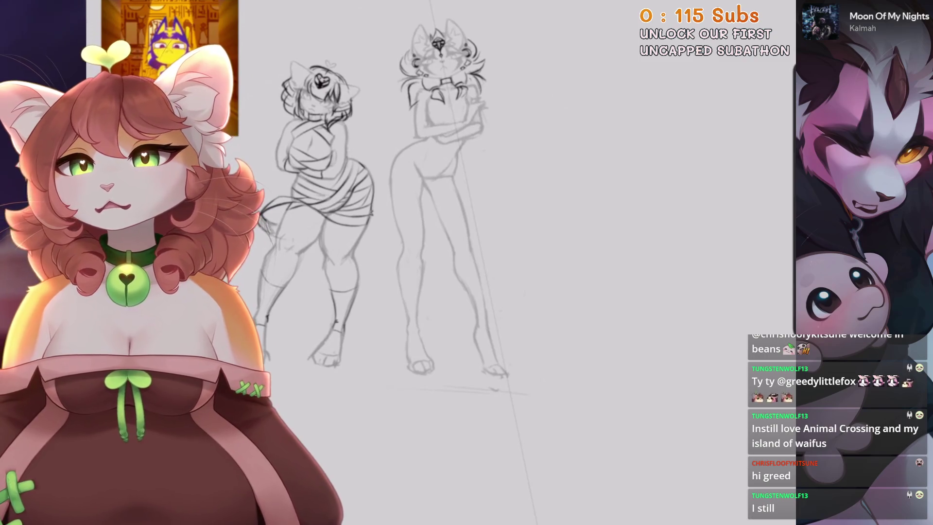
Undo stray strokes and sketch the tail's first curve beside the leg
{"action": "scroll", "coordinate": [486, 243], "scroll_direction": "up", "scroll_amount": 5}
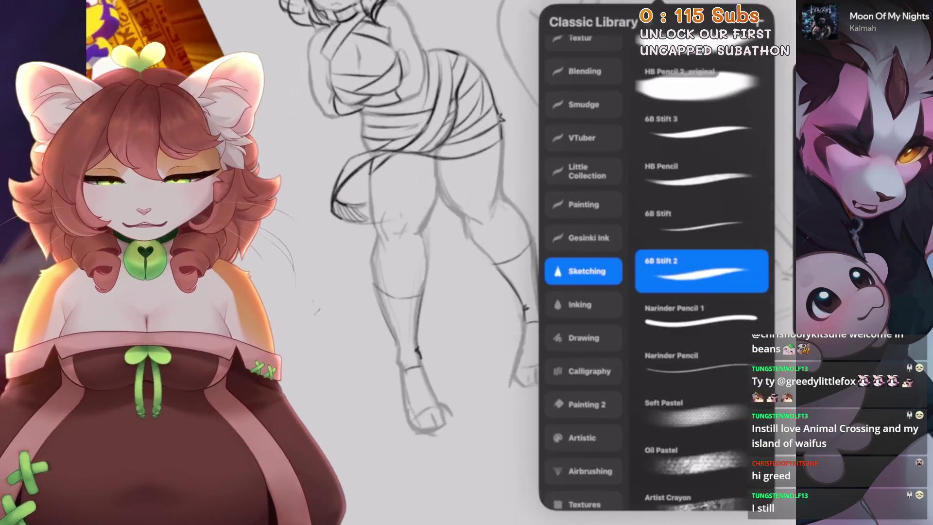
{"action": "key", "text": "ctrl+z"}
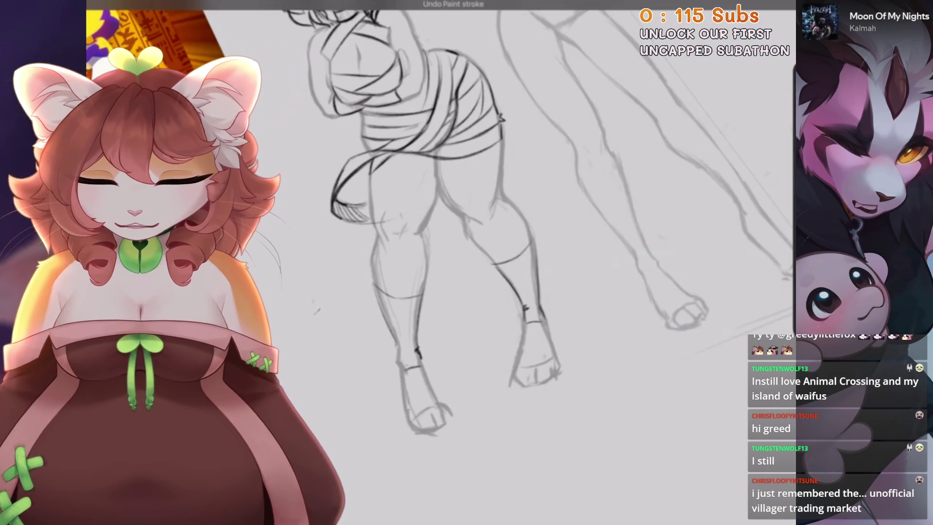
{"action": "key", "text": "ctrl+z"}
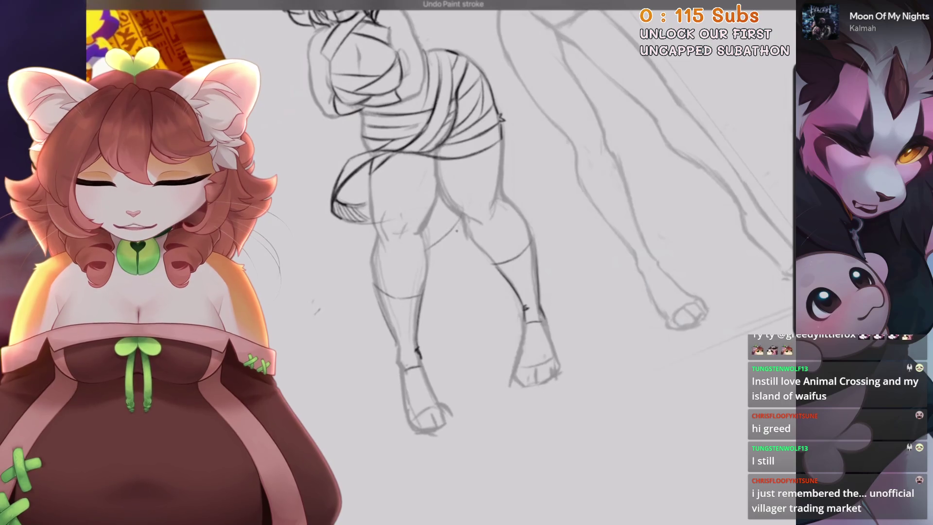
{"action": "left_click_drag", "start_coordinate": [330, 266], "coordinate": [462, 225]}
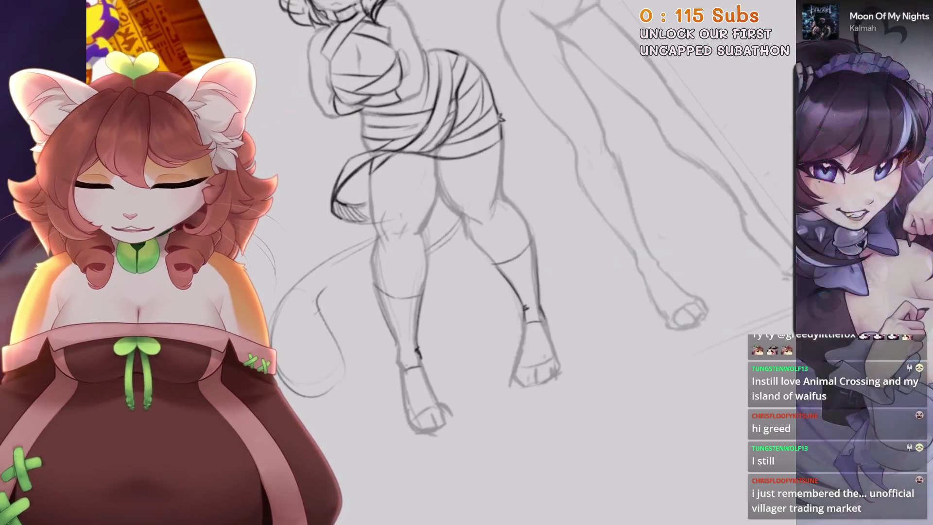
{"action": "key", "text": "ctrl+z"}
{"action": "mouse_move", "coordinate": [336, 316]}
{"action": "left_mouse_down"}
{"action": "mouse_move", "coordinate": [379, 279]}
{"action": "mouse_move", "coordinate": [335, 347]}
{"action": "left_mouse_up"}
Extend the tail toward the lower left, redrawing misplaced sections, with the canvas back upright
{"action": "left_click_drag", "start_coordinate": [306, 403], "coordinate": [353, 383]}
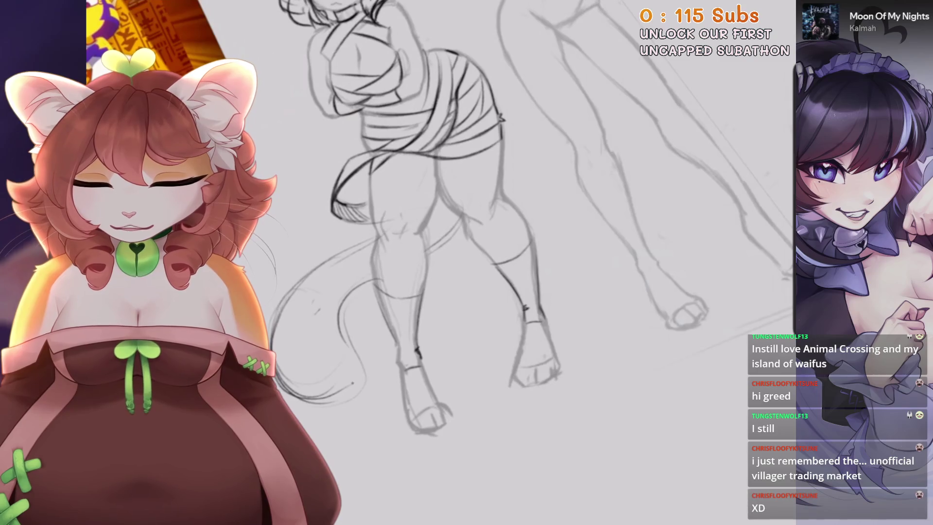
{"action": "key", "text": "ctrl+z"}
{"action": "left_click_drag", "start_coordinate": [366, 318], "coordinate": [336, 337]}
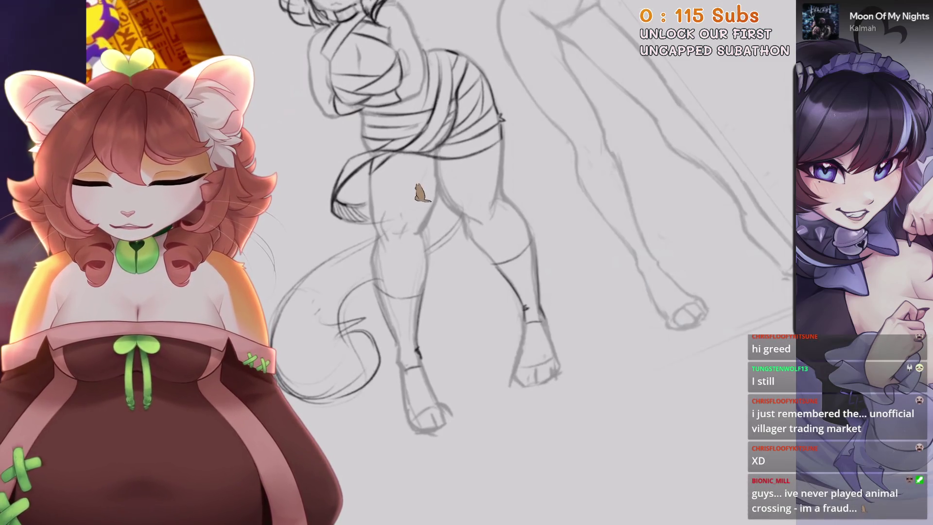
{"action": "key", "text": "ctrl+0"}
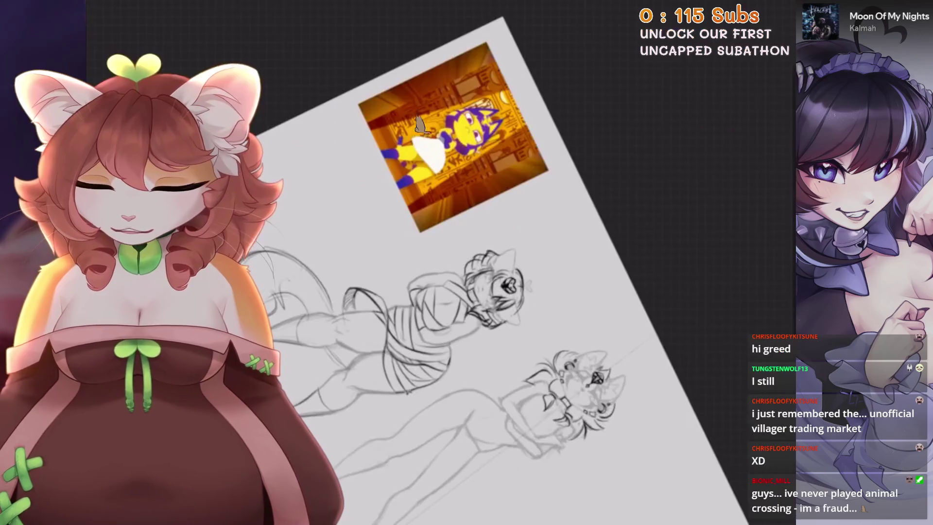
{"action": "left_click_drag", "start_coordinate": [422, 146], "coordinate": [421, 97]}
{"action": "key", "text": "ctrl+z"}
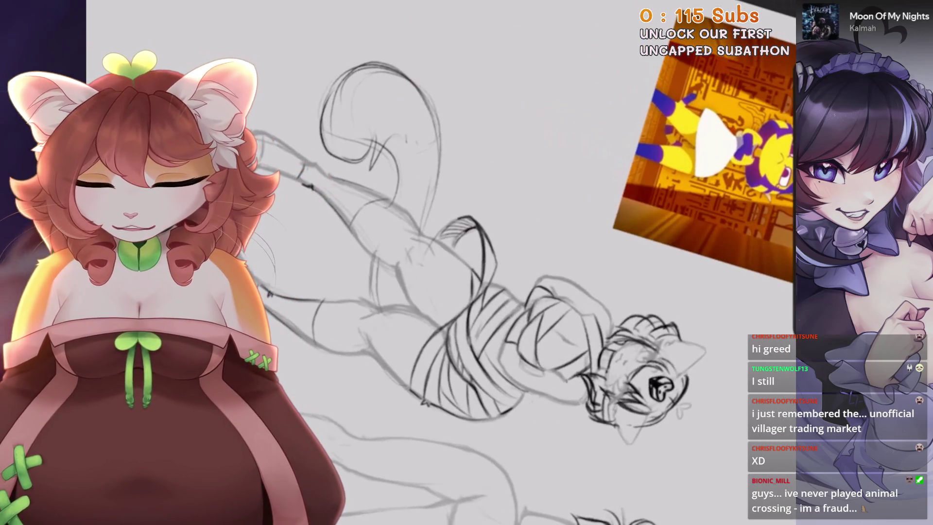
{"action": "left_click_drag", "start_coordinate": [421, 27], "coordinate": [437, 98]}
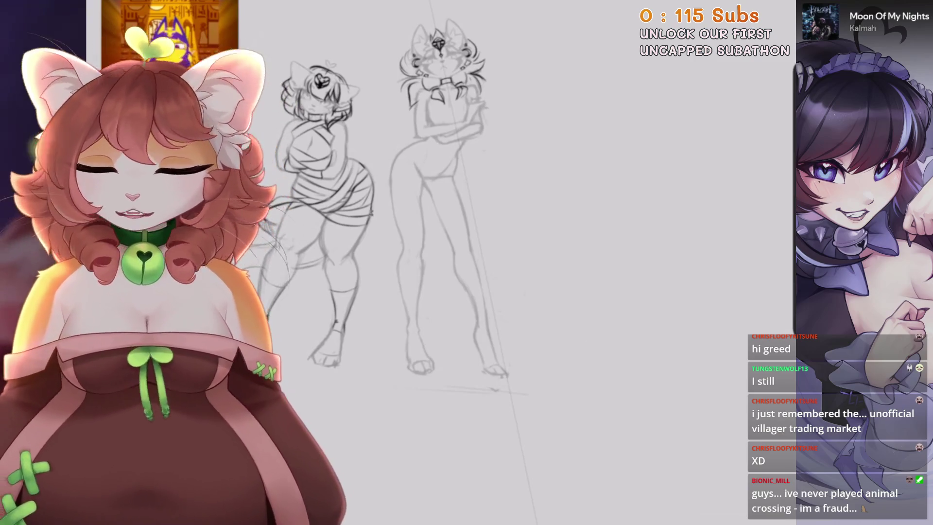
Zoom and tilt the canvas in on the bandaged cat's knee and ankle wraps
{"action": "scroll", "coordinate": [486, 243], "scroll_direction": "up", "scroll_amount": 5}
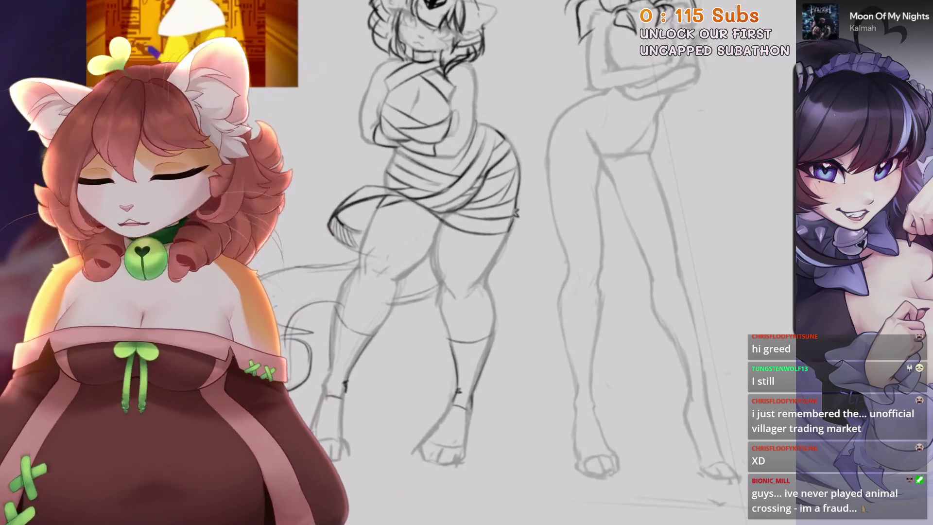
{"action": "scroll", "coordinate": [486, 244], "scroll_direction": "up", "scroll_amount": 3}
{"action": "scroll", "coordinate": [486, 243], "scroll_direction": "down", "scroll_amount": 3}
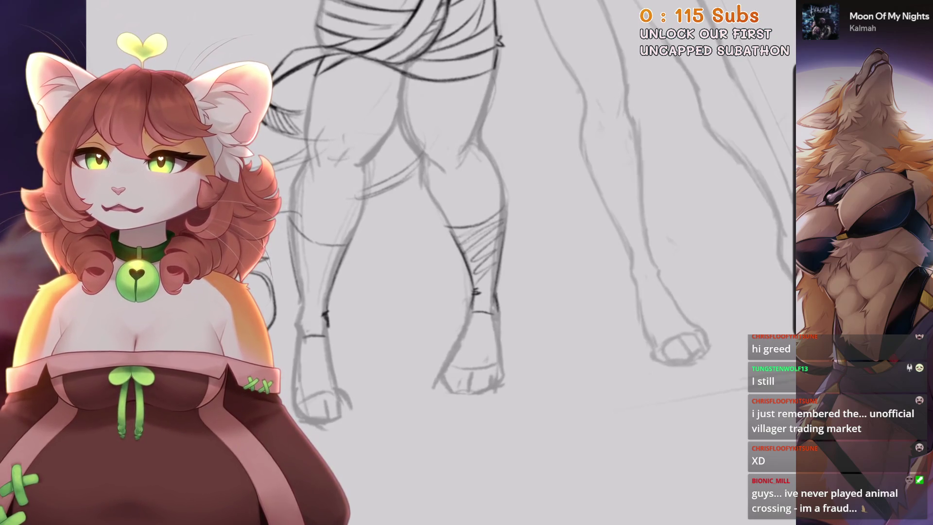
{"action": "scroll", "coordinate": [467, 263], "scroll_direction": "up", "scroll_amount": 3}
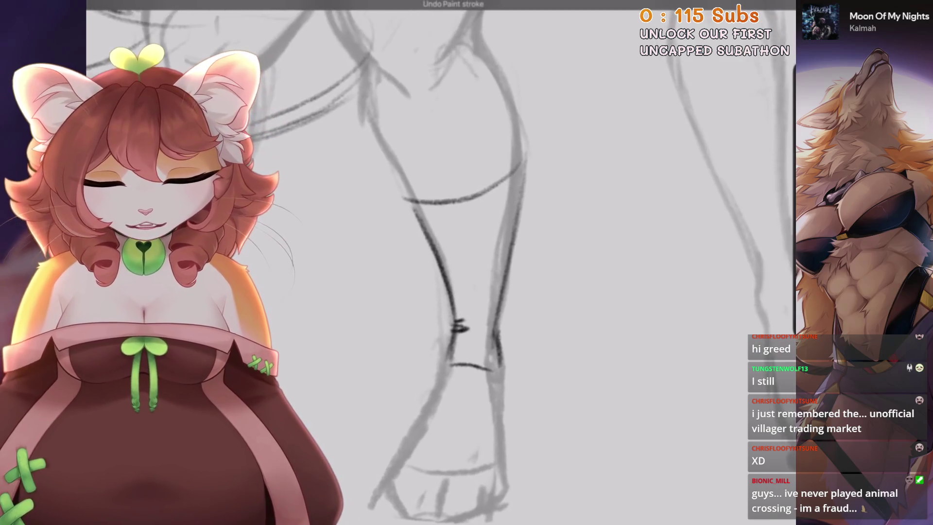
{"action": "scroll", "coordinate": [466, 262], "scroll_direction": "up", "scroll_amount": 3}
{"action": "scroll", "coordinate": [360, 389], "scroll_direction": "up", "scroll_amount": 1}
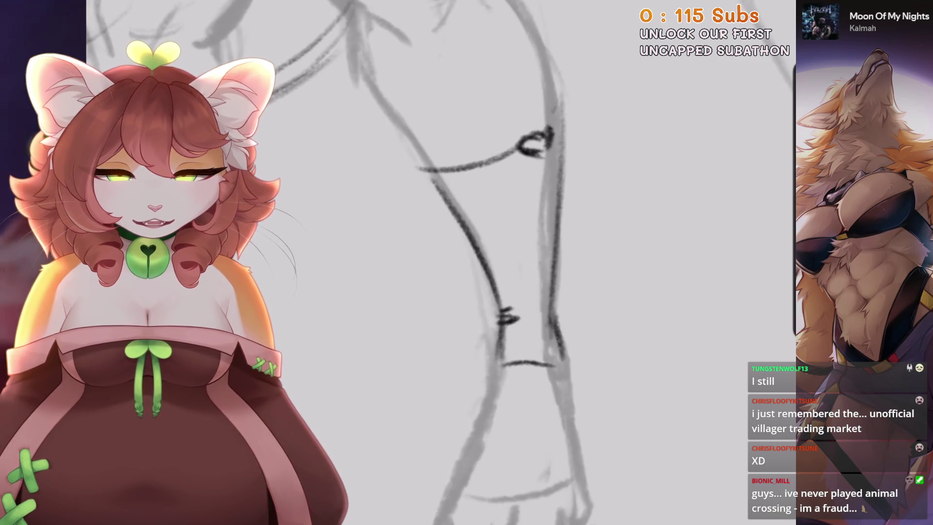
{"action": "scroll", "coordinate": [467, 262], "scroll_direction": "down", "scroll_amount": 2}
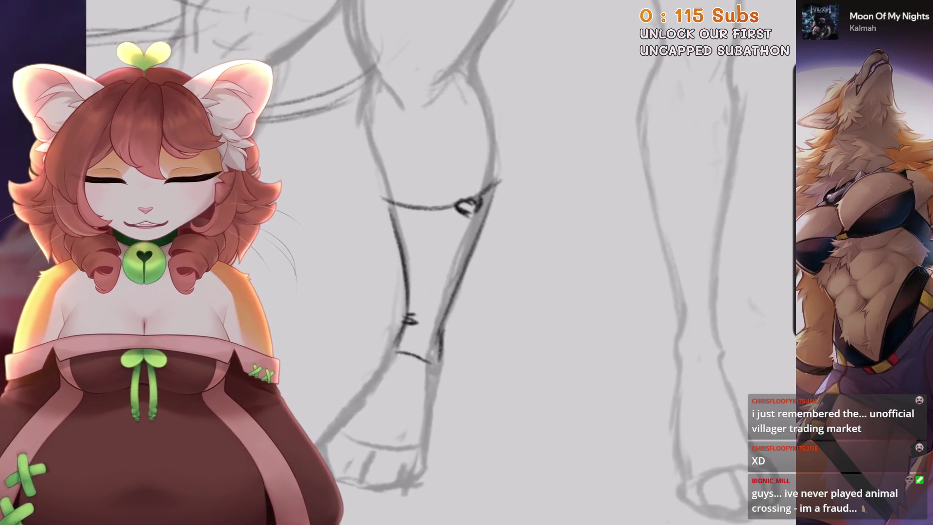
{"action": "scroll", "coordinate": [507, 210], "scroll_direction": "up", "scroll_amount": 1}
{"action": "scroll", "coordinate": [507, 210], "scroll_direction": "up", "scroll_amount": 1}
{"action": "key", "text": "minus"}
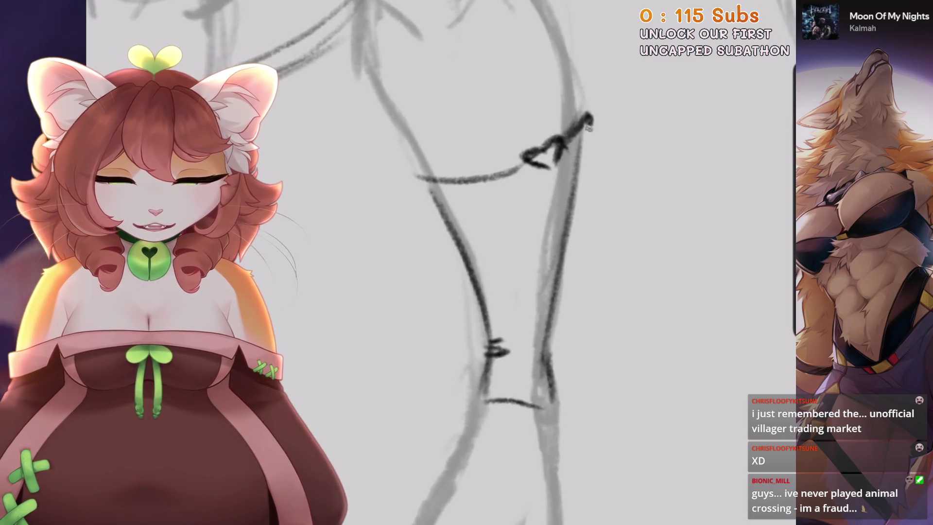
{"action": "scroll", "coordinate": [466, 262], "scroll_direction": "down", "scroll_amount": 2}
{"action": "scroll", "coordinate": [466, 262], "scroll_direction": "up", "scroll_amount": 2}
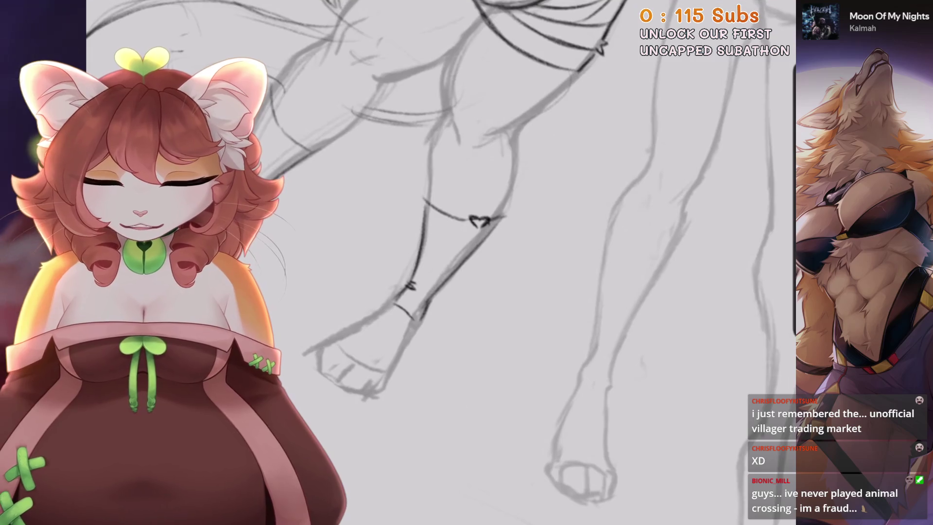
{"action": "scroll", "coordinate": [467, 262], "scroll_direction": "down", "scroll_amount": 3}
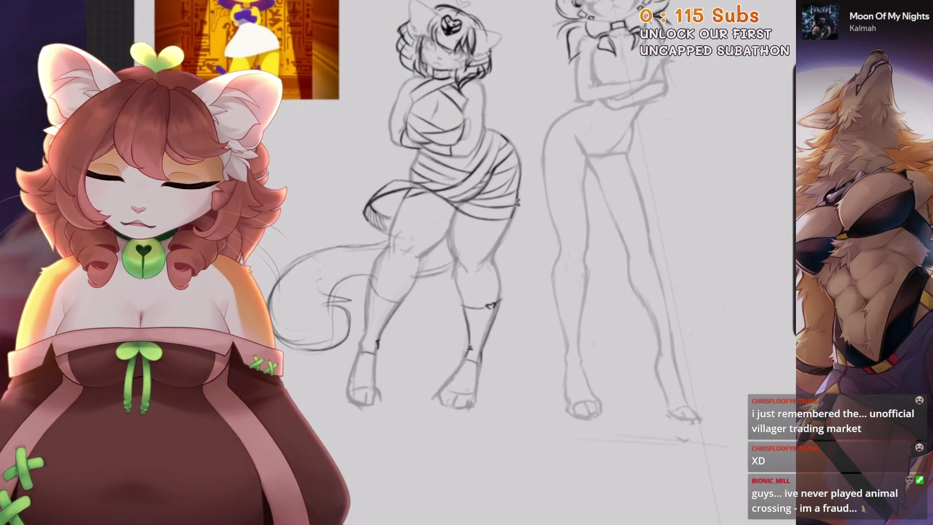
{"action": "scroll", "coordinate": [467, 263], "scroll_direction": "up", "scroll_amount": 3}
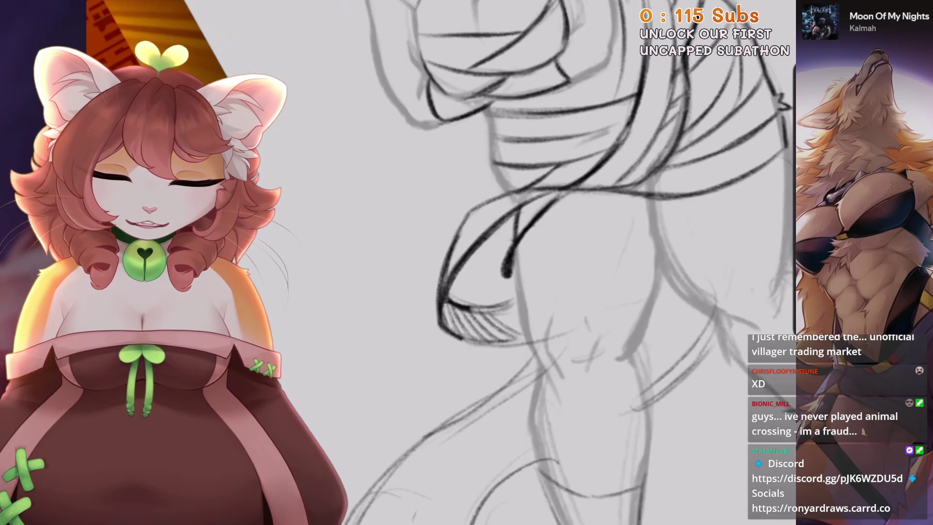
{"action": "scroll", "coordinate": [507, 271], "scroll_direction": "down", "scroll_amount": 5}
{"action": "scroll", "coordinate": [447, 268], "scroll_direction": "up", "scroll_amount": 5}
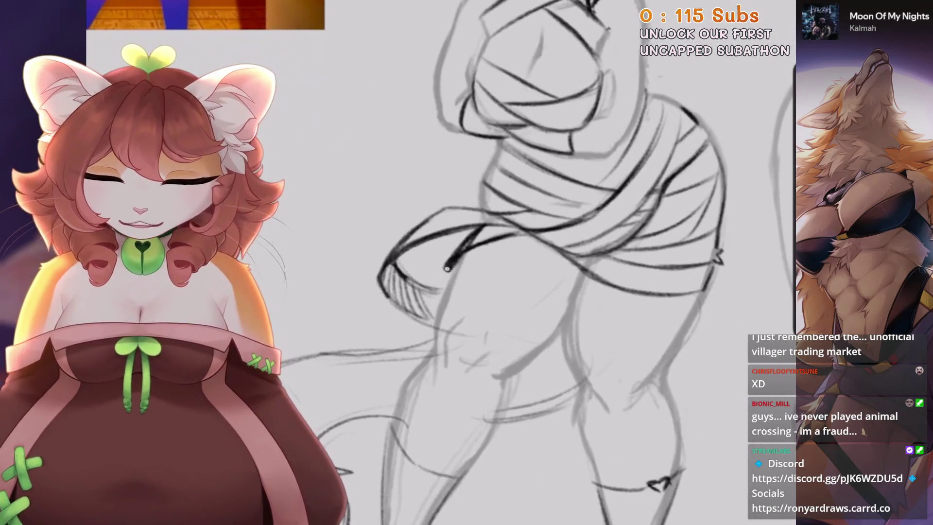
{"action": "scroll", "coordinate": [447, 268], "scroll_direction": "down", "scroll_amount": 5}
{"action": "scroll", "coordinate": [447, 268], "scroll_direction": "up", "scroll_amount": 4}
{"action": "scroll", "coordinate": [447, 268], "scroll_direction": "up", "scroll_amount": 2}
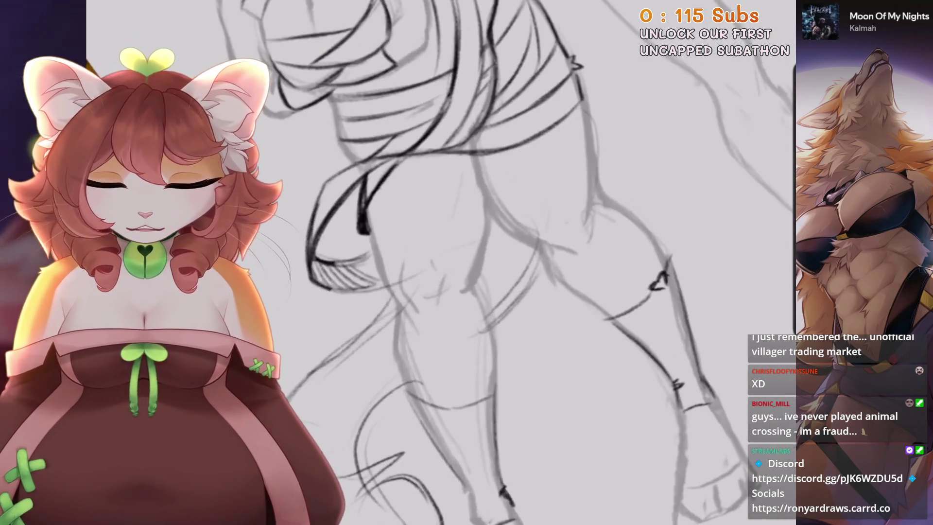
{"action": "scroll", "coordinate": [447, 268], "scroll_direction": "down", "scroll_amount": 2}
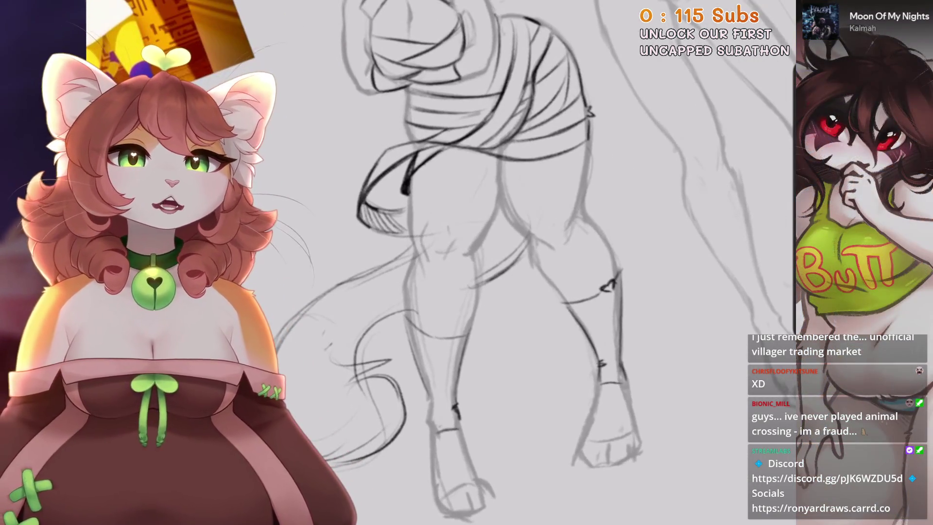
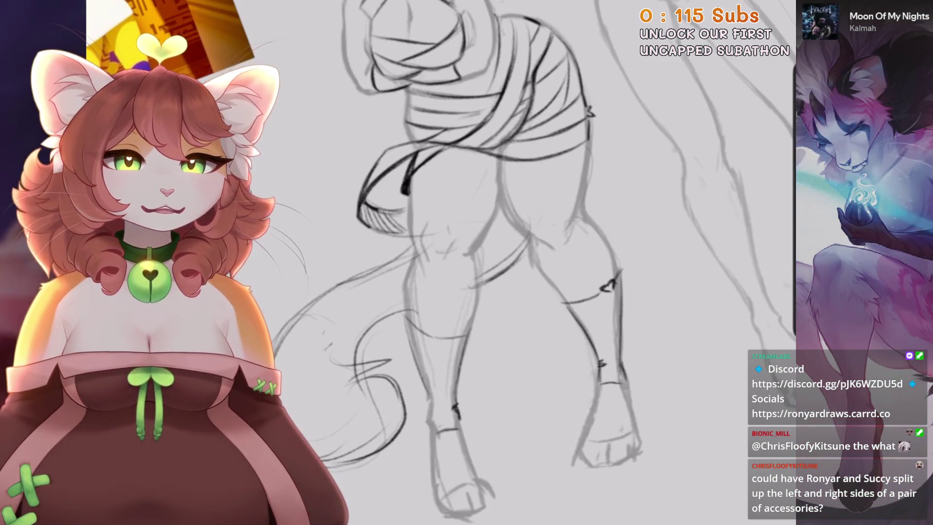
Zoom in on the second figure's legs and undo the last erase stroke
{"action": "scroll", "coordinate": [534, 263], "scroll_direction": "down", "scroll_amount": 2}
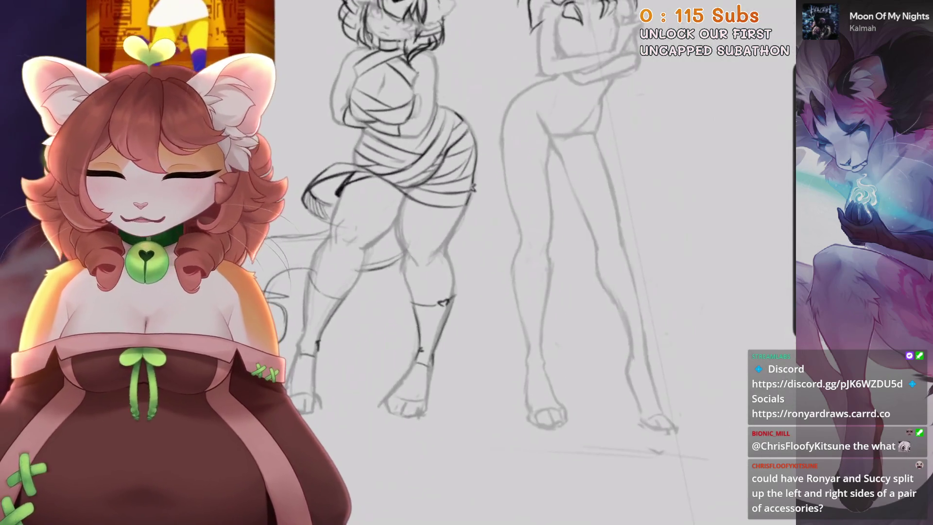
{"action": "scroll", "coordinate": [466, 262], "scroll_direction": "up", "scroll_amount": 2}
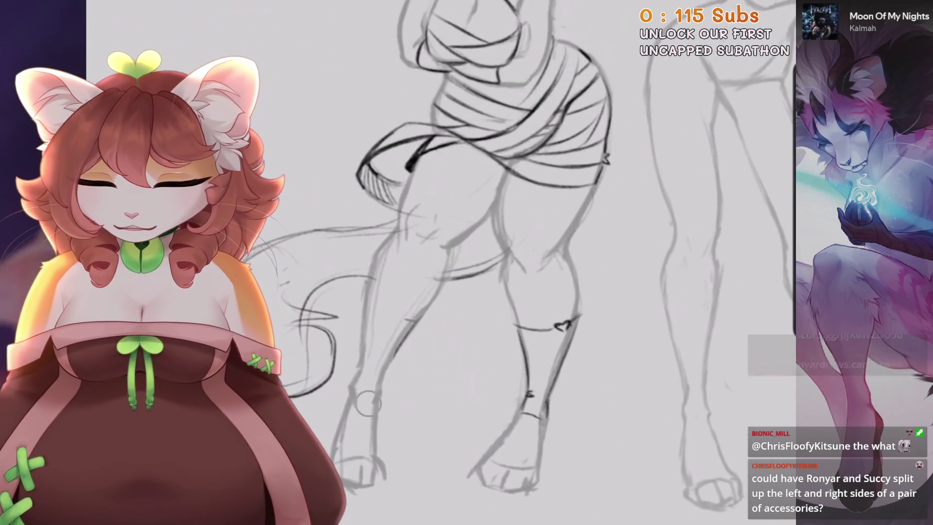
{"action": "scroll", "coordinate": [365, 351], "scroll_direction": "down", "scroll_amount": 3}
{"action": "scroll", "coordinate": [428, 204], "scroll_direction": "up", "scroll_amount": 3}
{"action": "scroll", "coordinate": [427, 204], "scroll_direction": "up", "scroll_amount": 2}
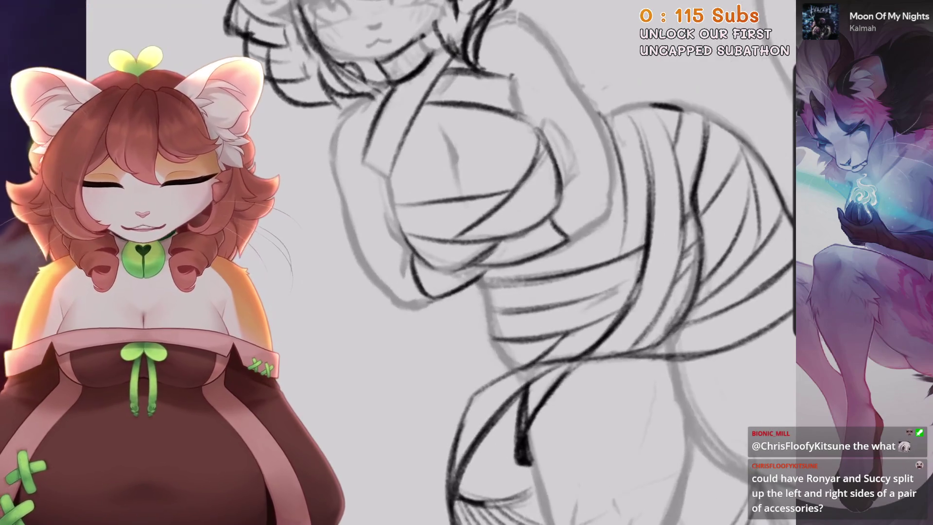
{"action": "scroll", "coordinate": [508, 259], "scroll_direction": "down", "scroll_amount": 3}
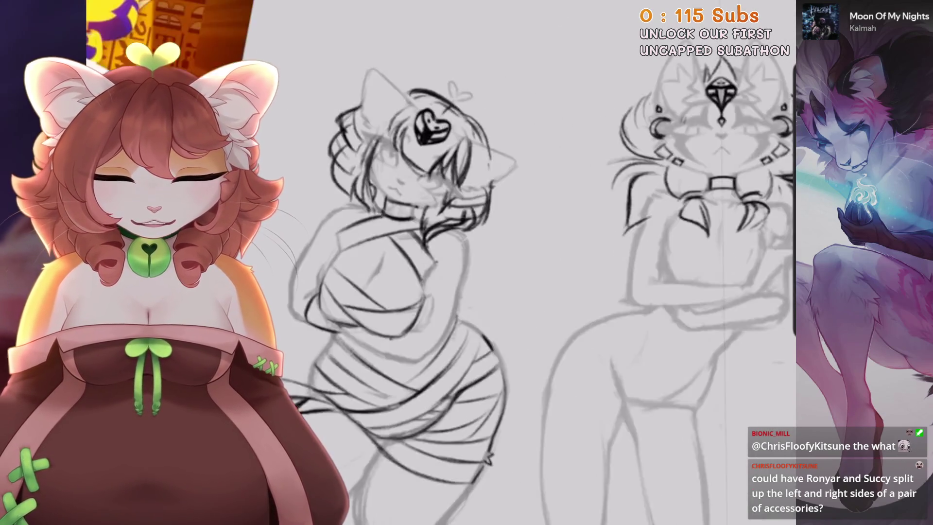
{"action": "scroll", "coordinate": [486, 263], "scroll_direction": "down", "scroll_amount": 3}
{"action": "scroll", "coordinate": [486, 262], "scroll_direction": "up", "scroll_amount": 3}
{"action": "scroll", "coordinate": [486, 262], "scroll_direction": "up", "scroll_amount": 3}
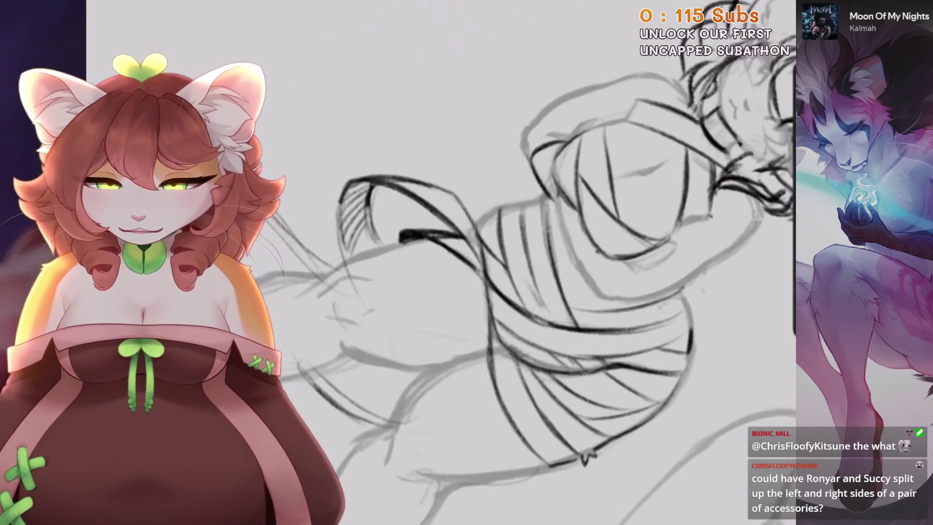
{"action": "scroll", "coordinate": [487, 263], "scroll_direction": "down", "scroll_amount": 3}
{"action": "key", "text": "ctrl+z"}
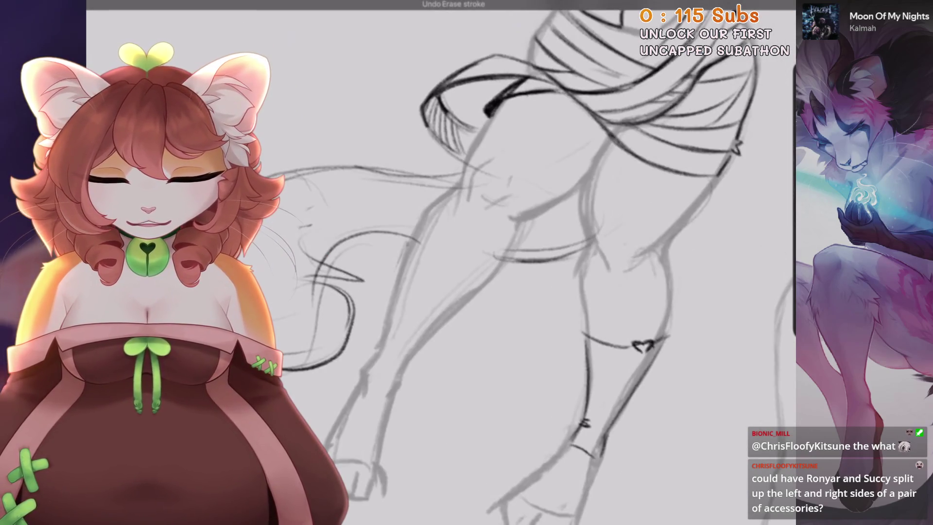
{"action": "scroll", "coordinate": [486, 263], "scroll_direction": "down", "scroll_amount": 3}
{"action": "scroll", "coordinate": [487, 262], "scroll_direction": "up", "scroll_amount": 3}
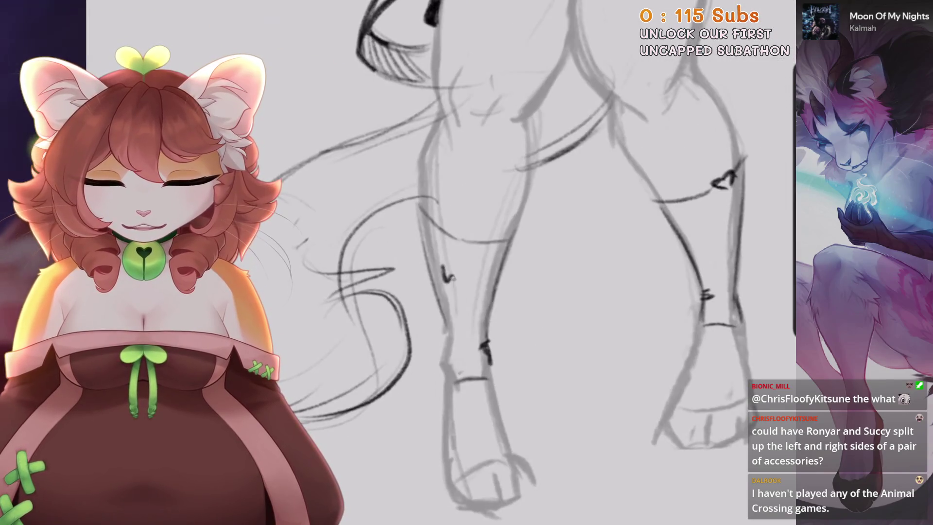
Sketch small marks on the leg band, keeping a dark curved line and undoing the rest
{"action": "left_click_drag", "start_coordinate": [452, 266], "coordinate": [464, 266]}
{"action": "scroll", "coordinate": [486, 263], "scroll_direction": "down", "scroll_amount": 1}
{"action": "scroll", "coordinate": [486, 263], "scroll_direction": "down", "scroll_amount": 3}
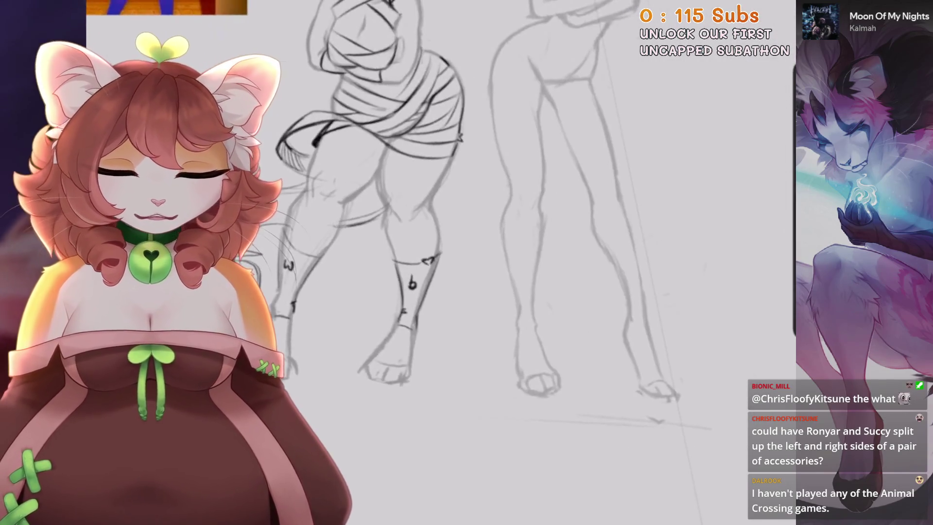
{"action": "scroll", "coordinate": [486, 263], "scroll_direction": "up", "scroll_amount": 3}
{"action": "key", "text": "ctrl+z"}
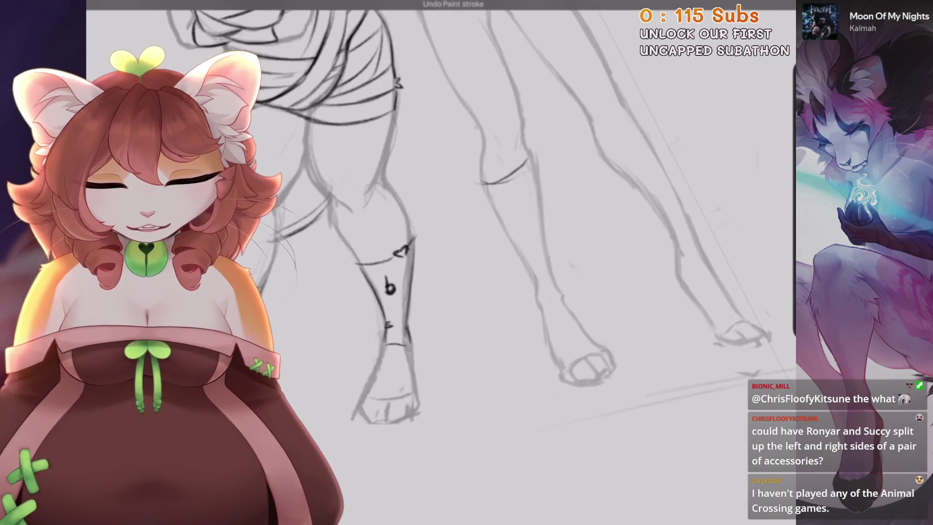
{"action": "left_click_drag", "start_coordinate": [511, 203], "coordinate": [522, 208]}
{"action": "key", "text": "ctrl+z"}
{"action": "scroll", "coordinate": [486, 263], "scroll_direction": "down", "scroll_amount": 3}
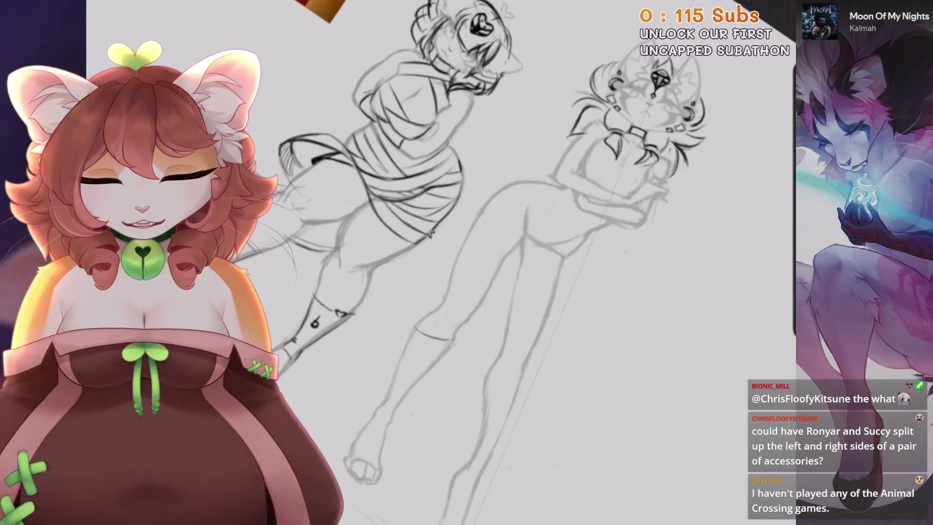
{"action": "scroll", "coordinate": [487, 262], "scroll_direction": "up", "scroll_amount": 5}
{"action": "left_click_drag", "start_coordinate": [486, 175], "coordinate": [483, 240]}
{"action": "left_click_drag", "start_coordinate": [378, 251], "coordinate": [437, 311]}
{"action": "key", "text": "ctrl+z"}
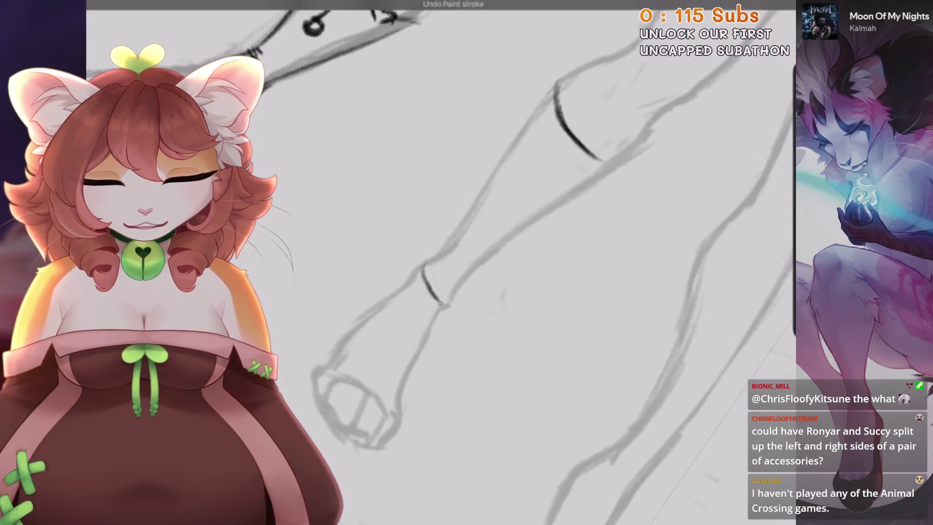
Erase the b mark from the lower leg, then rotate the canvas the other way
{"action": "scroll", "coordinate": [440, 263], "scroll_direction": "down", "scroll_amount": 3}
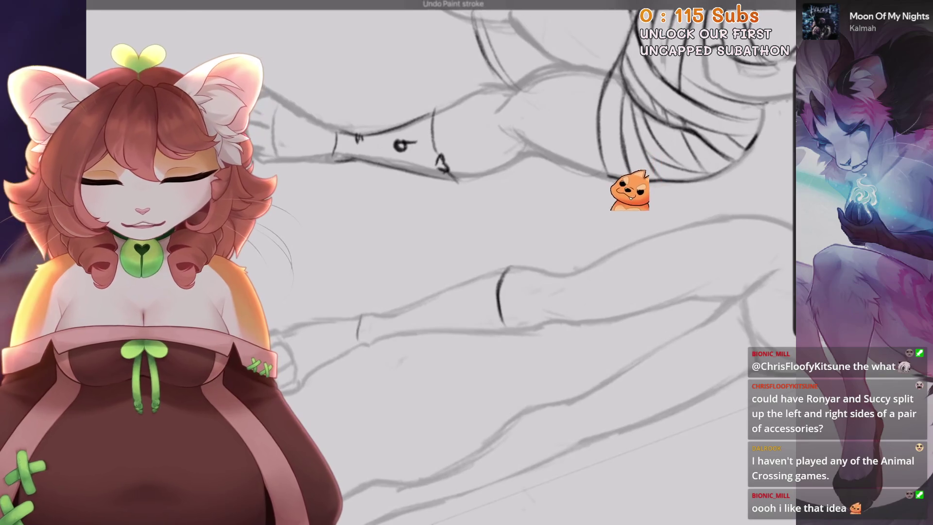
{"action": "scroll", "coordinate": [441, 262], "scroll_direction": "down", "scroll_amount": 1}
{"action": "scroll", "coordinate": [441, 263], "scroll_direction": "up", "scroll_amount": 2}
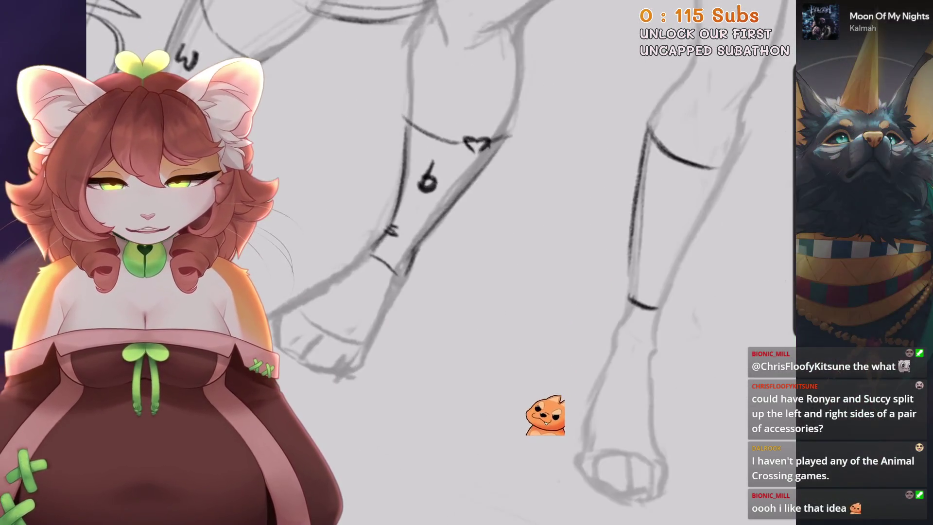
{"action": "scroll", "coordinate": [441, 262], "scroll_direction": "up", "scroll_amount": 2}
{"action": "scroll", "coordinate": [441, 263], "scroll_direction": "up", "scroll_amount": 1}
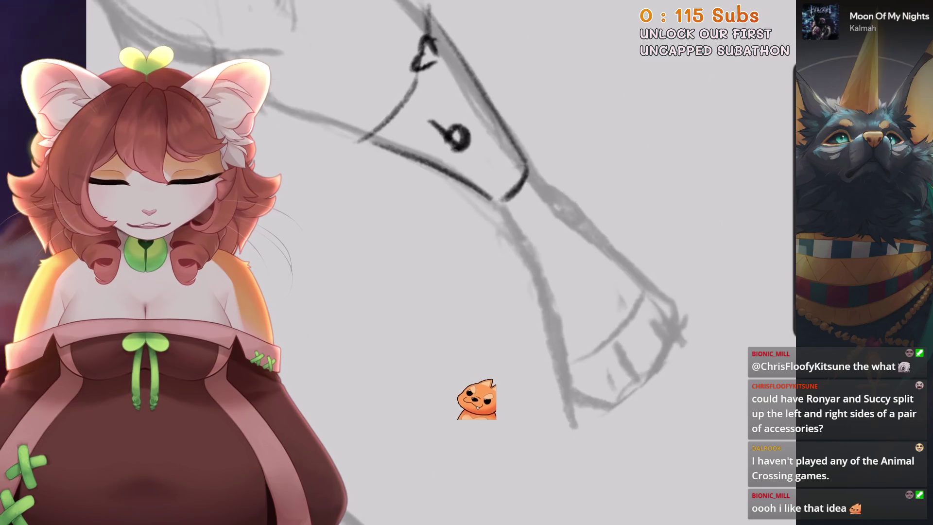
{"action": "scroll", "coordinate": [441, 262], "scroll_direction": "down", "scroll_amount": 3}
{"action": "scroll", "coordinate": [441, 262], "scroll_direction": "up", "scroll_amount": 3}
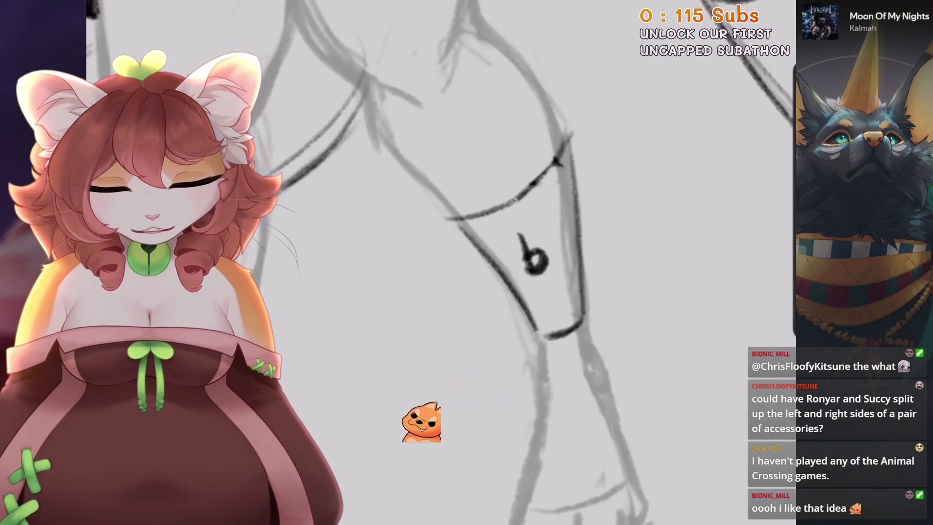
{"action": "scroll", "coordinate": [441, 263], "scroll_direction": "down", "scroll_amount": 2}
{"action": "scroll", "coordinate": [441, 263], "scroll_direction": "down", "scroll_amount": 2}
{"action": "scroll", "coordinate": [441, 262], "scroll_direction": "up", "scroll_amount": 2}
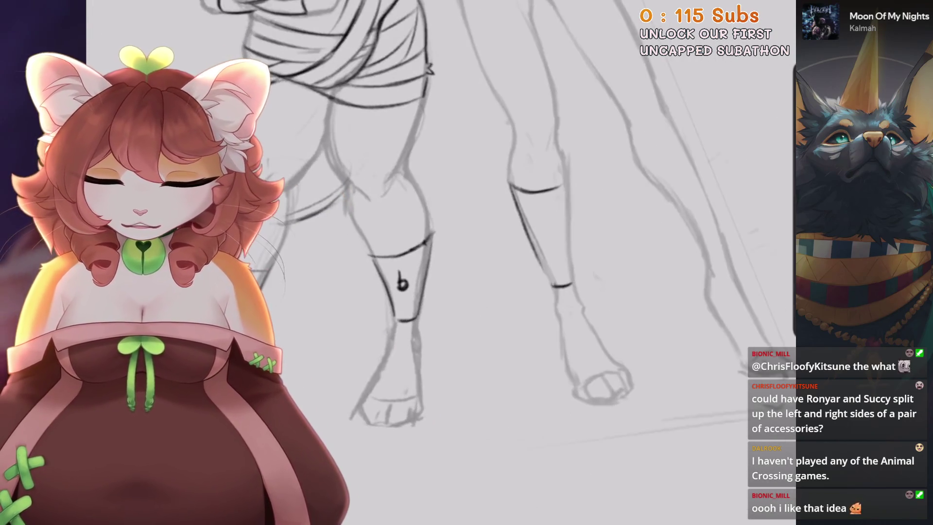
{"action": "scroll", "coordinate": [441, 263], "scroll_direction": "down", "scroll_amount": 2}
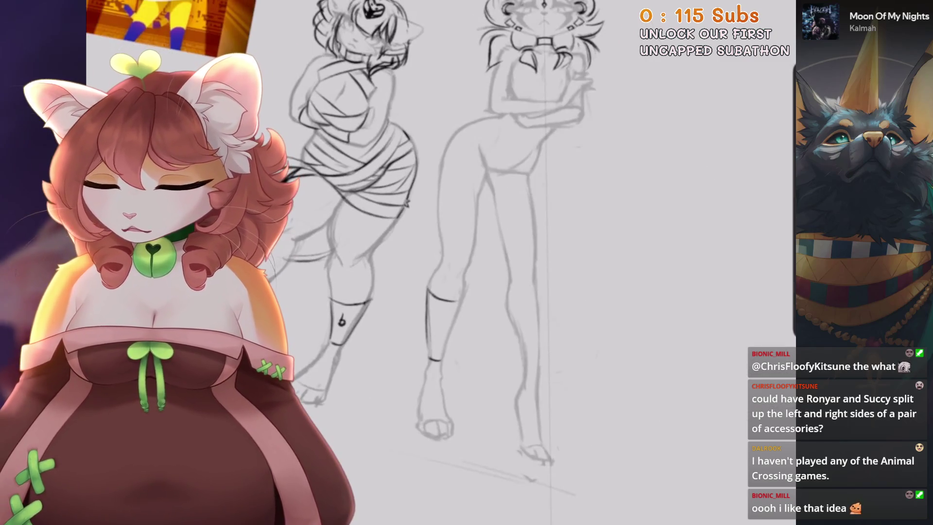
{"action": "scroll", "coordinate": [441, 263], "scroll_direction": "up", "scroll_amount": 2}
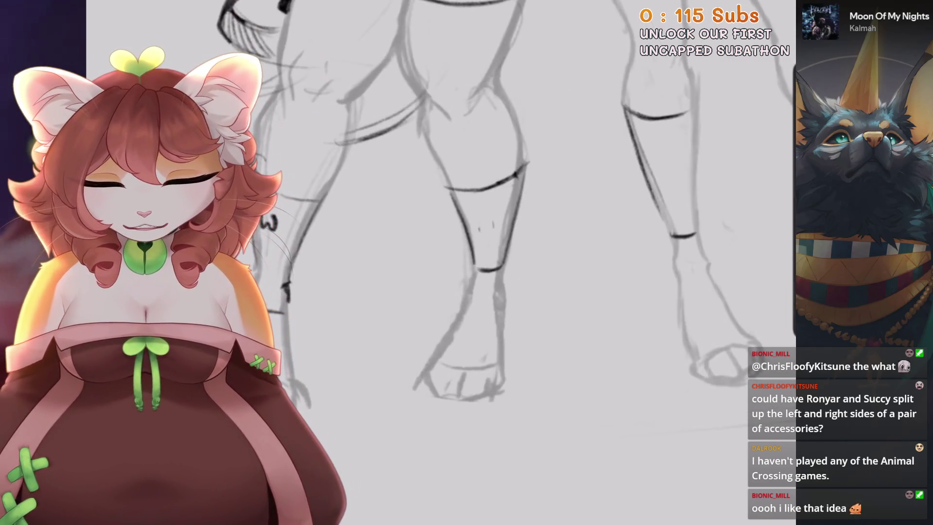
{"action": "key", "text": "ctrl+z"}
{"action": "left_click_drag", "start_coordinate": [483, 211], "coordinate": [487, 234]}
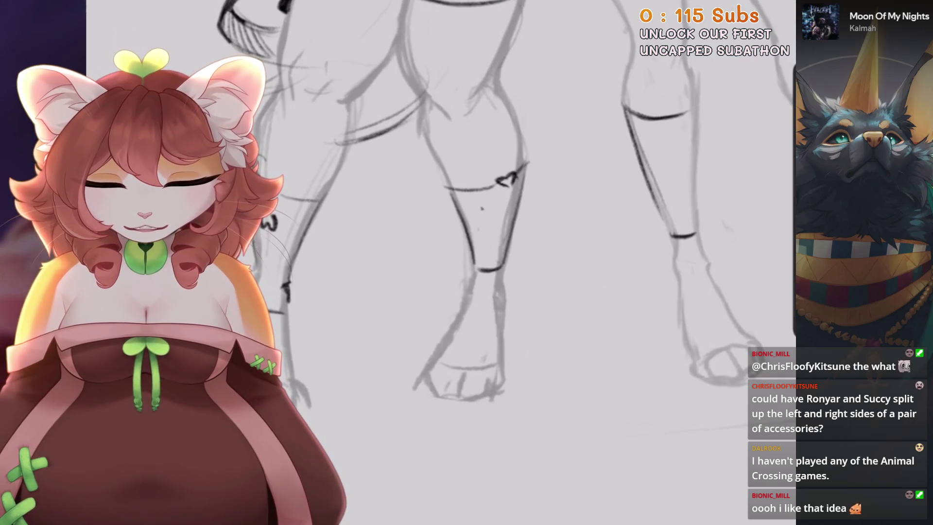
{"action": "scroll", "coordinate": [483, 253], "scroll_direction": "up", "scroll_amount": 1}
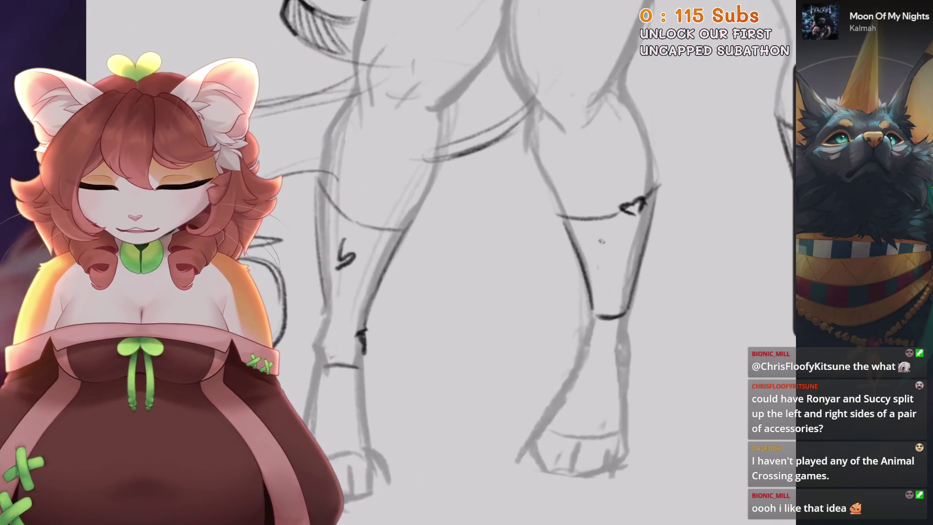
{"action": "scroll", "coordinate": [438, 253], "scroll_direction": "down", "scroll_amount": 3}
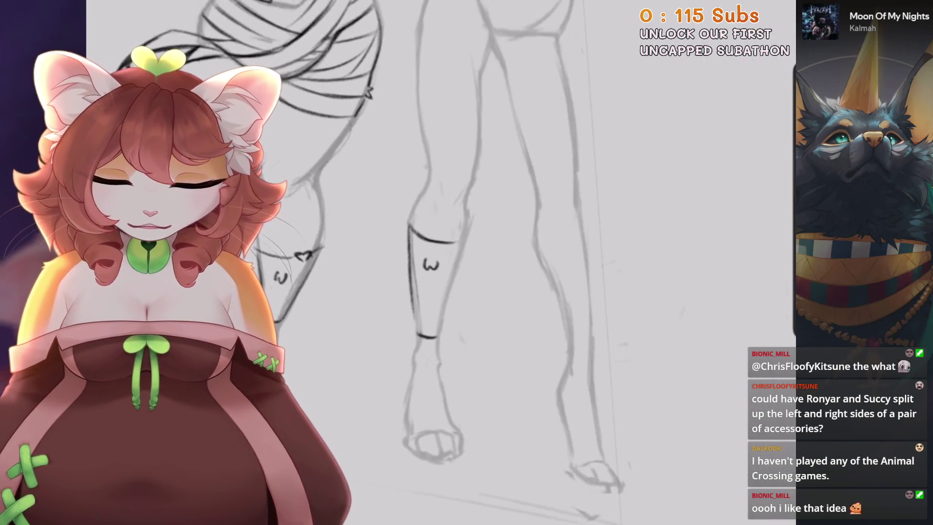
{"action": "key", "text": "minus"}
{"action": "key", "text": "minus"}
{"action": "key", "text": "minus"}
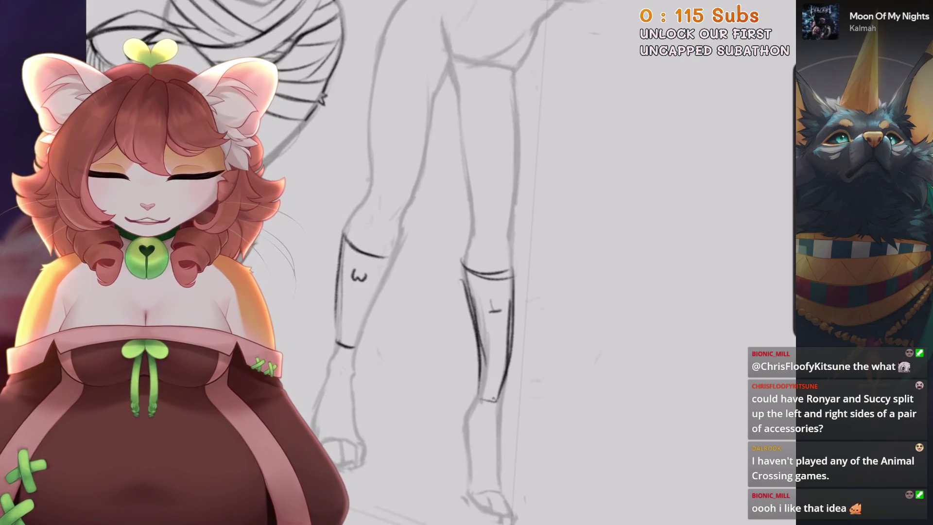
Draw a longer dark line along the right shin's outer edge, then reset the view
{"action": "left_click_drag", "start_coordinate": [514, 294], "coordinate": [504, 404]}
{"action": "key", "text": "ctrl+z"}
{"action": "left_click_drag", "start_coordinate": [512, 265], "coordinate": [505, 403]}
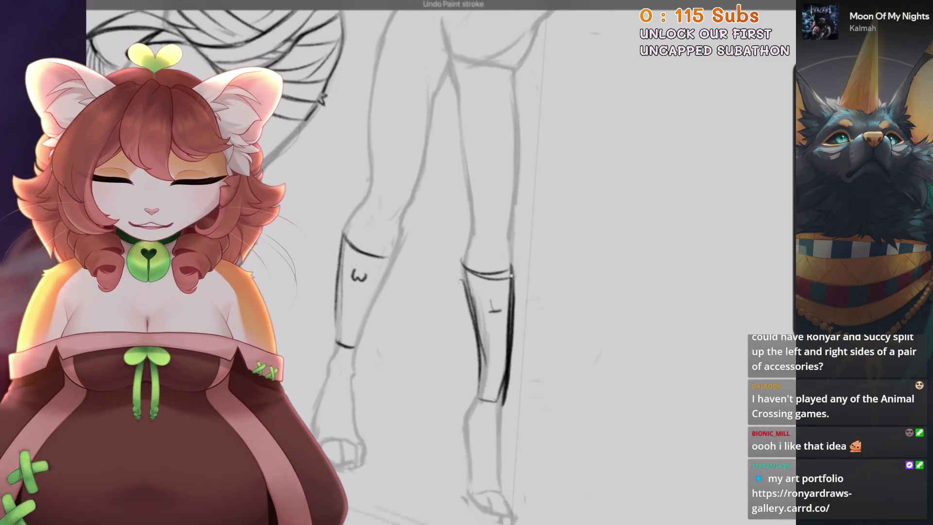
{"action": "scroll", "coordinate": [437, 263], "scroll_direction": "up", "scroll_amount": 3}
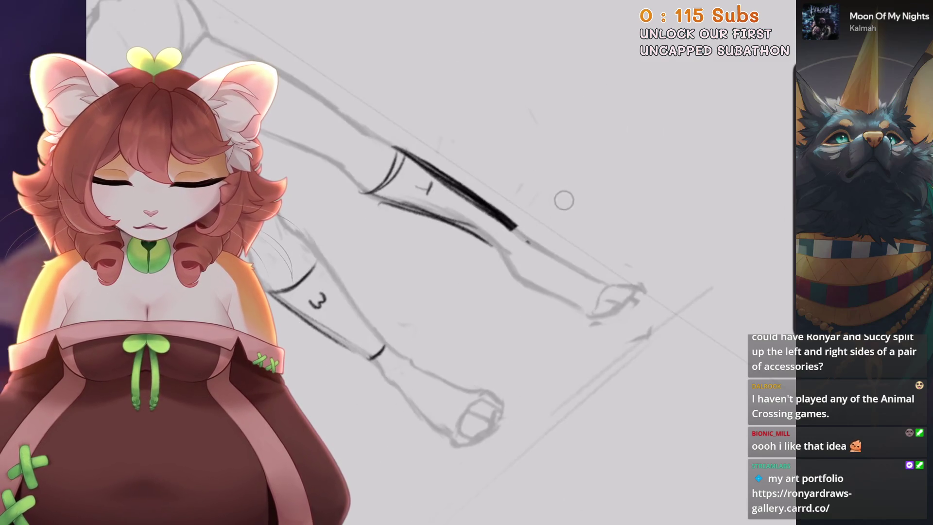
{"action": "key", "text": "ctrl+0"}
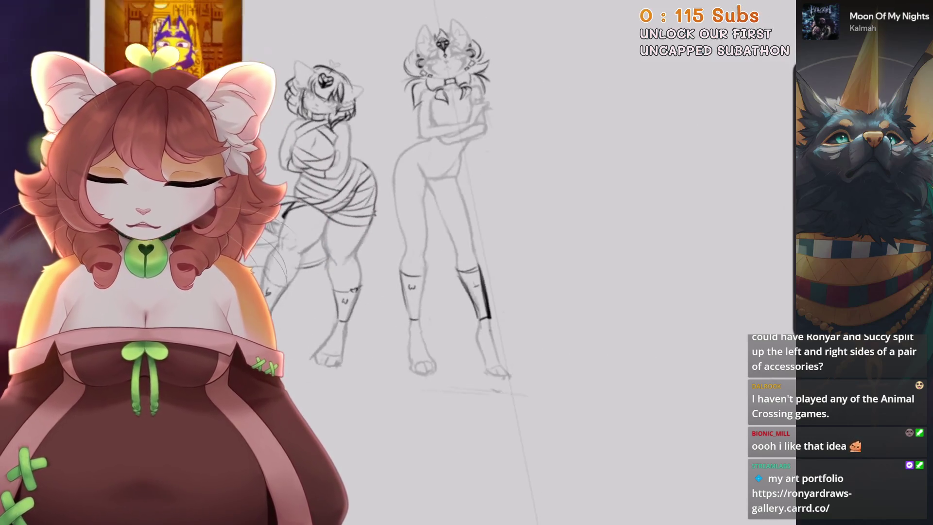
Draw a knee loop joining the band line and remove the stray stroke below the heart charm
{"action": "scroll", "coordinate": [437, 219], "scroll_direction": "up", "scroll_amount": 2}
{"action": "scroll", "coordinate": [438, 219], "scroll_direction": "up", "scroll_amount": 2}
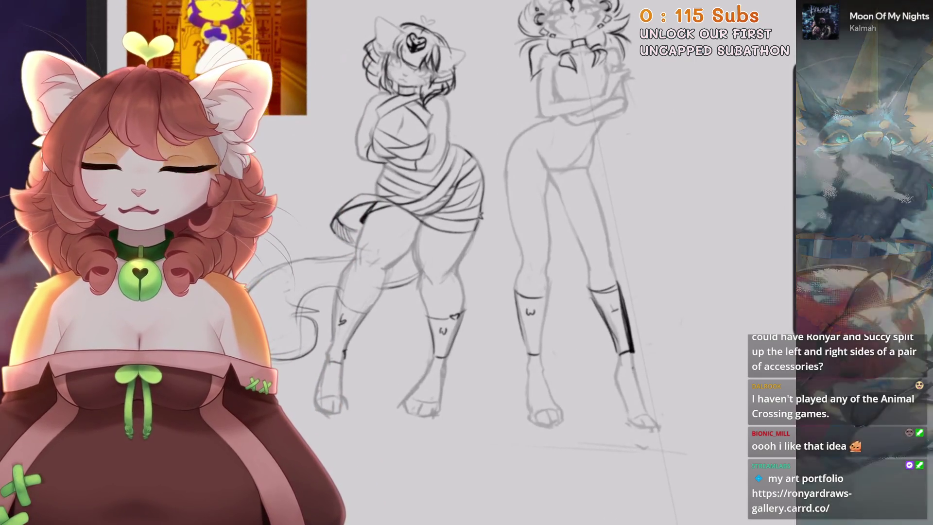
{"action": "scroll", "coordinate": [534, 341], "scroll_direction": "up", "scroll_amount": 3}
{"action": "scroll", "coordinate": [535, 340], "scroll_direction": "up", "scroll_amount": 2}
{"action": "key", "text": "4"}
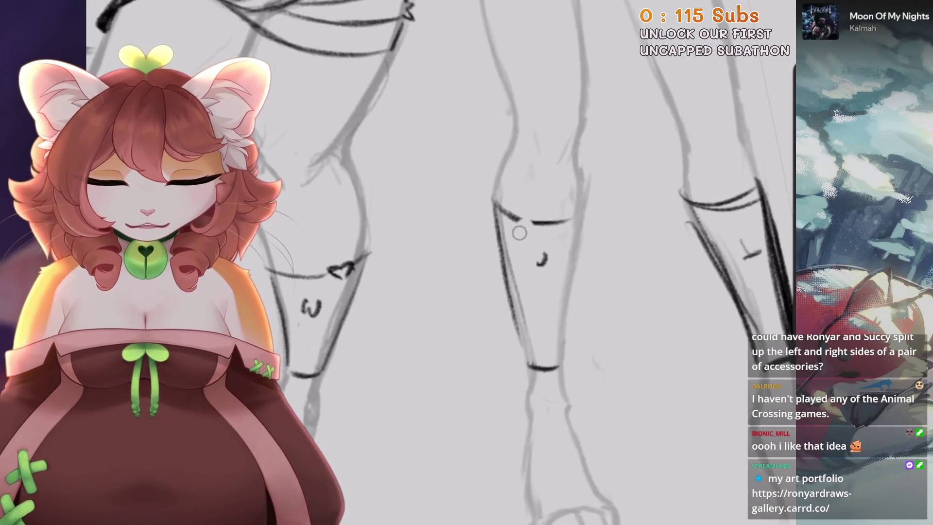
{"action": "scroll", "coordinate": [522, 227], "scroll_direction": "up", "scroll_amount": 1}
{"action": "scroll", "coordinate": [521, 227], "scroll_direction": "up", "scroll_amount": 2}
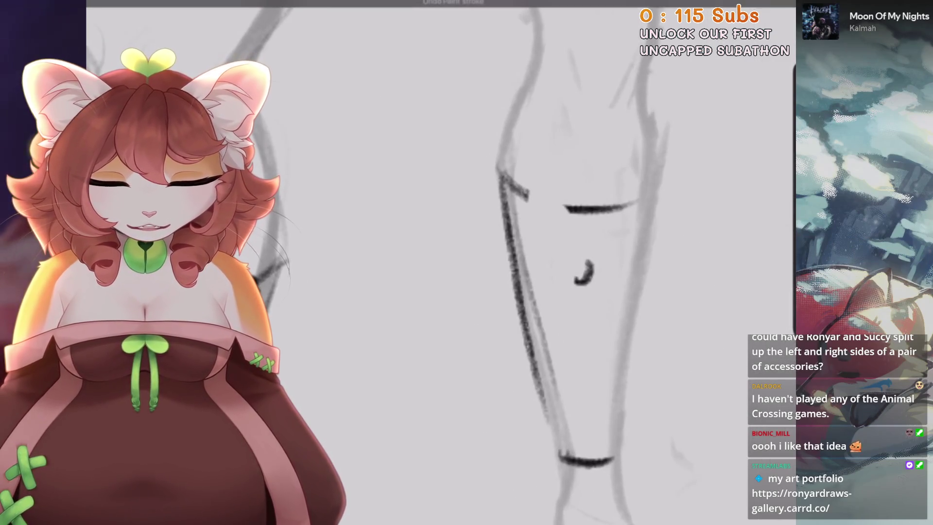
{"action": "left_click_drag", "start_coordinate": [567, 210], "coordinate": [541, 216]}
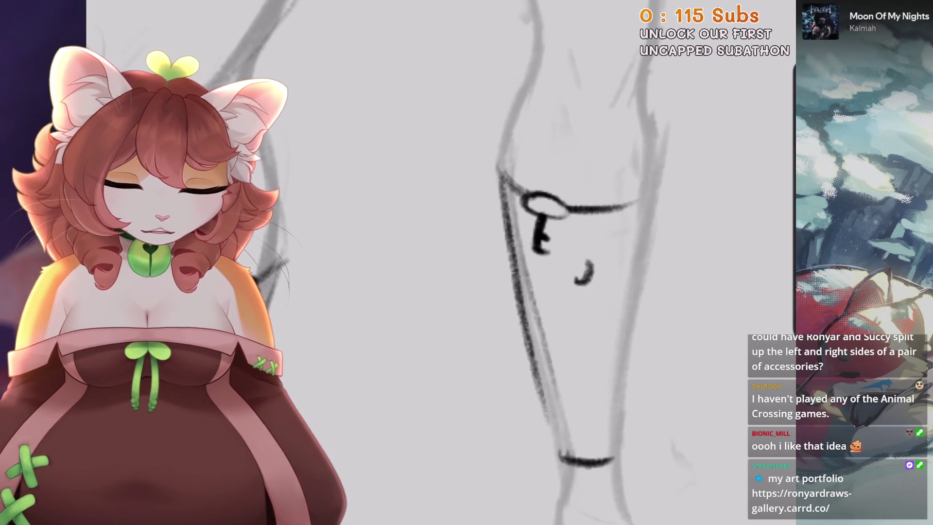
{"action": "scroll", "coordinate": [544, 204], "scroll_direction": "up", "scroll_amount": 1}
{"action": "key", "text": "ctrl+z"}
Undo the last shin-band stroke and zoom around to review the notched band
{"action": "scroll", "coordinate": [486, 263], "scroll_direction": "down", "scroll_amount": 3}
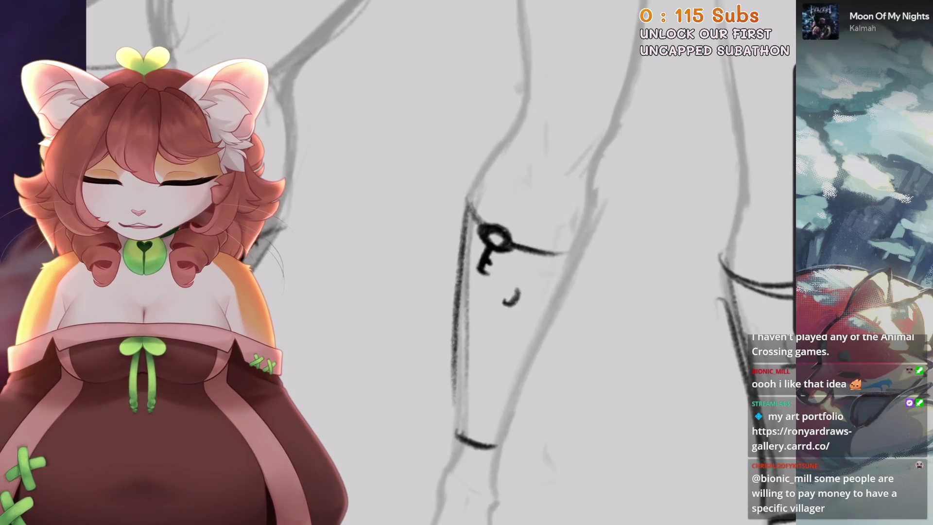
{"action": "scroll", "coordinate": [486, 262], "scroll_direction": "down", "scroll_amount": 5}
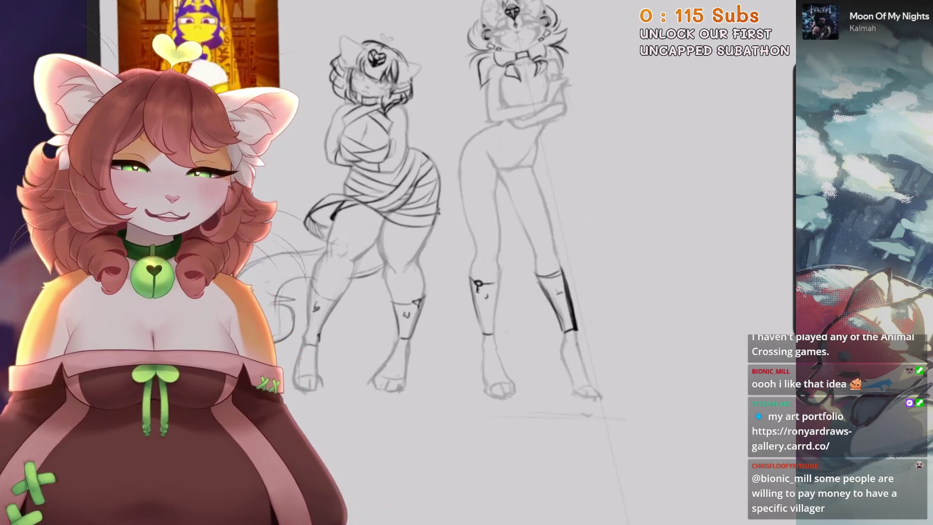
{"action": "scroll", "coordinate": [438, 262], "scroll_direction": "up", "scroll_amount": 5}
{"action": "scroll", "coordinate": [481, 201], "scroll_direction": "up", "scroll_amount": 3}
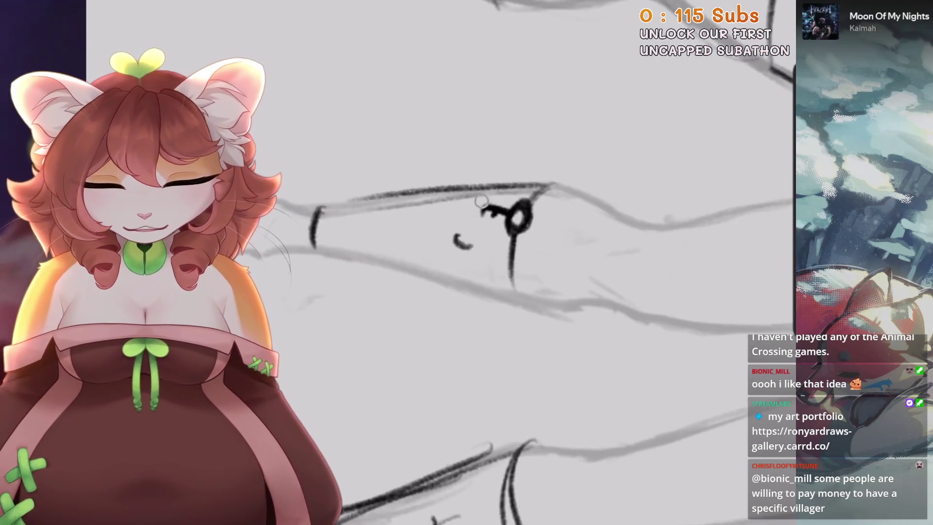
{"action": "scroll", "coordinate": [486, 262], "scroll_direction": "down", "scroll_amount": 2}
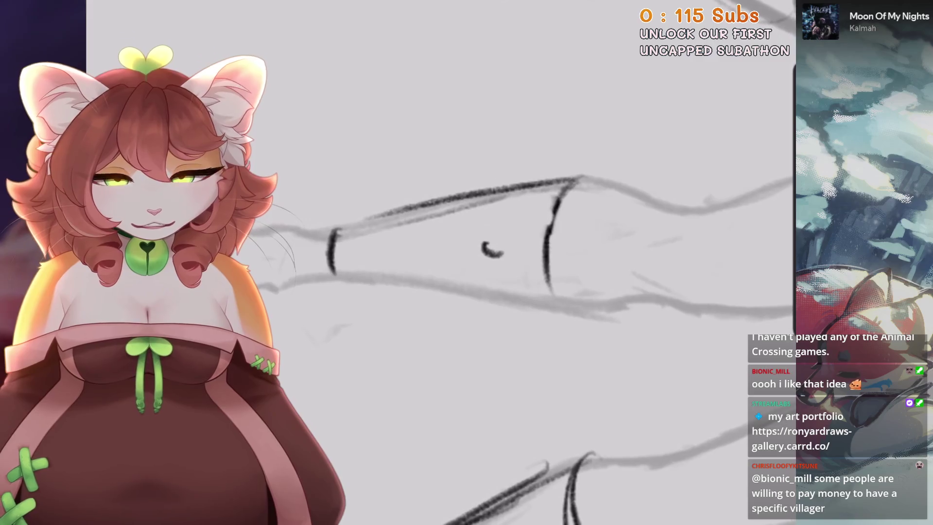
{"action": "key", "text": "ctrl+z"}
{"action": "scroll", "coordinate": [437, 262], "scroll_direction": "down", "scroll_amount": 2}
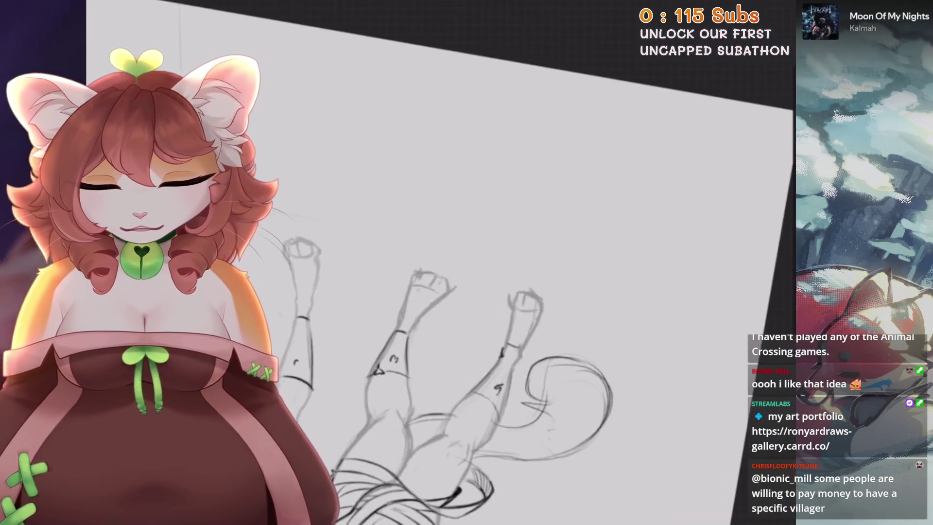
{"action": "scroll", "coordinate": [437, 263], "scroll_direction": "up", "scroll_amount": 3}
{"action": "scroll", "coordinate": [438, 263], "scroll_direction": "up", "scroll_amount": 3}
{"action": "scroll", "coordinate": [437, 263], "scroll_direction": "up", "scroll_amount": 2}
{"action": "scroll", "coordinate": [489, 220], "scroll_direction": "up", "scroll_amount": 2}
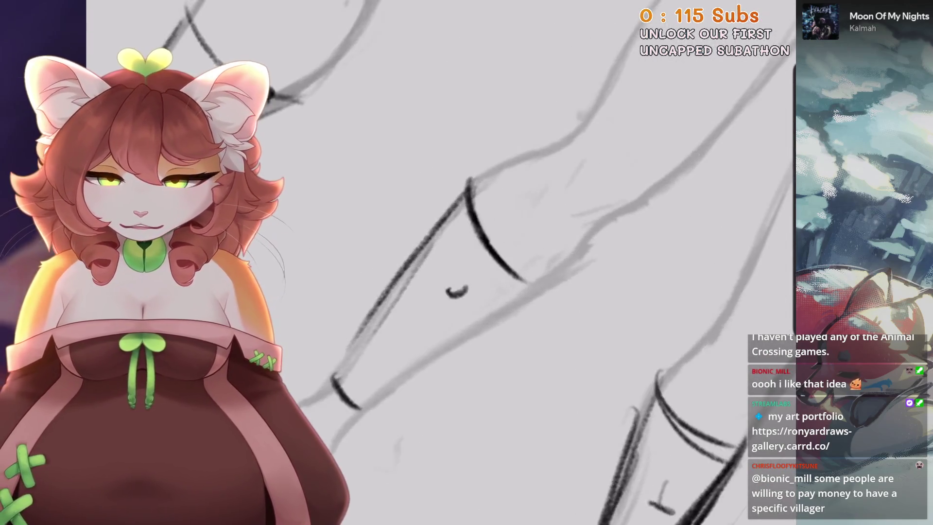
{"action": "scroll", "coordinate": [488, 219], "scroll_direction": "up", "scroll_amount": 2}
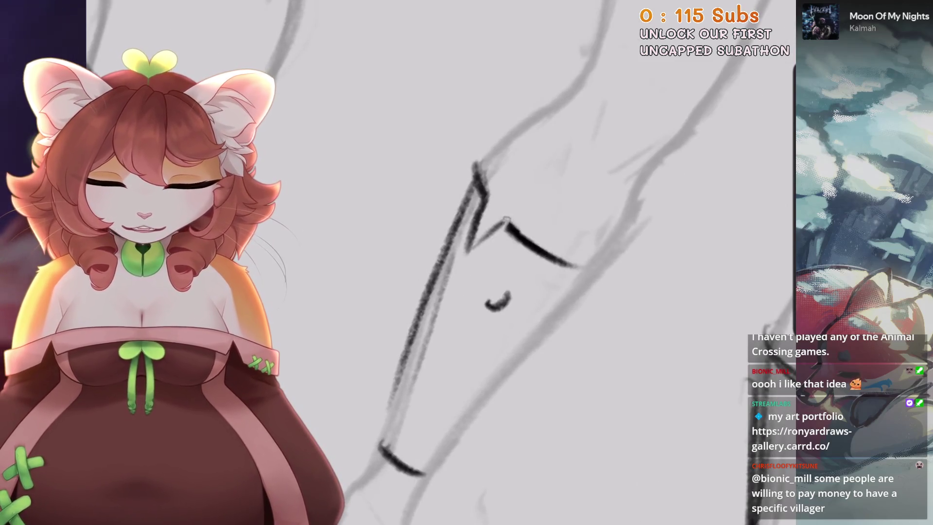
{"action": "scroll", "coordinate": [507, 219], "scroll_direction": "down", "scroll_amount": 2}
{"action": "scroll", "coordinate": [438, 262], "scroll_direction": "down", "scroll_amount": 3}
{"action": "scroll", "coordinate": [438, 263], "scroll_direction": "up", "scroll_amount": 3}
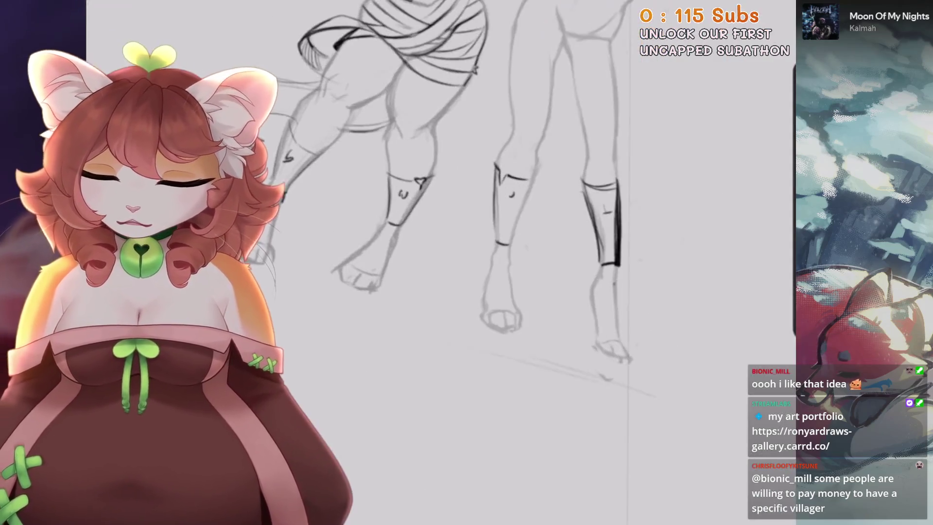
{"action": "scroll", "coordinate": [438, 263], "scroll_direction": "up", "scroll_amount": 2}
{"action": "scroll", "coordinate": [486, 243], "scroll_direction": "up", "scroll_amount": 1}
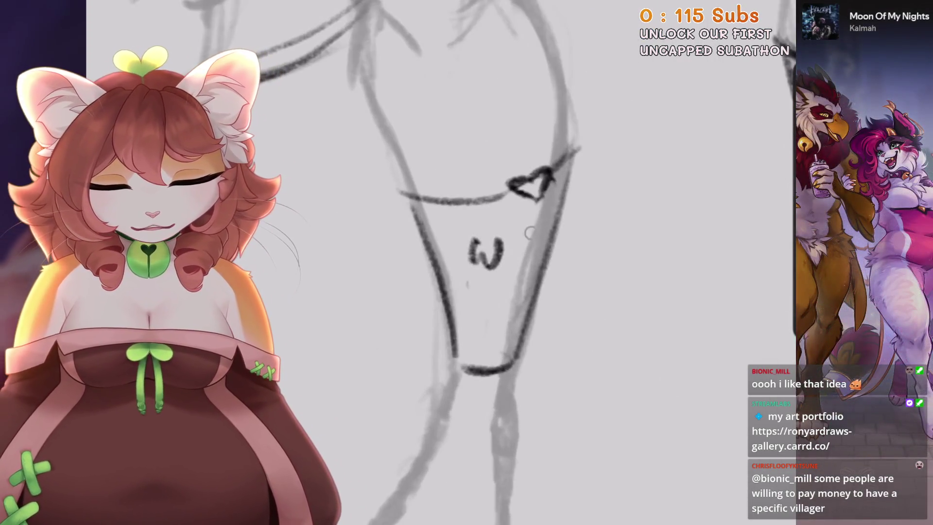
{"action": "scroll", "coordinate": [437, 262], "scroll_direction": "down", "scroll_amount": 3}
{"action": "scroll", "coordinate": [423, 224], "scroll_direction": "up", "scroll_amount": 2}
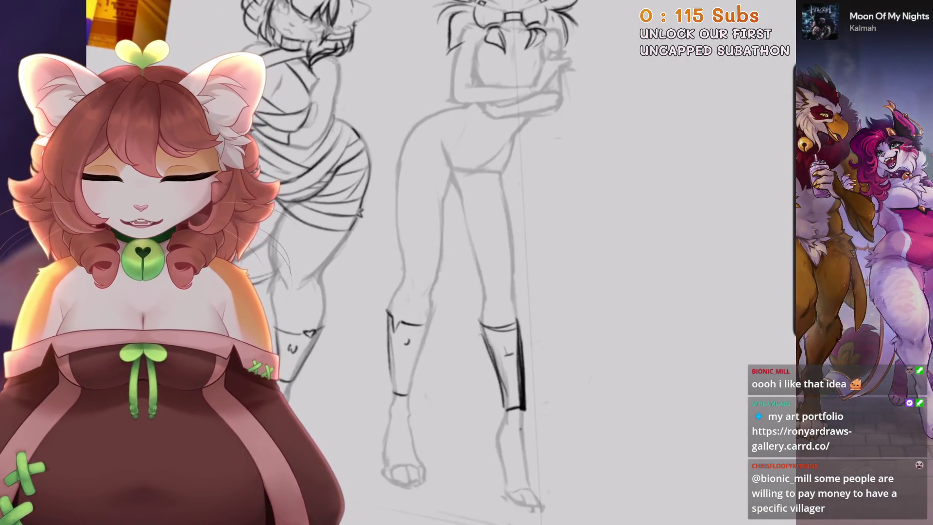
{"action": "scroll", "coordinate": [438, 243], "scroll_direction": "up", "scroll_amount": 1}
{"action": "scroll", "coordinate": [437, 262], "scroll_direction": "down", "scroll_amount": 1}
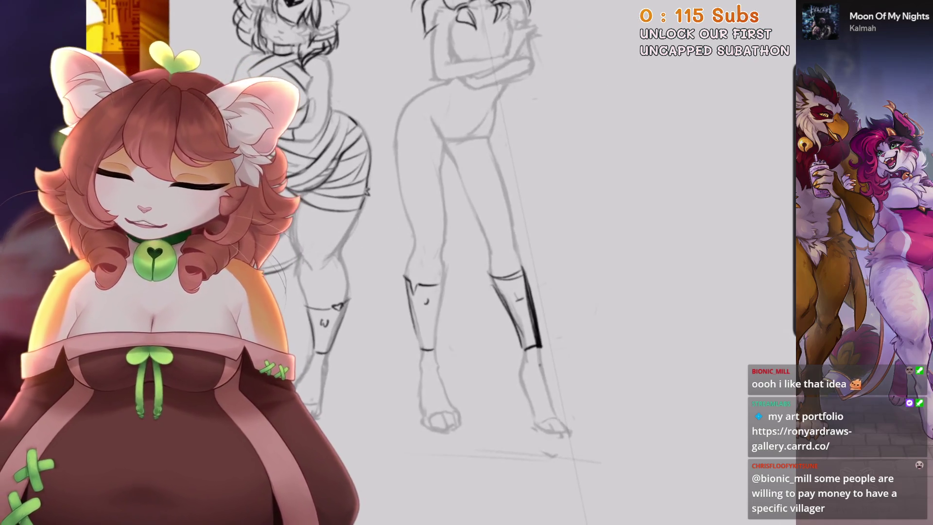
Open Liquify from Adjustments and test a push on the sketch, then undo it
{"action": "key", "text": "l"}
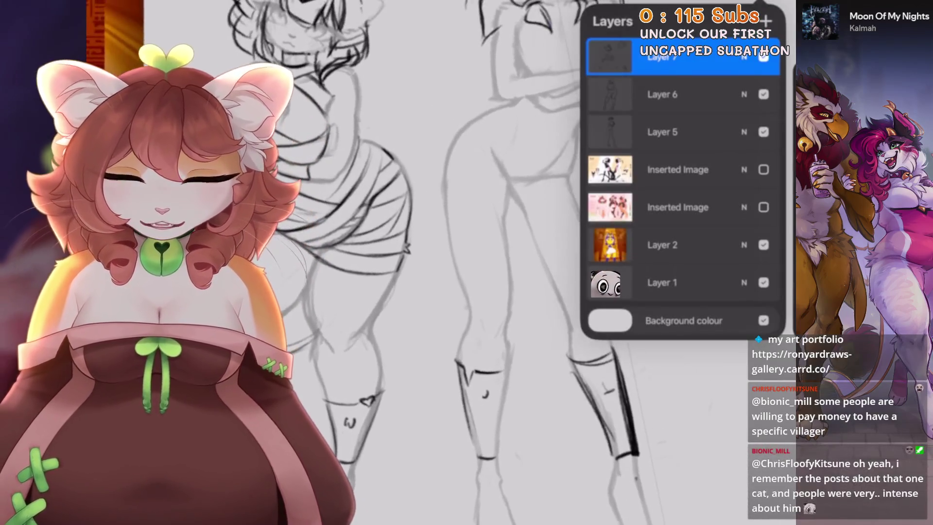
{"action": "scroll", "coordinate": [438, 263], "scroll_direction": "down", "scroll_amount": 1}
{"action": "left_click", "coordinate": [179, 2]}
{"action": "left_click", "coordinate": [146, 362]}
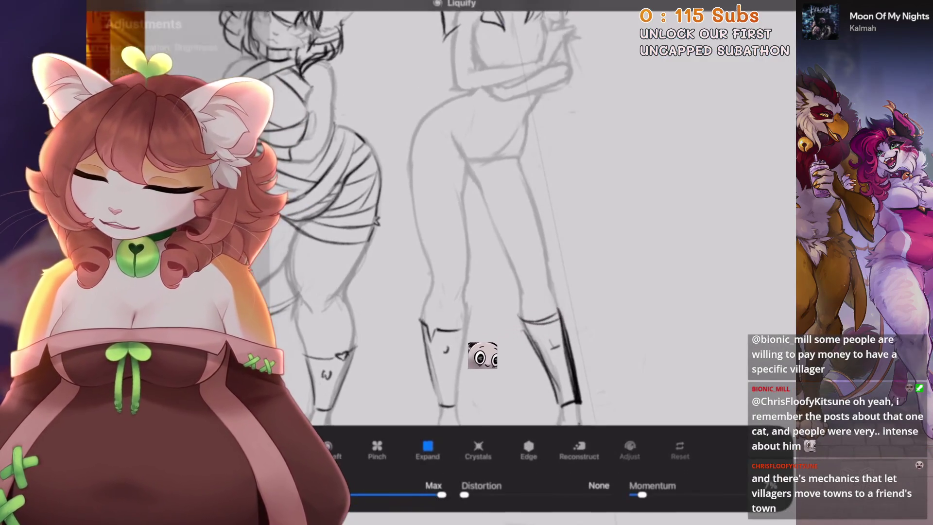
{"action": "scroll", "coordinate": [437, 263], "scroll_direction": "up", "scroll_amount": 2}
{"action": "left_click_drag", "start_coordinate": [479, 273], "coordinate": [481, 302]}
{"action": "key", "text": "ctrl+z"}
Select Layer 5 and push the left figure's skirt outline in Liquify, then exit Liquify
{"action": "key", "text": "l"}
{"action": "left_click", "coordinate": [705, 132]}
{"action": "left_click", "coordinate": [179, 3]}
{"action": "left_click", "coordinate": [146, 362]}
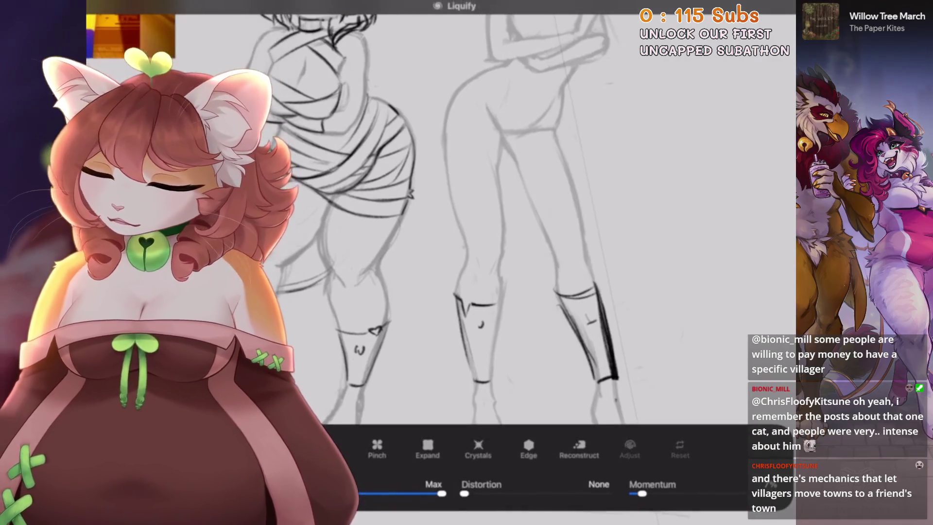
{"action": "scroll", "coordinate": [486, 243], "scroll_direction": "up", "scroll_amount": 2}
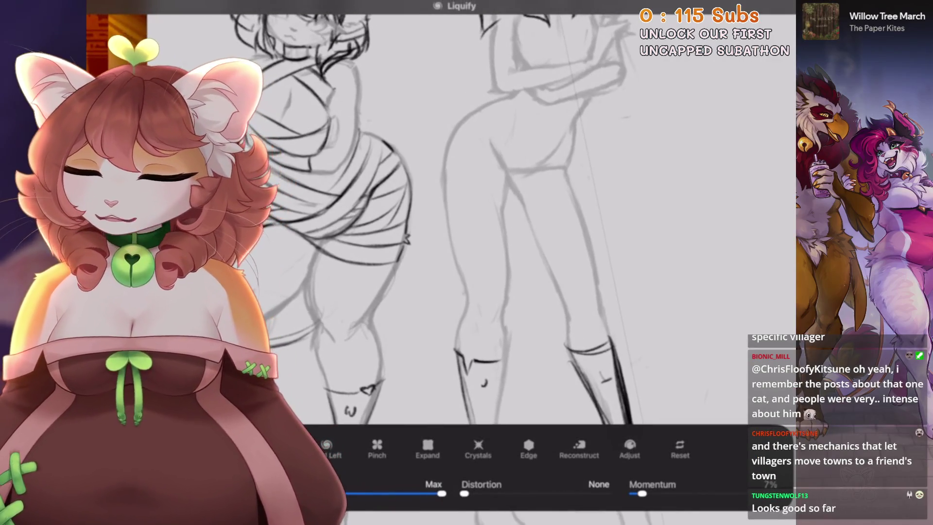
{"action": "key", "text": "ctrl+z"}
{"action": "left_click_drag", "start_coordinate": [468, 307], "coordinate": [462, 314]}
{"action": "key", "text": "ctrl+z"}
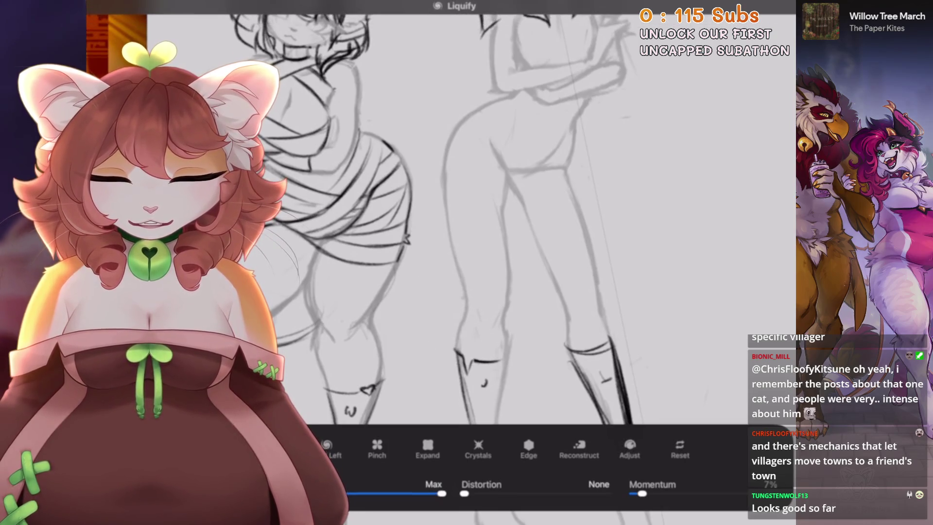
{"action": "left_click_drag", "start_coordinate": [437, 195], "coordinate": [375, 204]}
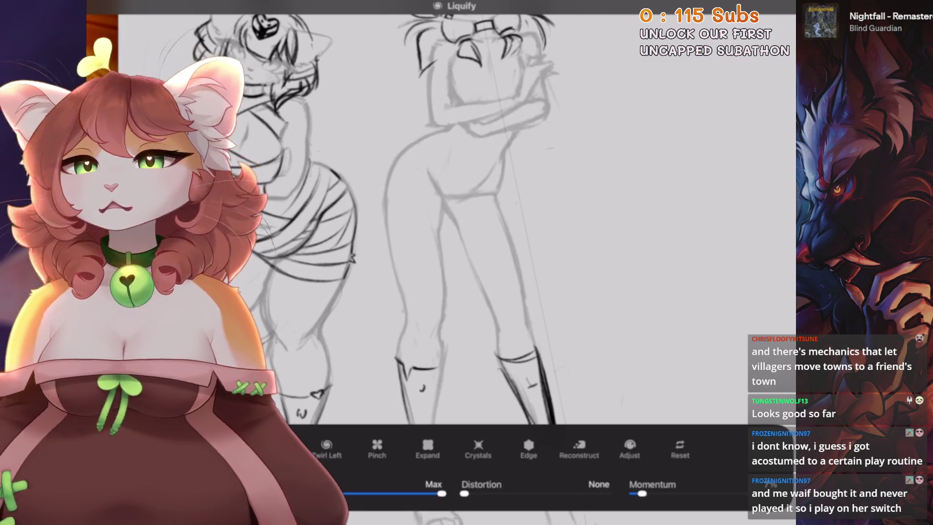
{"action": "scroll", "coordinate": [457, 218], "scroll_direction": "down", "scroll_amount": 2}
{"action": "scroll", "coordinate": [457, 219], "scroll_direction": "down", "scroll_amount": 2}
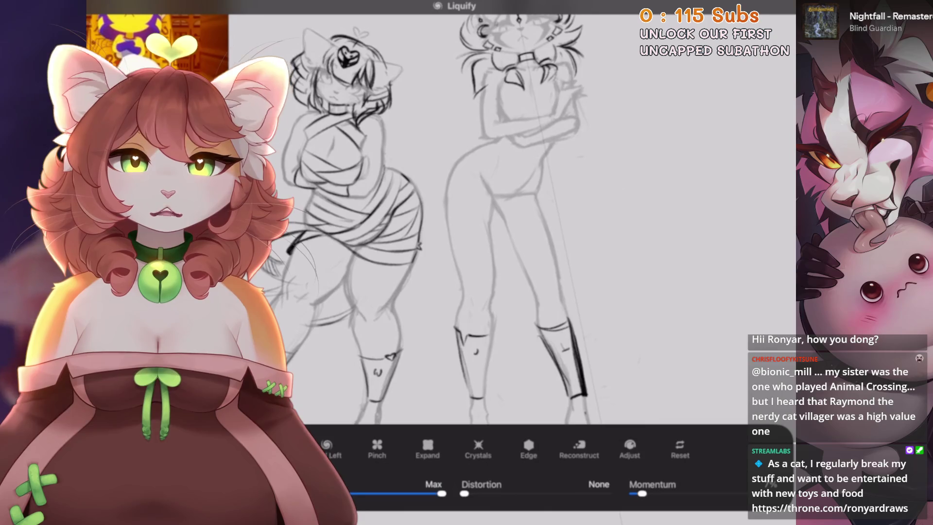
{"action": "key", "text": "b"}
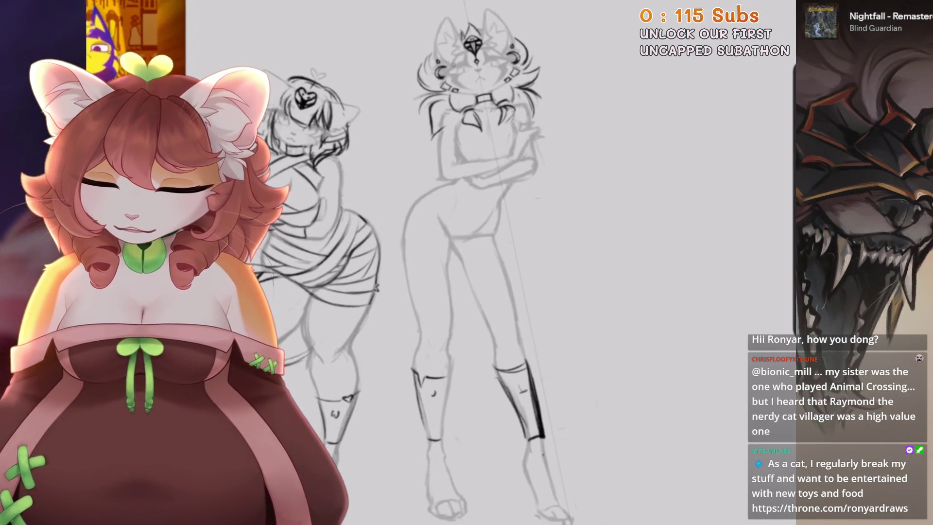
Try expanding the right figure's leg area, undo it, then redo the liquify change
{"action": "key", "text": "l"}
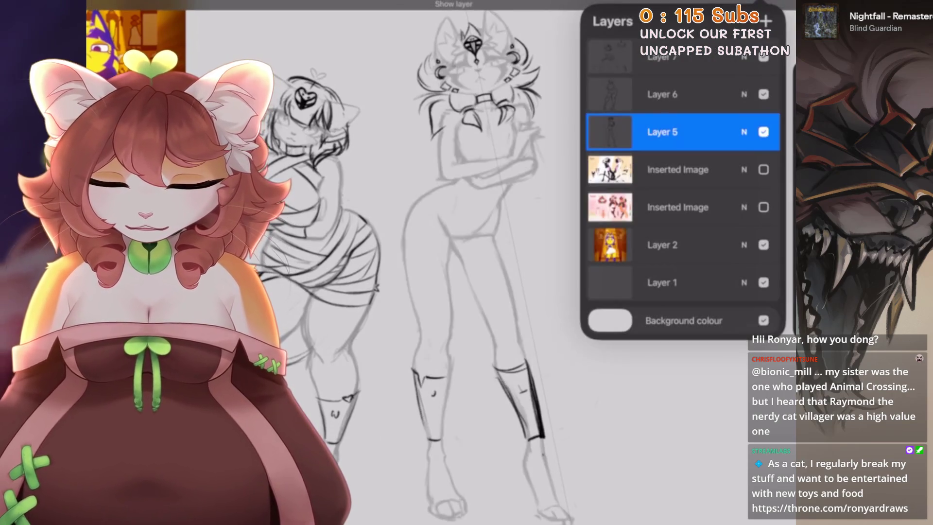
{"action": "scroll", "coordinate": [414, 263], "scroll_direction": "down", "scroll_amount": 2}
{"action": "scroll", "coordinate": [506, 262], "scroll_direction": "down", "scroll_amount": 1}
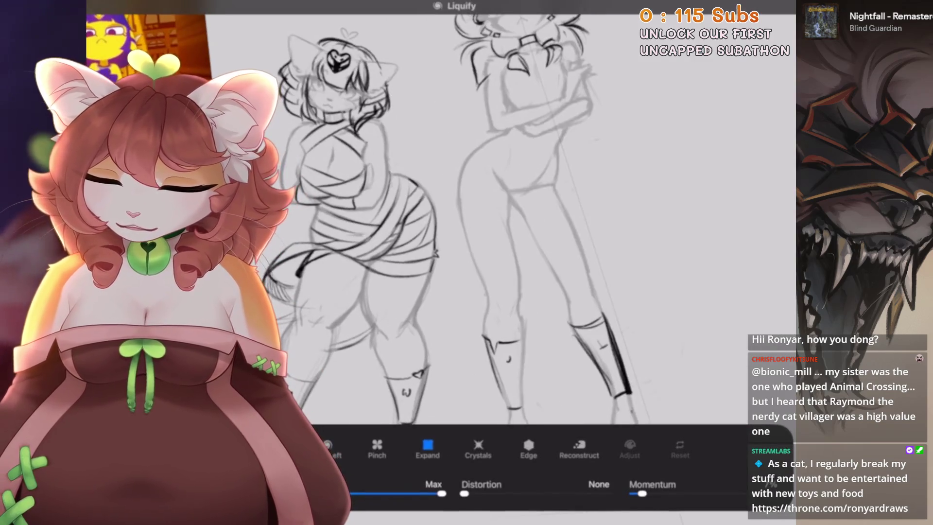
{"action": "scroll", "coordinate": [414, 219], "scroll_direction": "down", "scroll_amount": 1}
{"action": "left_click", "coordinate": [529, 207]}
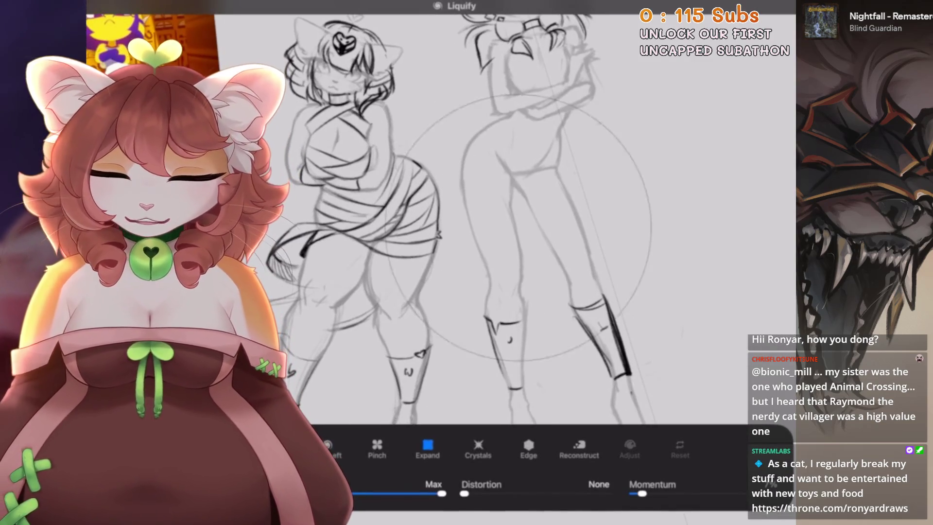
{"action": "key", "text": "ctrl+z"}
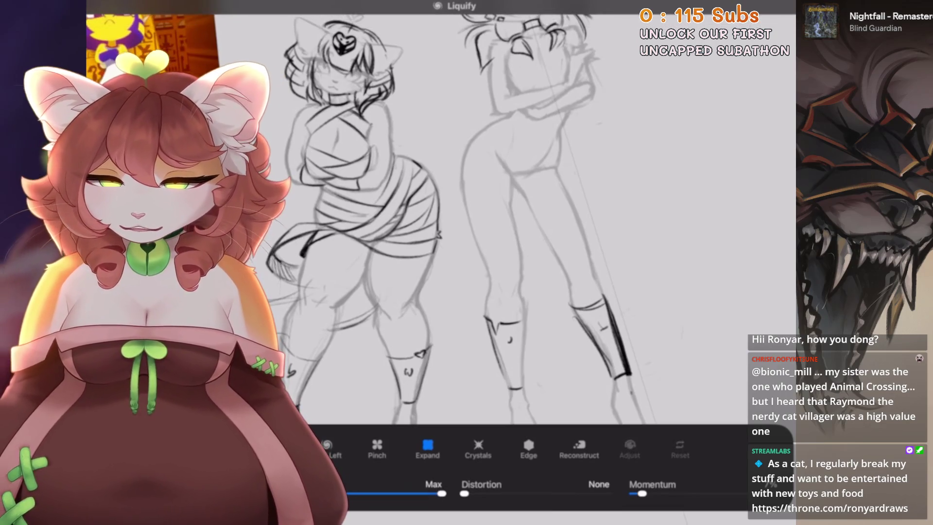
{"action": "scroll", "coordinate": [486, 219], "scroll_direction": "down", "scroll_amount": 3}
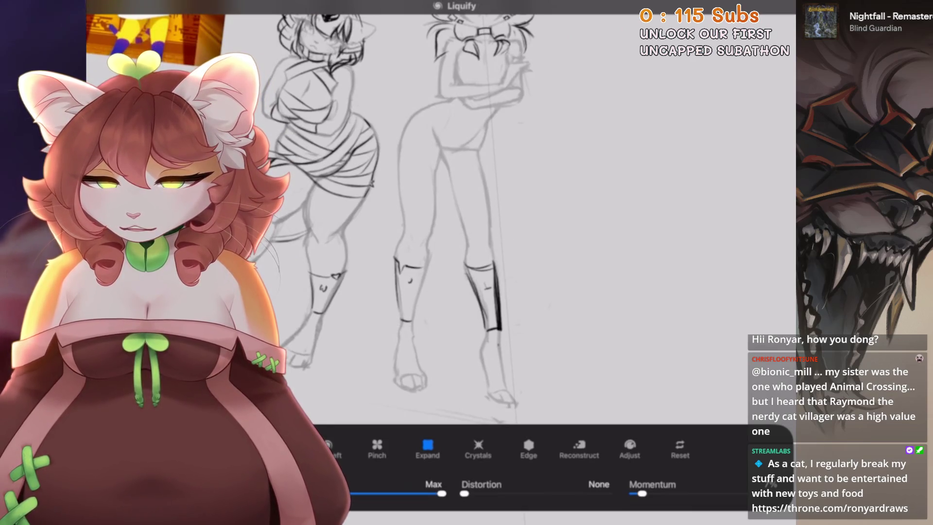
{"action": "scroll", "coordinate": [423, 211], "scroll_direction": "up", "scroll_amount": 2}
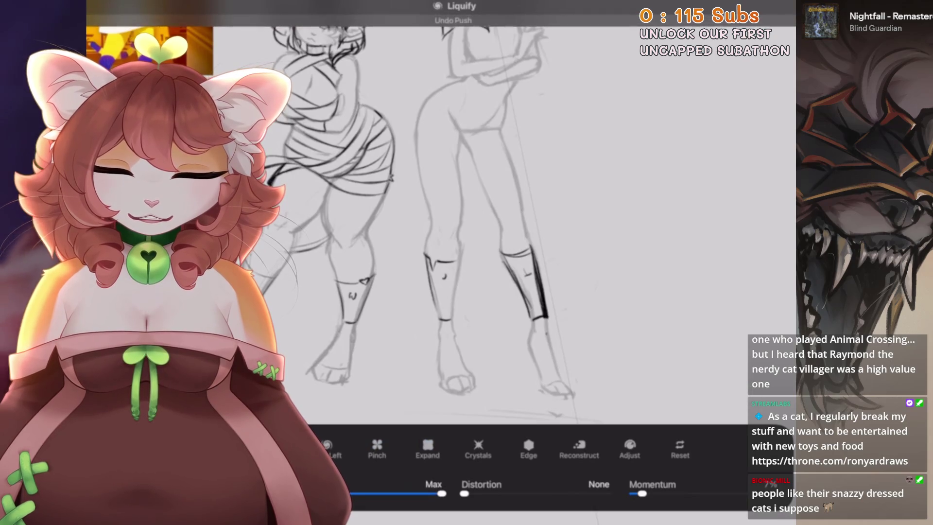
{"action": "scroll", "coordinate": [422, 218], "scroll_direction": "down", "scroll_amount": 3}
{"action": "key", "text": "ctrl+shift+z"}
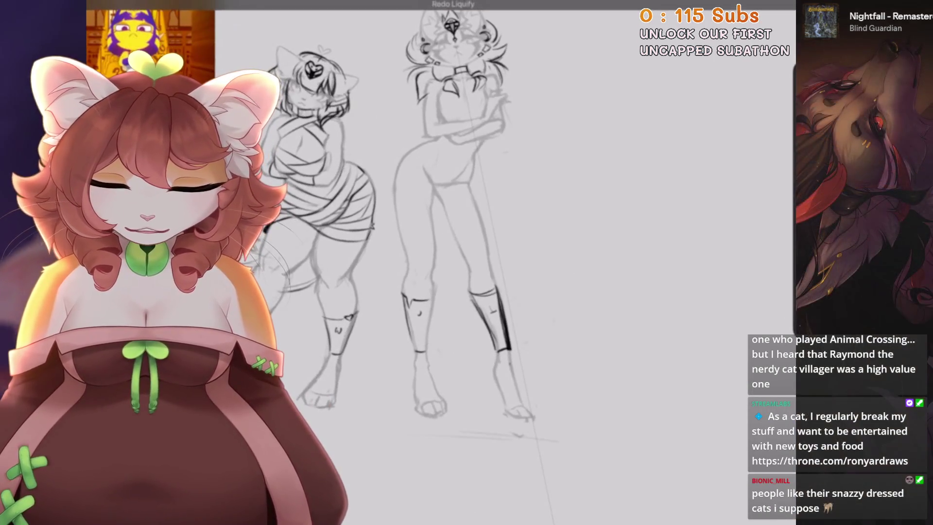
{"action": "scroll", "coordinate": [437, 243], "scroll_direction": "up", "scroll_amount": 3}
Reopen Liquify and reapply the undone warp on the taller cat's legs
{"action": "left_click", "coordinate": [179, 3]}
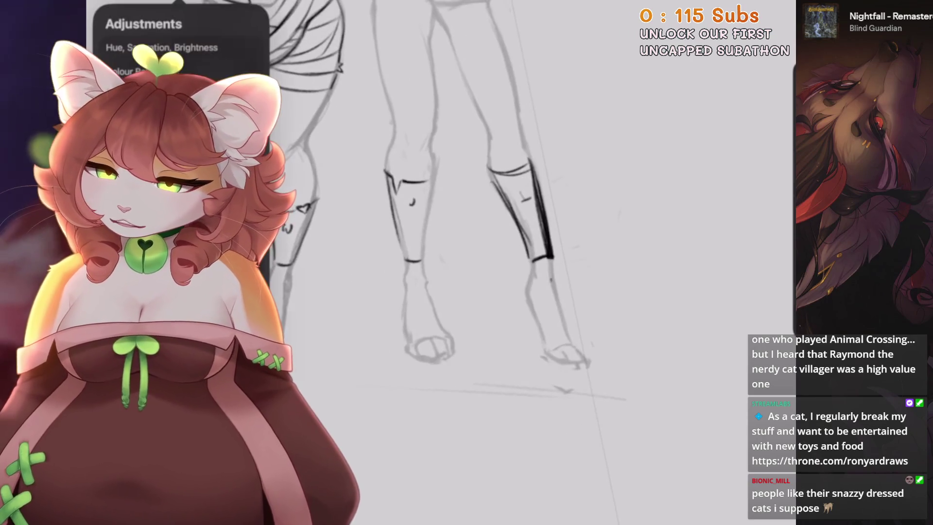
{"action": "left_click", "coordinate": [145, 262]}
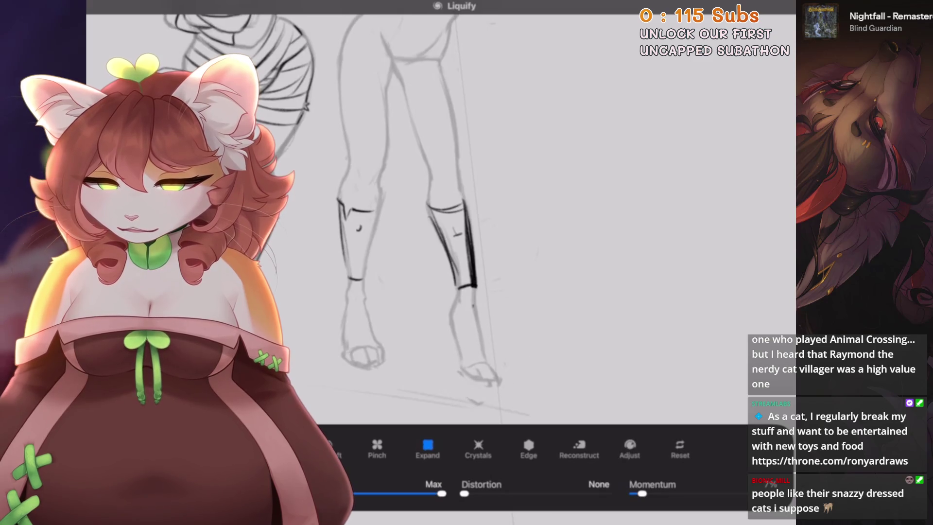
{"action": "left_click_drag", "start_coordinate": [437, 219], "coordinate": [428, 195]}
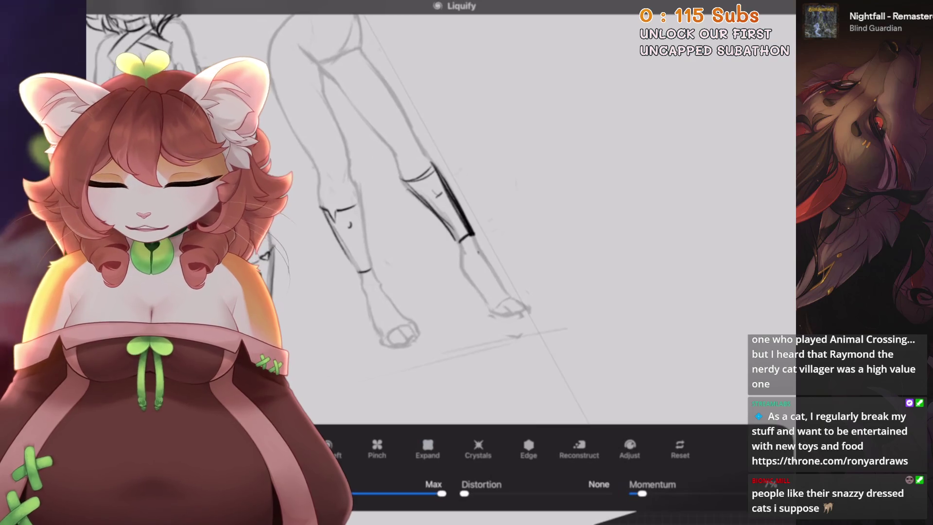
{"action": "scroll", "coordinate": [437, 243], "scroll_direction": "down", "scroll_amount": 5}
{"action": "key", "text": "ctrl+shift+z"}
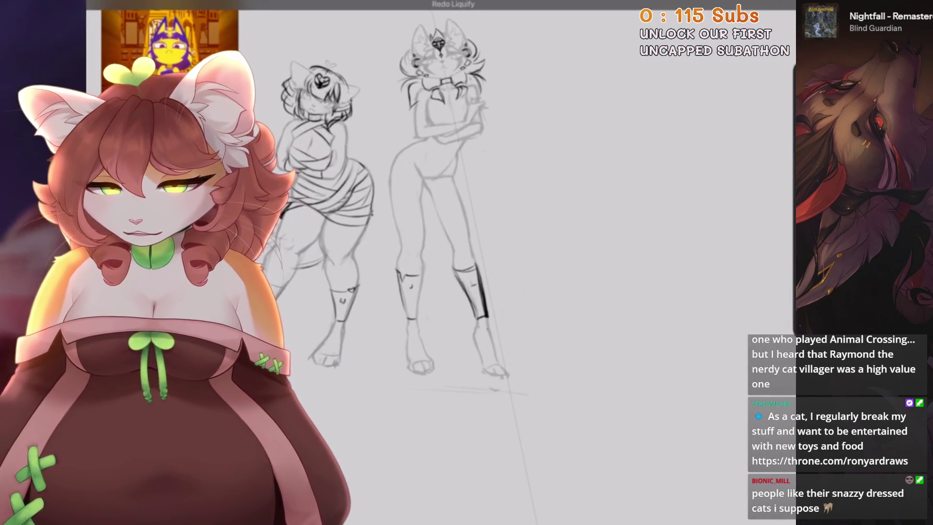
{"action": "scroll", "coordinate": [437, 243], "scroll_direction": "up", "scroll_amount": 3}
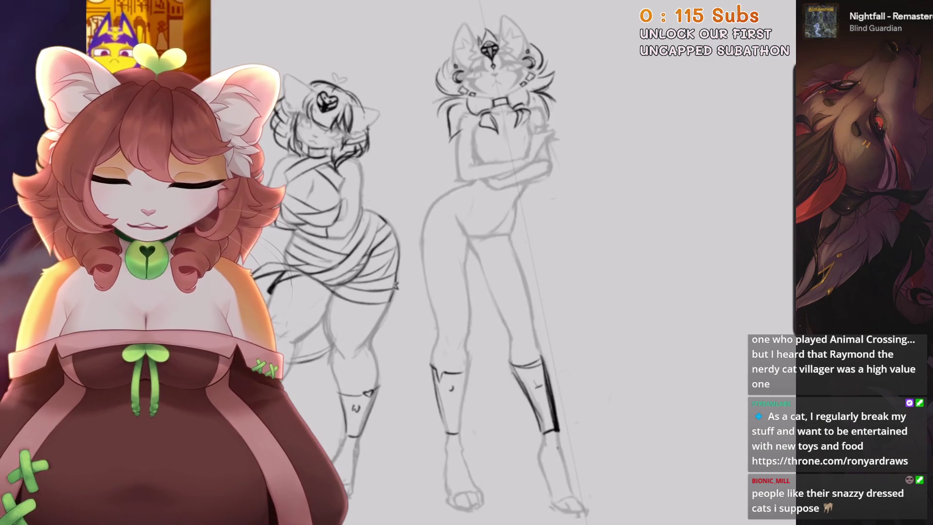
{"action": "scroll", "coordinate": [438, 243], "scroll_direction": "up", "scroll_amount": 2}
{"action": "left_click", "coordinate": [180, 4]}
On the top layer, sketch a hip curve on the taller cat, removing the overlong curve
{"action": "key", "text": "Escape"}
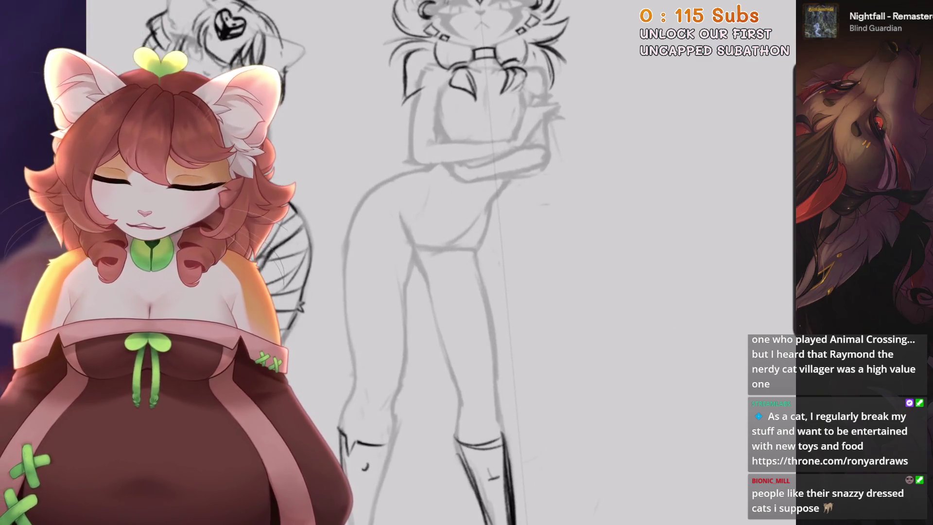
{"action": "scroll", "coordinate": [437, 243], "scroll_direction": "down", "scroll_amount": 3}
{"action": "key", "text": "l"}
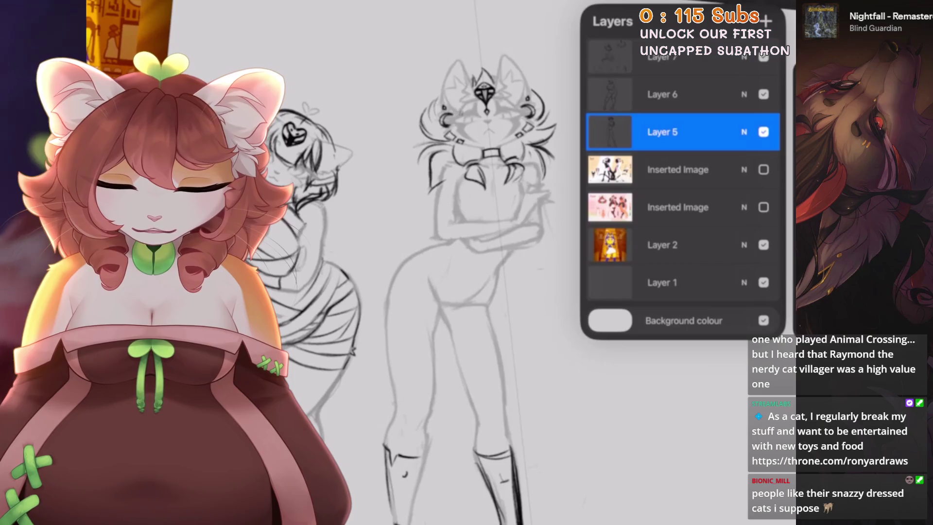
{"action": "left_click", "coordinate": [680, 56]}
{"action": "scroll", "coordinate": [462, 243], "scroll_direction": "up", "scroll_amount": 3}
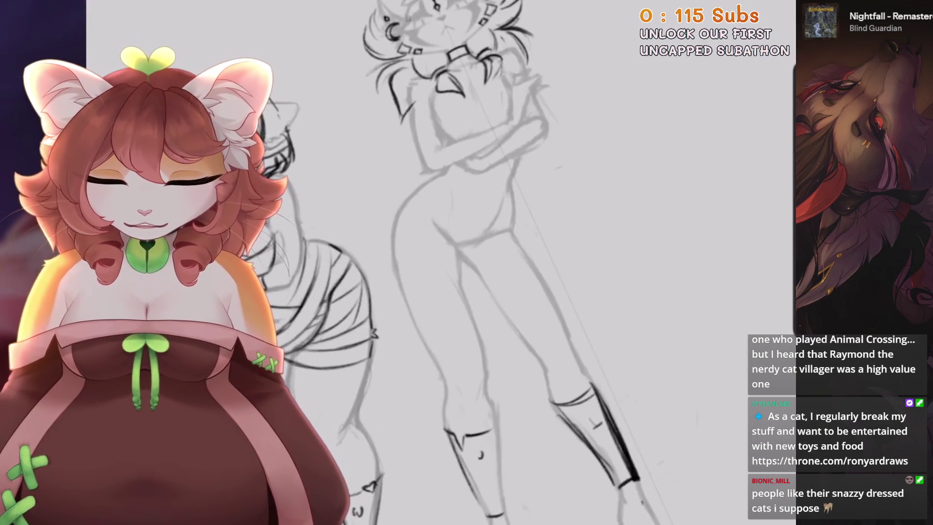
{"action": "left_click_drag", "start_coordinate": [403, 282], "coordinate": [491, 288]}
{"action": "left_click_drag", "start_coordinate": [467, 289], "coordinate": [608, 232]}
{"action": "key", "text": "ctrl+z"}
{"action": "scroll", "coordinate": [437, 263], "scroll_direction": "down", "scroll_amount": 3}
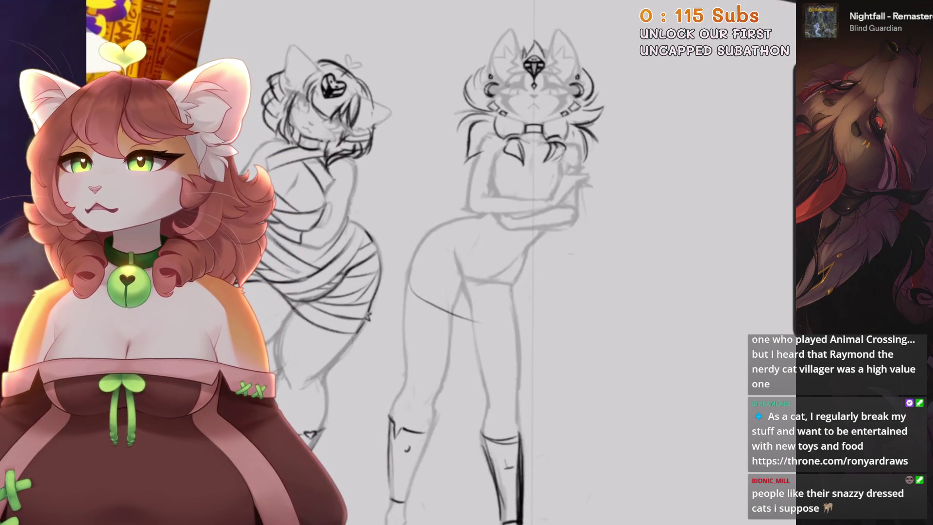
{"action": "scroll", "coordinate": [467, 413], "scroll_direction": "up", "scroll_amount": 3}
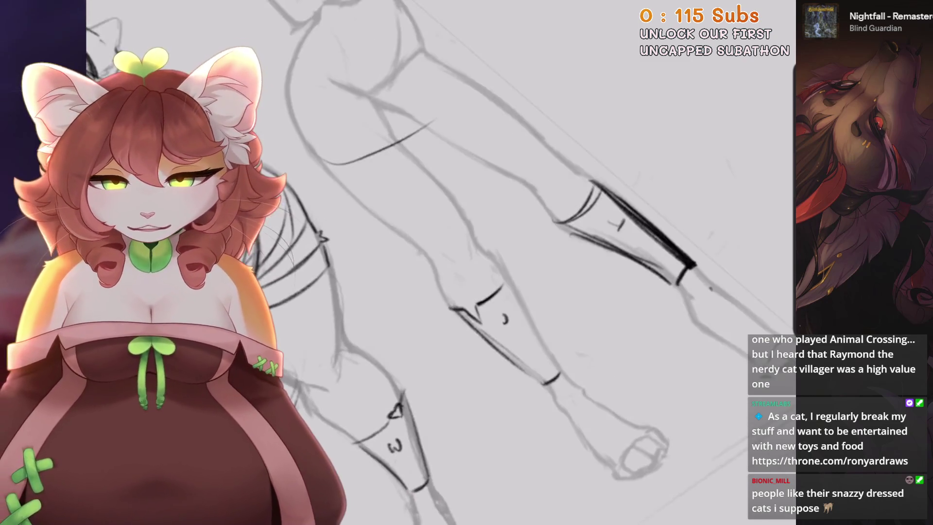
{"action": "scroll", "coordinate": [451, 300], "scroll_direction": "up", "scroll_amount": 2}
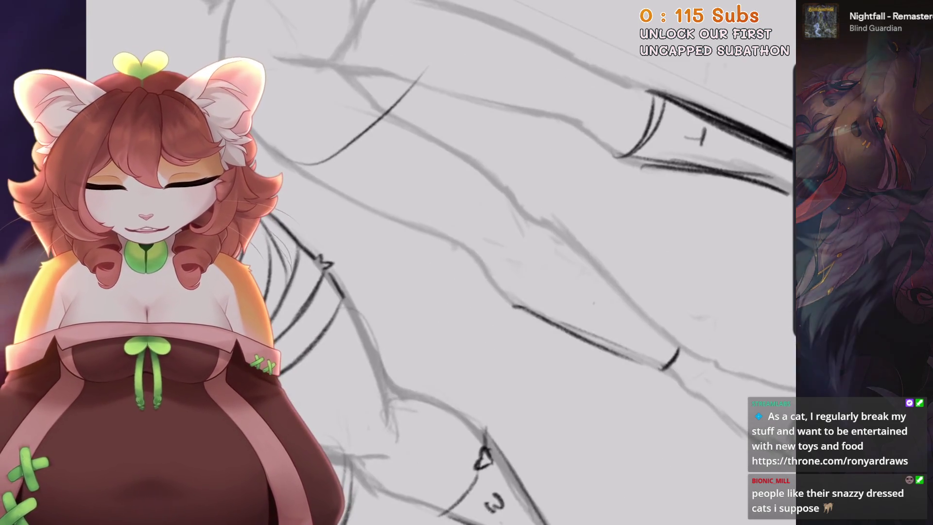
Darken the leg edges and ink the left shin guard's outlines in bold strokes
{"action": "left_click_drag", "start_coordinate": [484, 174], "coordinate": [450, 235]}
{"action": "scroll", "coordinate": [442, 262], "scroll_direction": "down", "scroll_amount": 5}
{"action": "scroll", "coordinate": [442, 263], "scroll_direction": "up", "scroll_amount": 5}
{"action": "left_click_drag", "start_coordinate": [530, 236], "coordinate": [479, 335]}
{"action": "scroll", "coordinate": [466, 262], "scroll_direction": "down", "scroll_amount": 3}
{"action": "left_click_drag", "start_coordinate": [471, 209], "coordinate": [413, 316]}
{"action": "left_click_drag", "start_coordinate": [474, 228], "coordinate": [403, 330]}
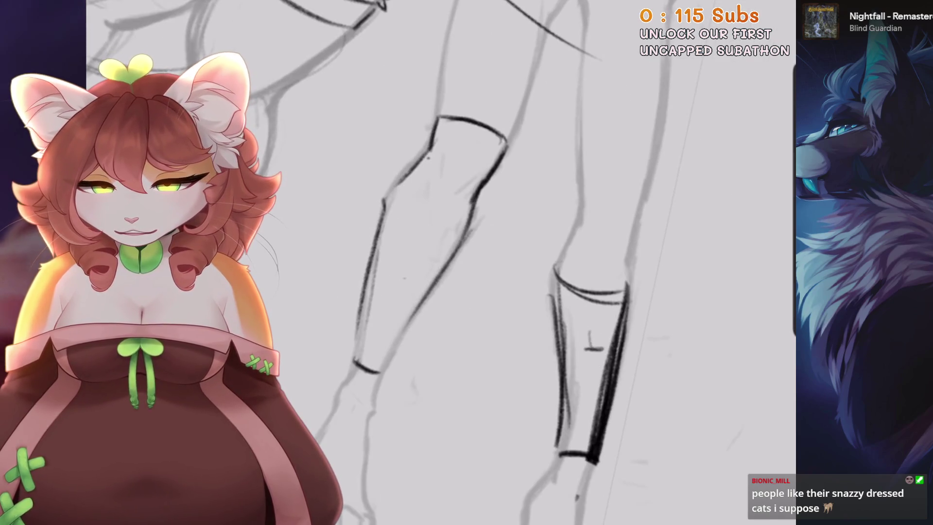
{"action": "left_click_drag", "start_coordinate": [430, 158], "coordinate": [395, 192]}
{"action": "left_click_drag", "start_coordinate": [403, 180], "coordinate": [367, 298]}
{"action": "left_click_drag", "start_coordinate": [391, 223], "coordinate": [358, 350]}
{"action": "left_click_drag", "start_coordinate": [370, 317], "coordinate": [357, 364]}
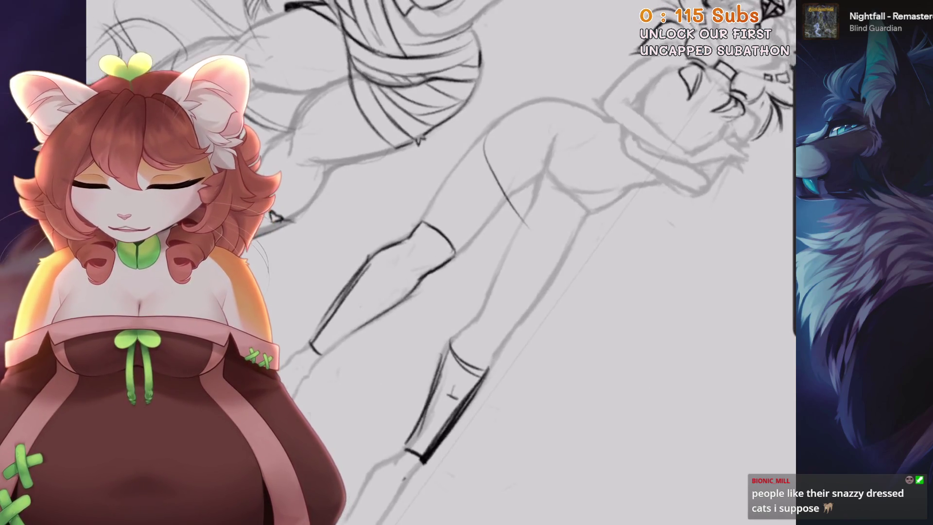
{"action": "scroll", "coordinate": [441, 263], "scroll_direction": "down", "scroll_amount": 5}
{"action": "scroll", "coordinate": [441, 262], "scroll_direction": "up", "scroll_amount": 5}
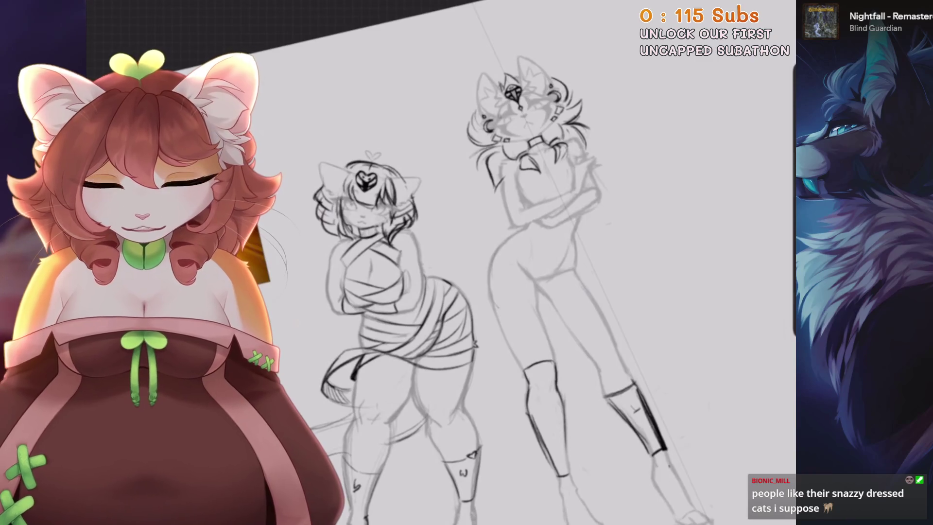
Sketch a tail curve across the taller cat's hips, undoing the failed attempts
{"action": "key", "text": "ctrl+z"}
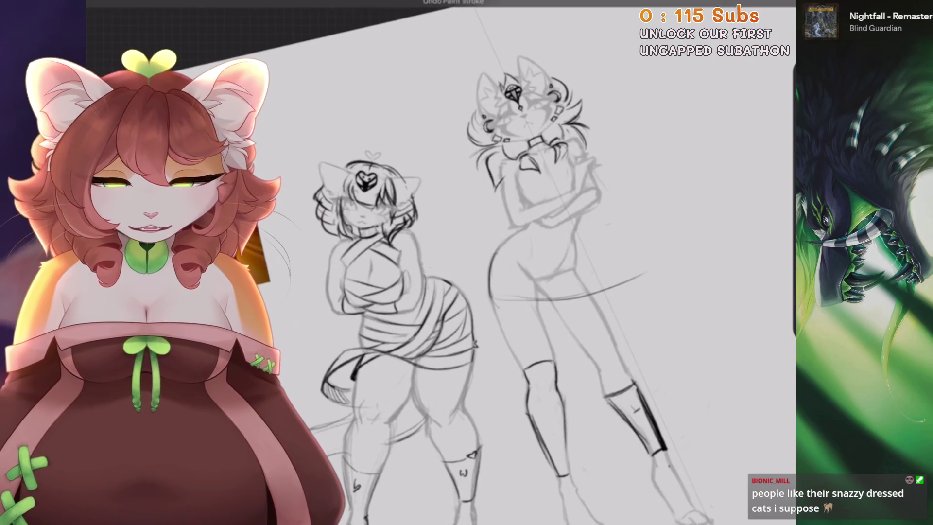
{"action": "left_click_drag", "start_coordinate": [495, 299], "coordinate": [646, 272]}
{"action": "key", "text": "ctrl+z"}
{"action": "left_click_drag", "start_coordinate": [501, 301], "coordinate": [627, 304]}
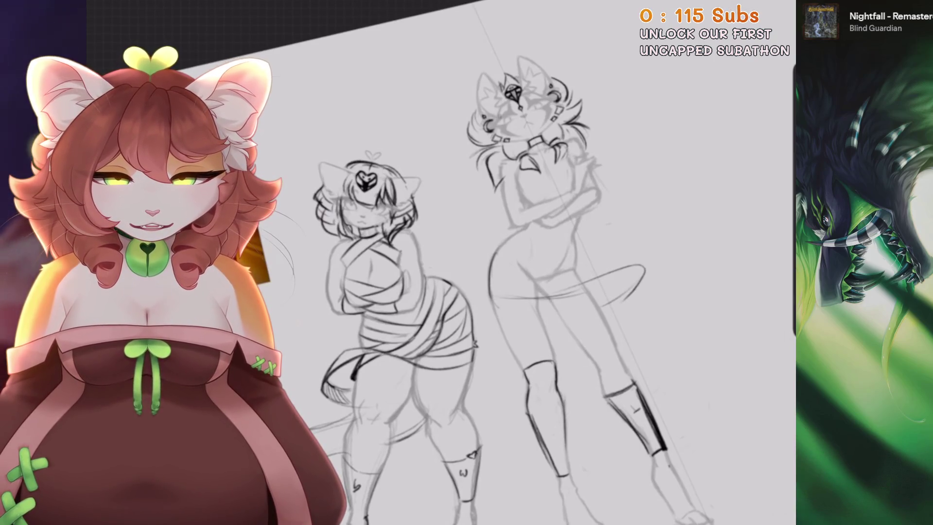
{"action": "left_click_drag", "start_coordinate": [535, 292], "coordinate": [584, 243]}
{"action": "left_click_drag", "start_coordinate": [412, 229], "coordinate": [419, 330]}
{"action": "key", "text": "ctrl+z"}
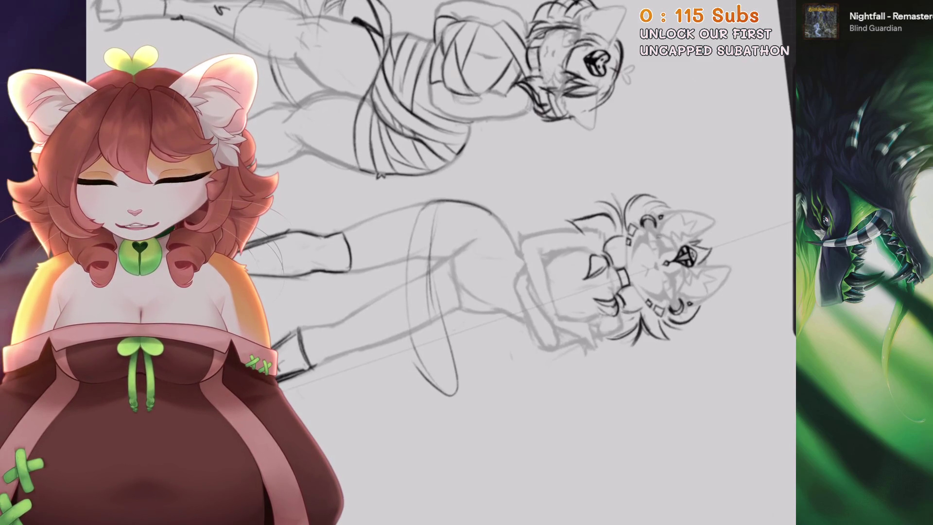
Build up the tail's arc with several strokes, discarding one bad arc
{"action": "scroll", "coordinate": [535, 243], "scroll_direction": "up", "scroll_amount": 3}
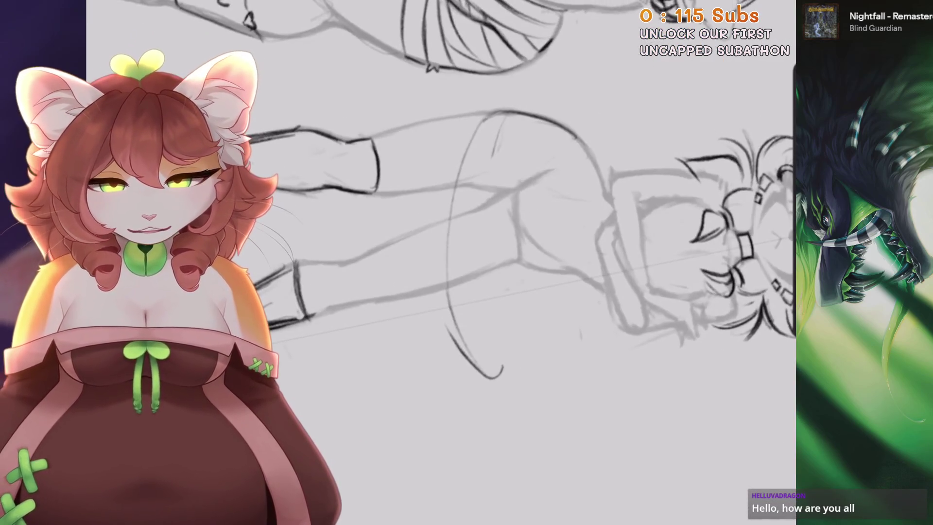
{"action": "left_click_drag", "start_coordinate": [505, 114], "coordinate": [481, 316]}
{"action": "left_click_drag", "start_coordinate": [490, 250], "coordinate": [501, 374]}
{"action": "key", "text": "ctrl+z"}
{"action": "left_click_drag", "start_coordinate": [487, 194], "coordinate": [500, 350]}
{"action": "left_click_drag", "start_coordinate": [499, 214], "coordinate": [491, 331]}
Add a short dark mark near the hip after discarding a trial body stroke
{"action": "scroll", "coordinate": [496, 458], "scroll_direction": "up", "scroll_amount": 1}
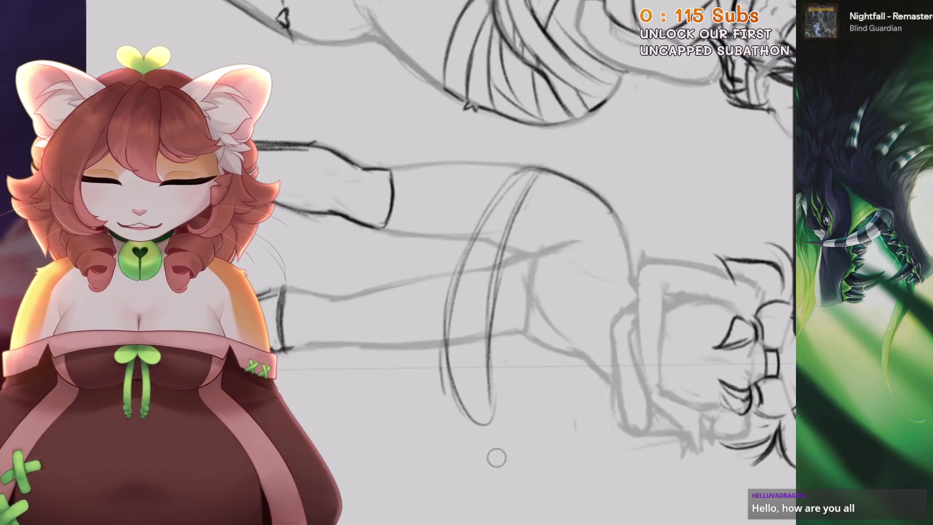
{"action": "scroll", "coordinate": [497, 457], "scroll_direction": "down", "scroll_amount": 3}
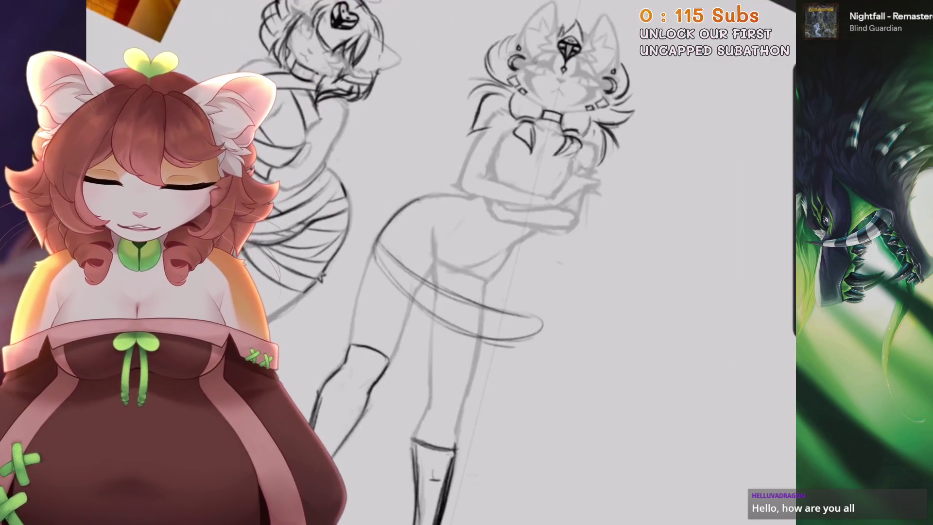
{"action": "left_click_drag", "start_coordinate": [534, 256], "coordinate": [530, 325]}
{"action": "key", "text": "ctrl+z"}
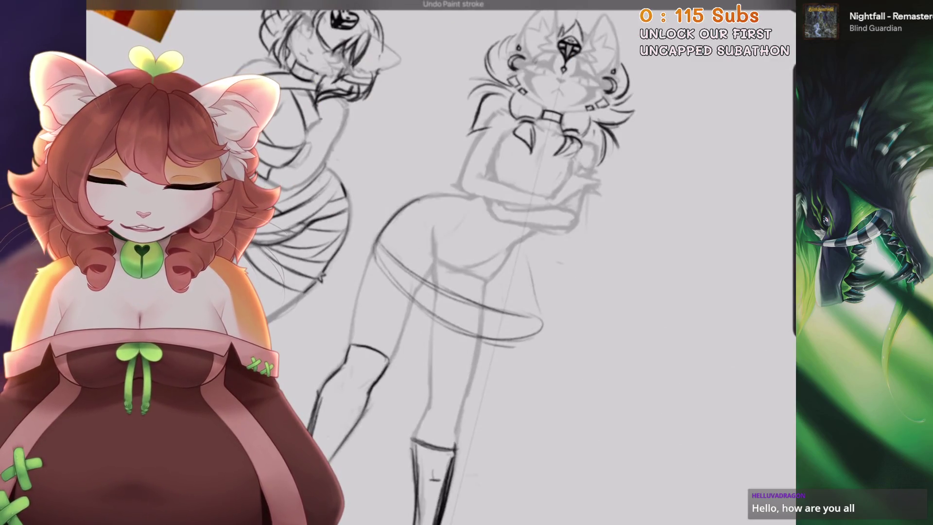
{"action": "left_click_drag", "start_coordinate": [519, 248], "coordinate": [538, 233]}
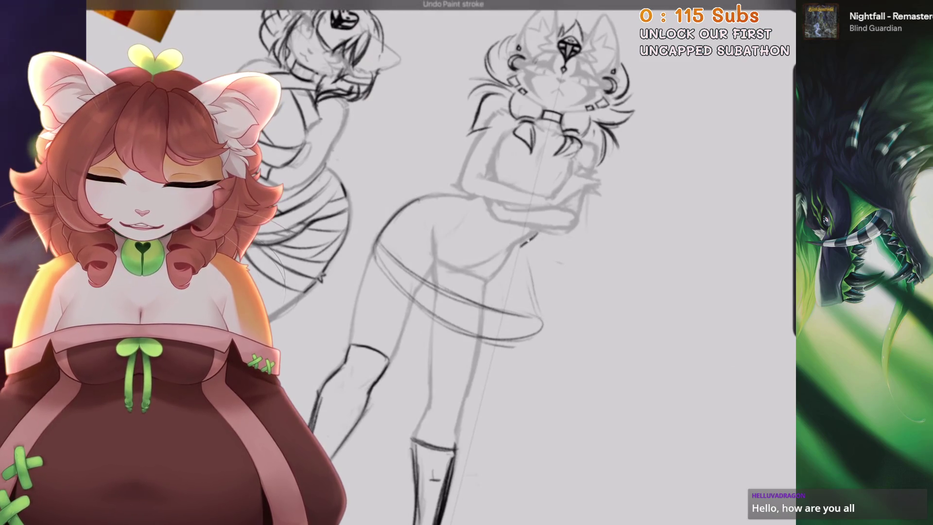
Check the brush library and close it without changing brushes
{"action": "scroll", "coordinate": [486, 243], "scroll_direction": "up", "scroll_amount": 3}
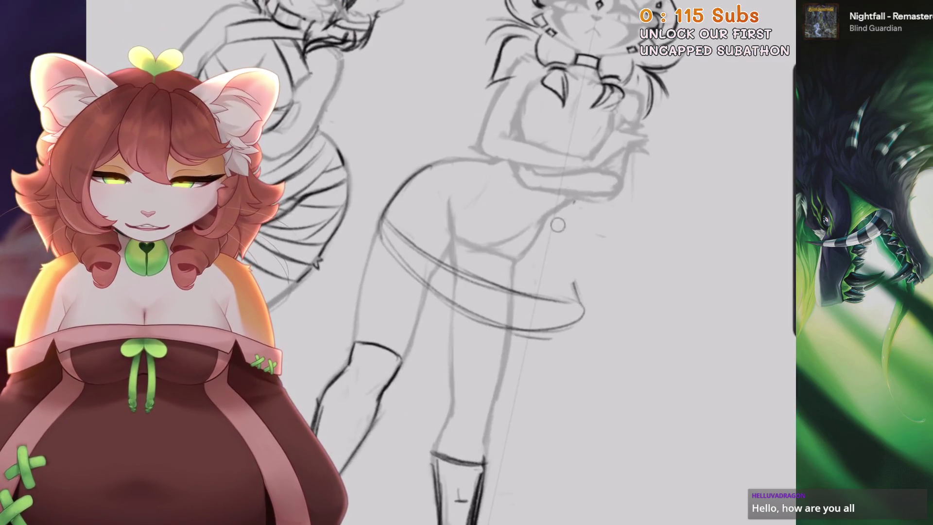
{"action": "scroll", "coordinate": [486, 243], "scroll_direction": "down", "scroll_amount": 3}
{"action": "scroll", "coordinate": [486, 243], "scroll_direction": "up", "scroll_amount": 3}
{"action": "key", "text": "b"}
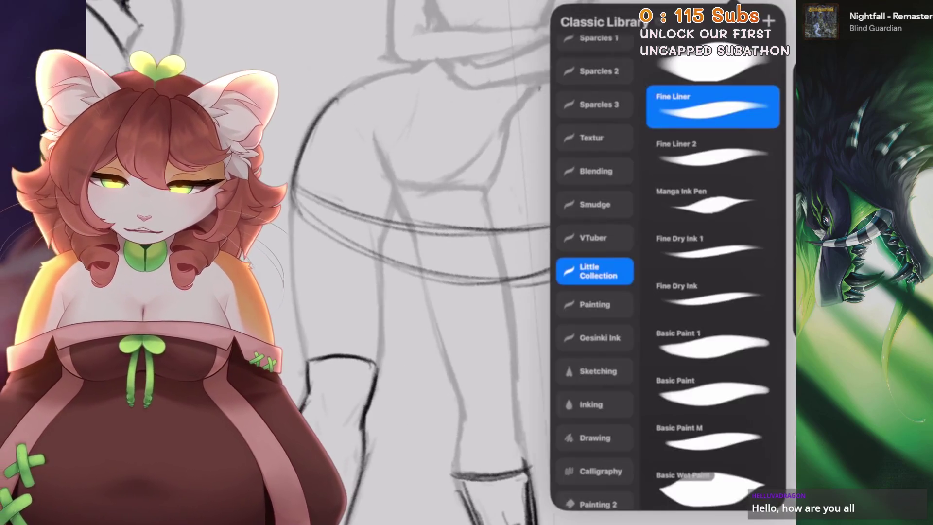
{"action": "key", "text": "Escape"}
{"action": "scroll", "coordinate": [486, 243], "scroll_direction": "down", "scroll_amount": 3}
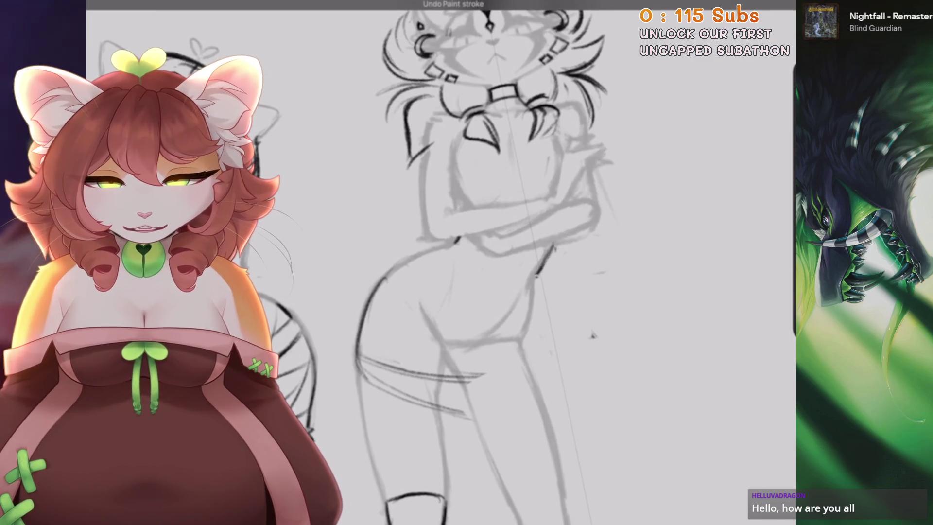
{"action": "scroll", "coordinate": [593, 336], "scroll_direction": "up", "scroll_amount": 1}
Reframe the view on the torso and hips and draw a line down the hip
{"action": "left_click_drag", "start_coordinate": [647, 333], "coordinate": [578, 185]}
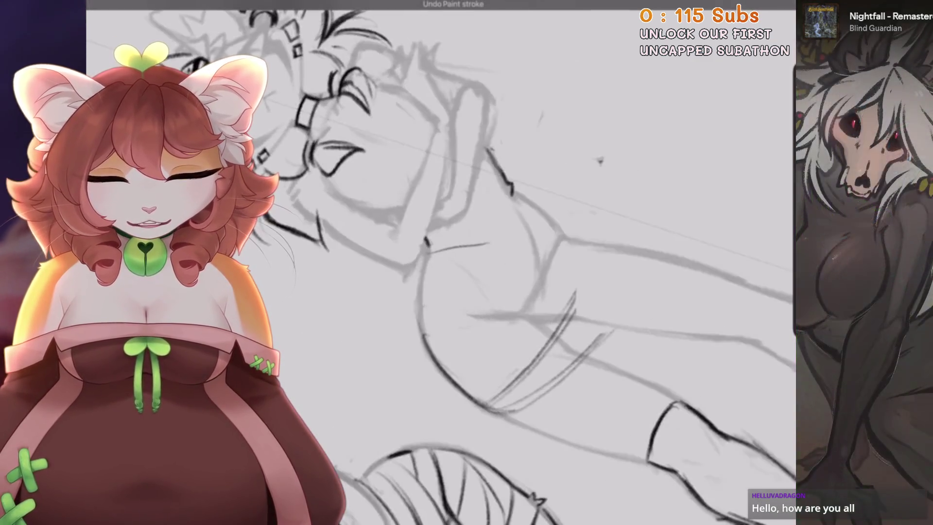
{"action": "scroll", "coordinate": [579, 185], "scroll_direction": "up", "scroll_amount": 1}
{"action": "left_click_drag", "start_coordinate": [518, 161], "coordinate": [467, 204]}
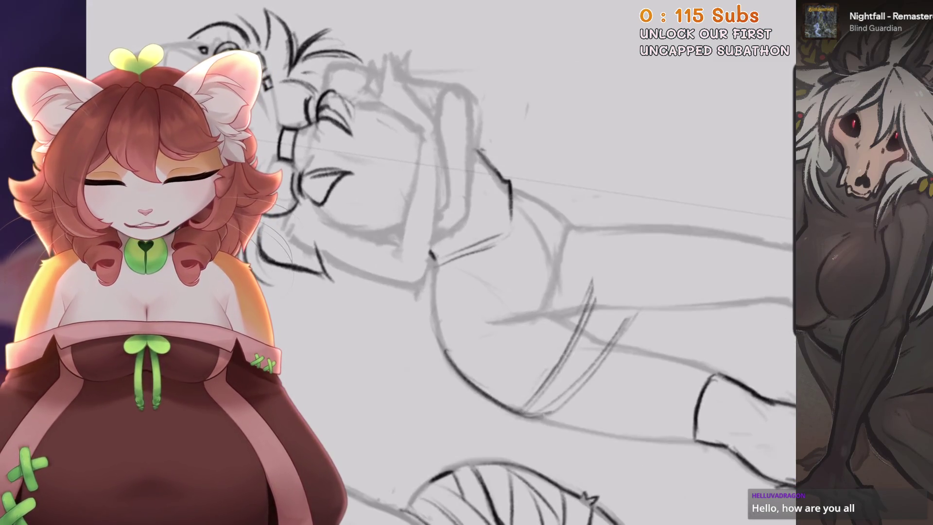
{"action": "key", "text": "ctrl+0"}
{"action": "scroll", "coordinate": [535, 262], "scroll_direction": "down", "scroll_amount": 2}
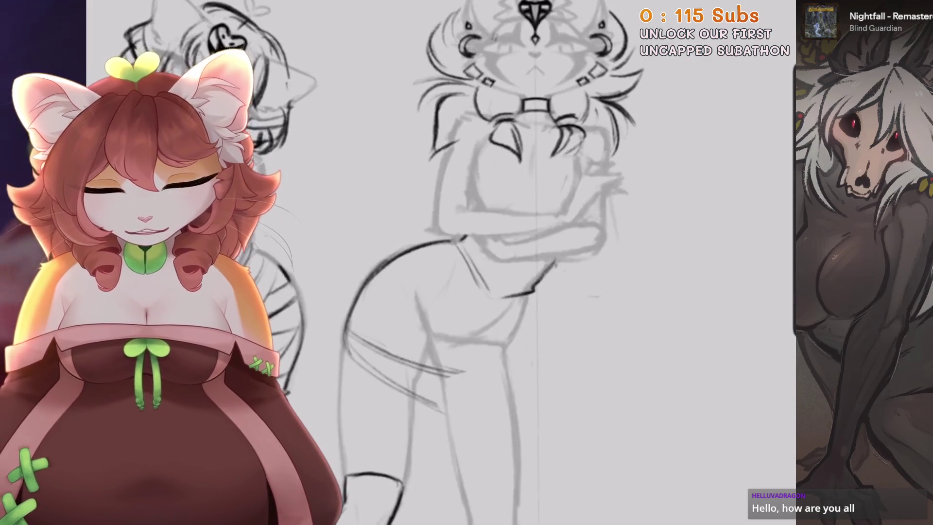
{"action": "left_click_drag", "start_coordinate": [535, 263], "coordinate": [486, 243]}
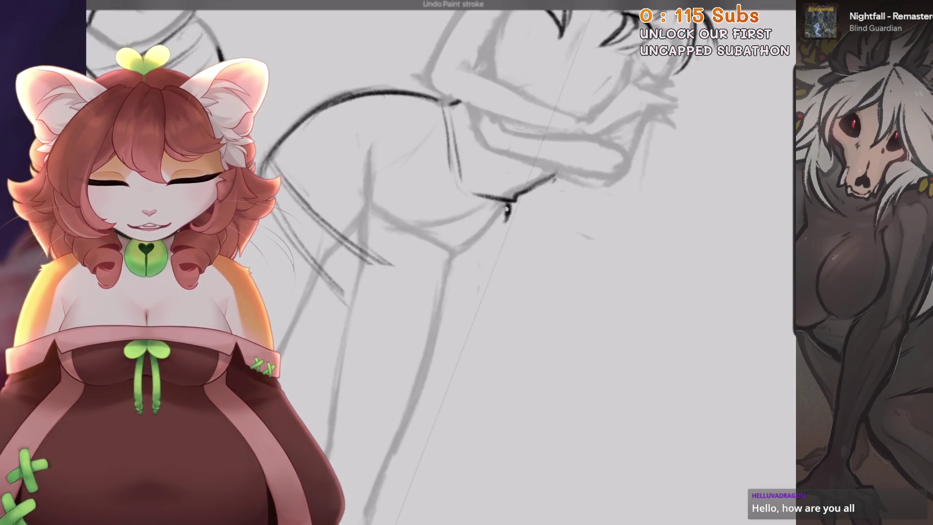
{"action": "left_click_drag", "start_coordinate": [508, 206], "coordinate": [501, 372]}
Draw the long diagonal arm line and darken it with extra strokes
{"action": "mouse_move", "coordinate": [486, 243]}
{"action": "left_mouse_down"}
{"action": "mouse_move", "coordinate": [459, 177]}
{"action": "mouse_move", "coordinate": [478, 167]}
{"action": "left_mouse_up"}
{"action": "left_click_drag", "start_coordinate": [389, 326], "coordinate": [576, 109]}
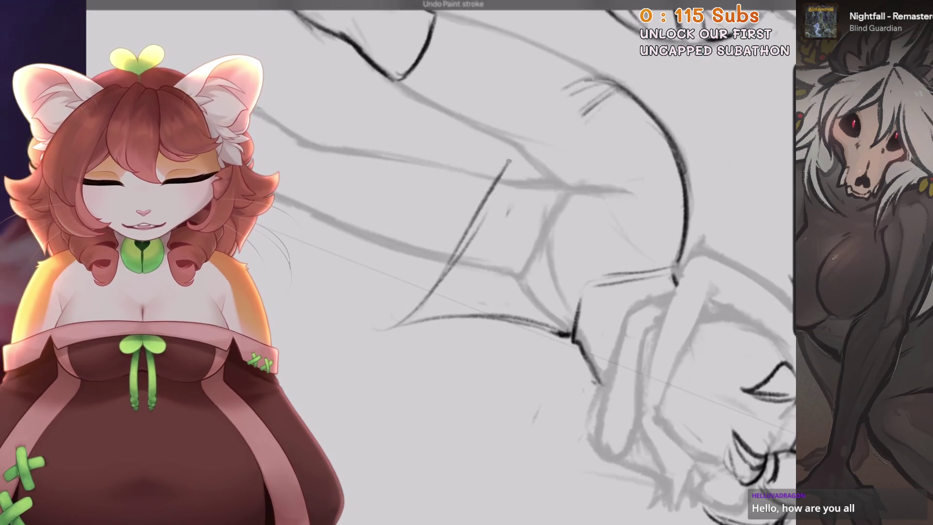
{"action": "left_click_drag", "start_coordinate": [524, 153], "coordinate": [620, 90]}
{"action": "left_click_drag", "start_coordinate": [496, 187], "coordinate": [617, 89]}
{"action": "left_click_drag", "start_coordinate": [467, 165], "coordinate": [377, 328]}
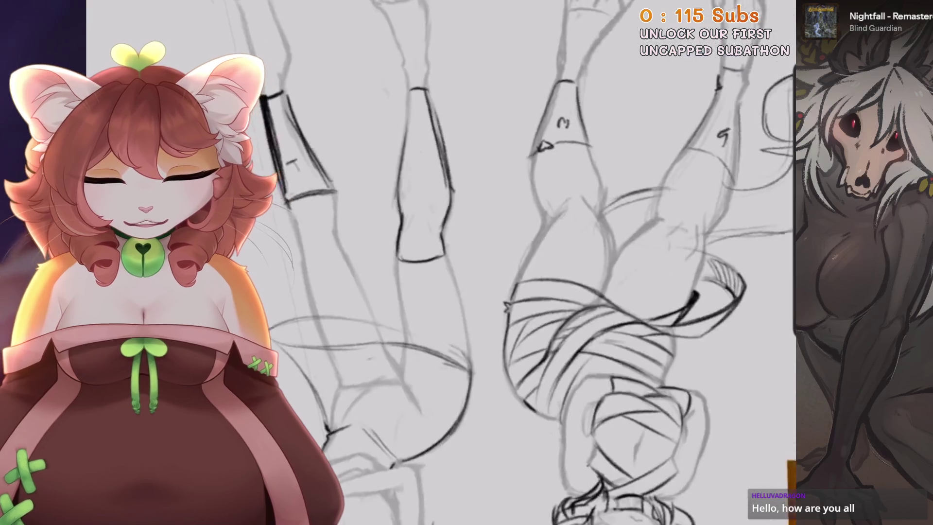
Erase the stray marks around the waist and hip
{"action": "scroll", "coordinate": [486, 263], "scroll_direction": "up", "scroll_amount": 3}
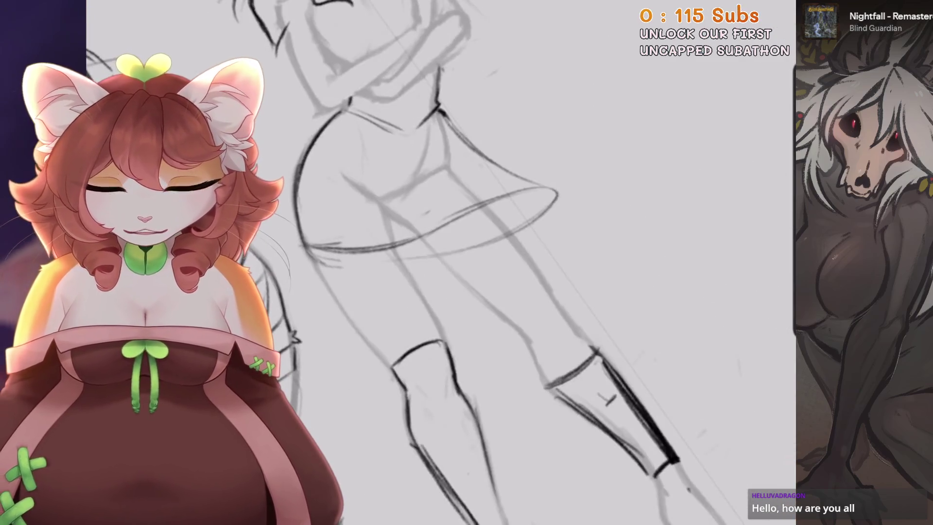
{"action": "scroll", "coordinate": [492, 252], "scroll_direction": "down", "scroll_amount": 2}
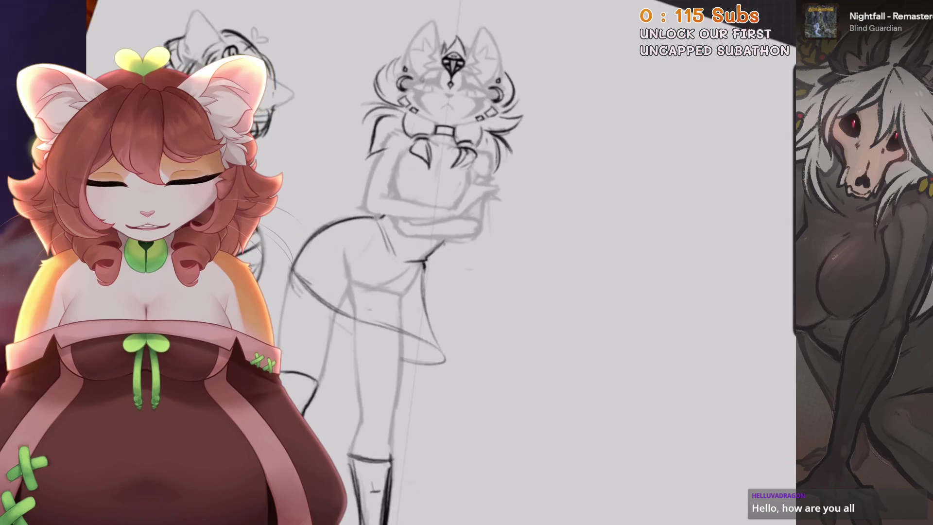
{"action": "scroll", "coordinate": [486, 262], "scroll_direction": "up", "scroll_amount": 2}
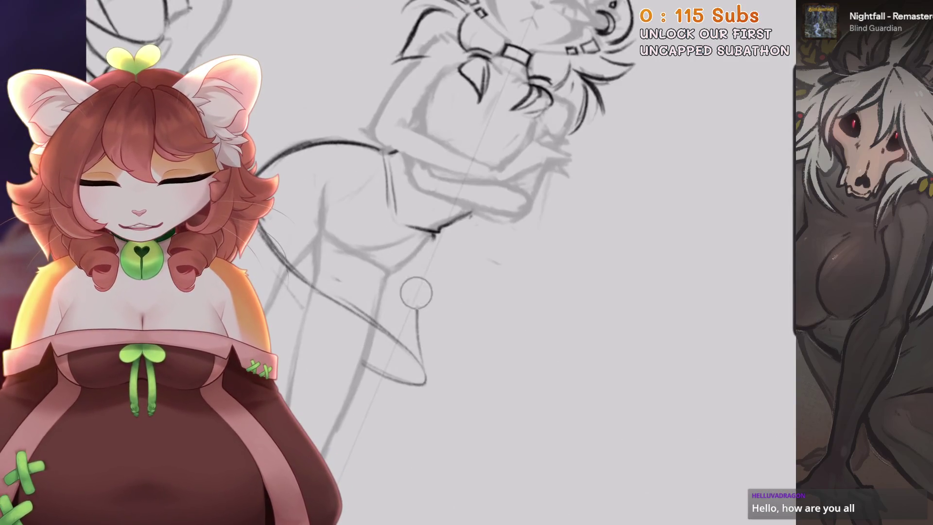
{"action": "scroll", "coordinate": [486, 263], "scroll_direction": "down", "scroll_amount": 1}
{"action": "left_click_drag", "start_coordinate": [406, 221], "coordinate": [438, 308]}
{"action": "scroll", "coordinate": [386, 266], "scroll_direction": "up", "scroll_amount": 3}
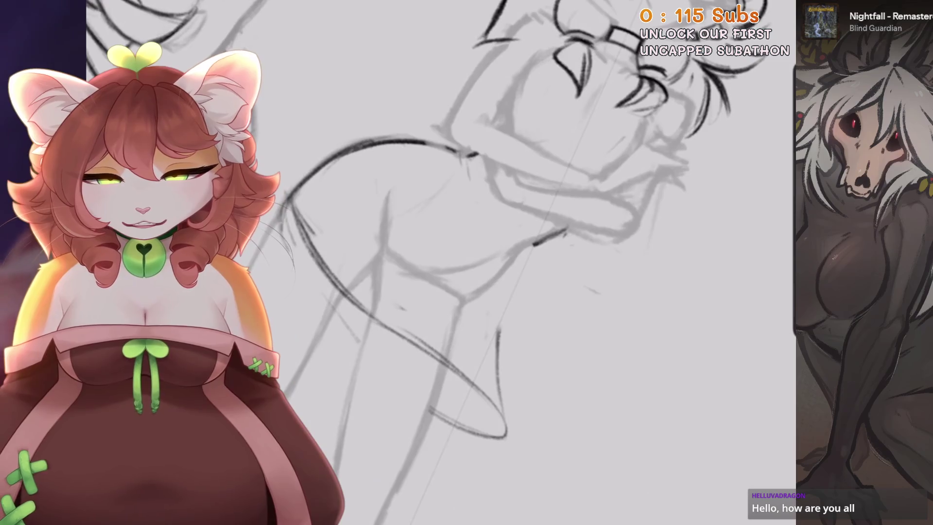
{"action": "scroll", "coordinate": [437, 263], "scroll_direction": "down", "scroll_amount": 3}
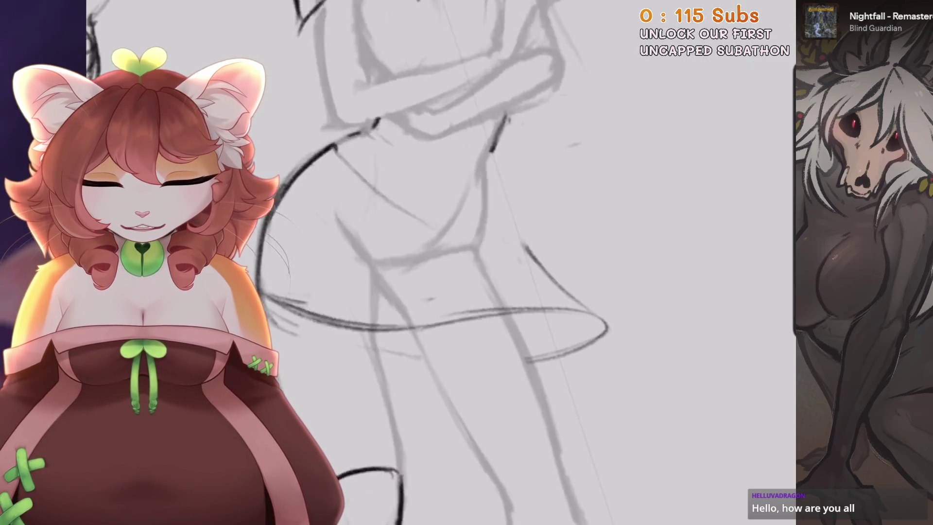
{"action": "scroll", "coordinate": [437, 262], "scroll_direction": "up", "scroll_amount": 1}
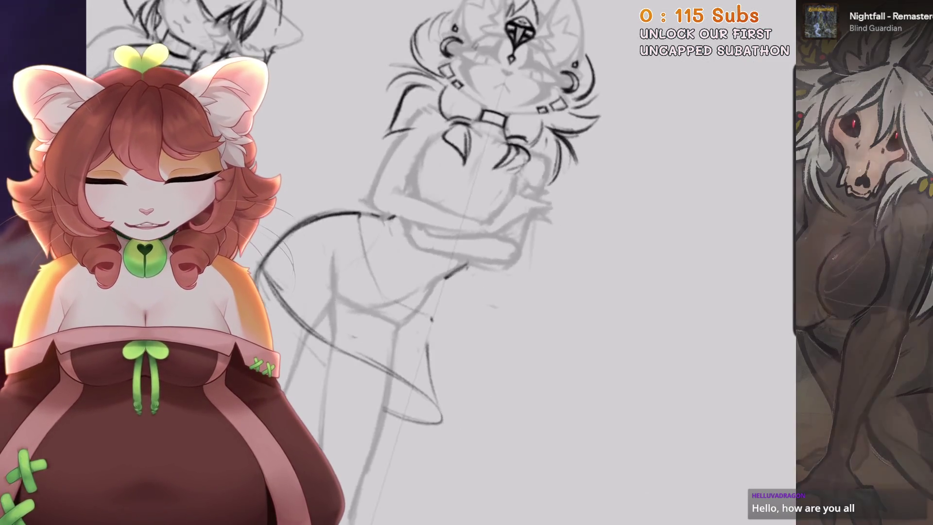
Zoom in on the torso and discard the unwanted dark torso strokes
{"action": "left_click_drag", "start_coordinate": [438, 263], "coordinate": [535, 194]}
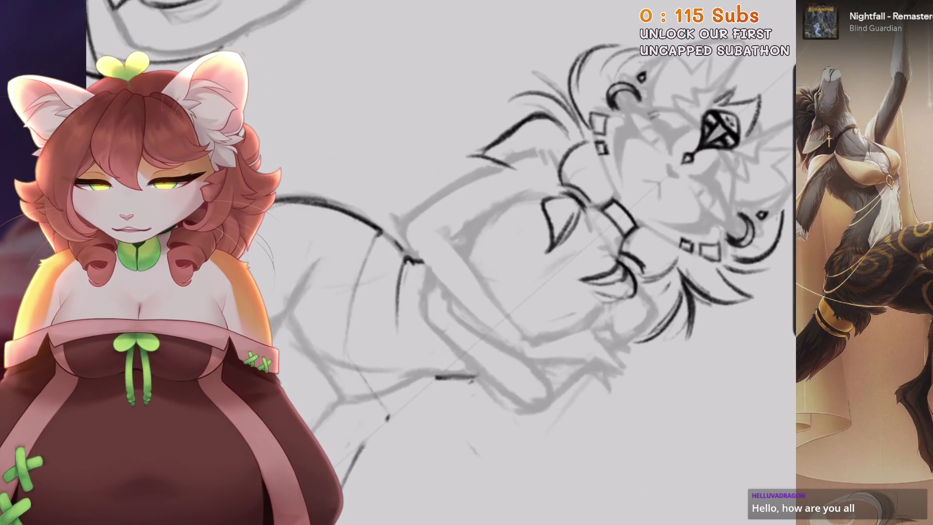
{"action": "left_click_drag", "start_coordinate": [632, 243], "coordinate": [291, 97]}
{"action": "left_click_drag", "start_coordinate": [486, 238], "coordinate": [583, 194]}
{"action": "left_click_drag", "start_coordinate": [535, 243], "coordinate": [437, 243]}
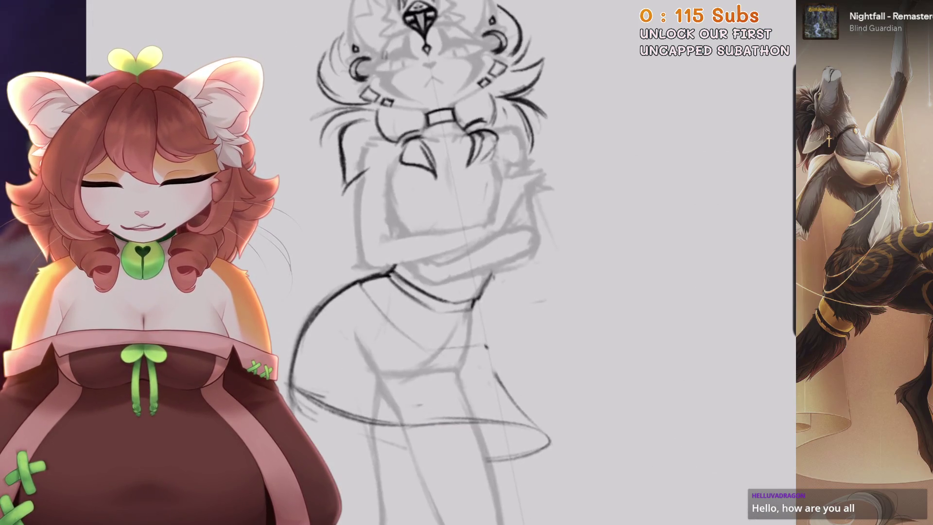
{"action": "mouse_move", "coordinate": [478, 326]}
{"action": "left_mouse_down"}
{"action": "mouse_move", "coordinate": [438, 253]}
{"action": "mouse_move", "coordinate": [516, 207]}
{"action": "left_mouse_up"}
{"action": "key", "text": "ctrl+z"}
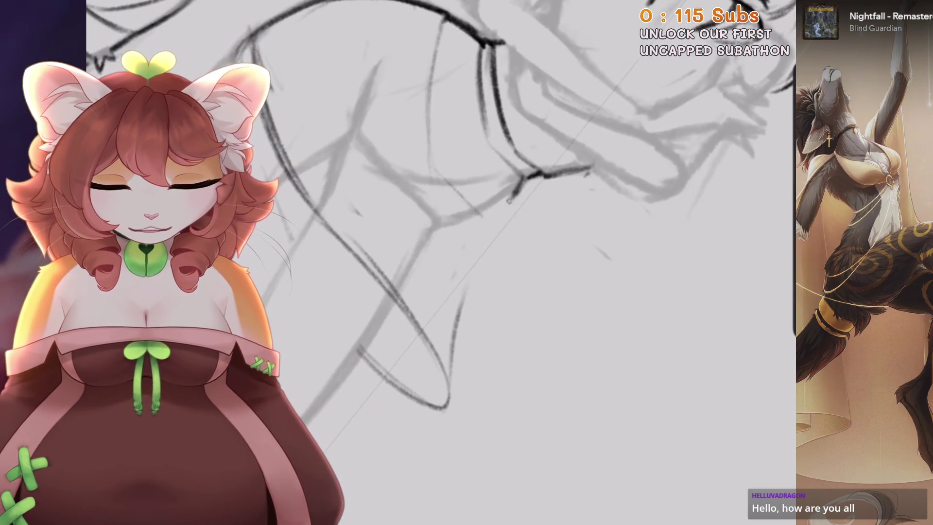
{"action": "mouse_move", "coordinate": [487, 235]}
{"action": "left_mouse_down"}
{"action": "mouse_move", "coordinate": [456, 299]}
{"action": "mouse_move", "coordinate": [438, 219]}
{"action": "mouse_move", "coordinate": [519, 234]}
{"action": "left_mouse_up"}
{"action": "key", "text": "ctrl+z"}
Re-ink a darker line along the arm, redrawing the first attempt
{"action": "left_click_drag", "start_coordinate": [484, 198], "coordinate": [423, 319]}
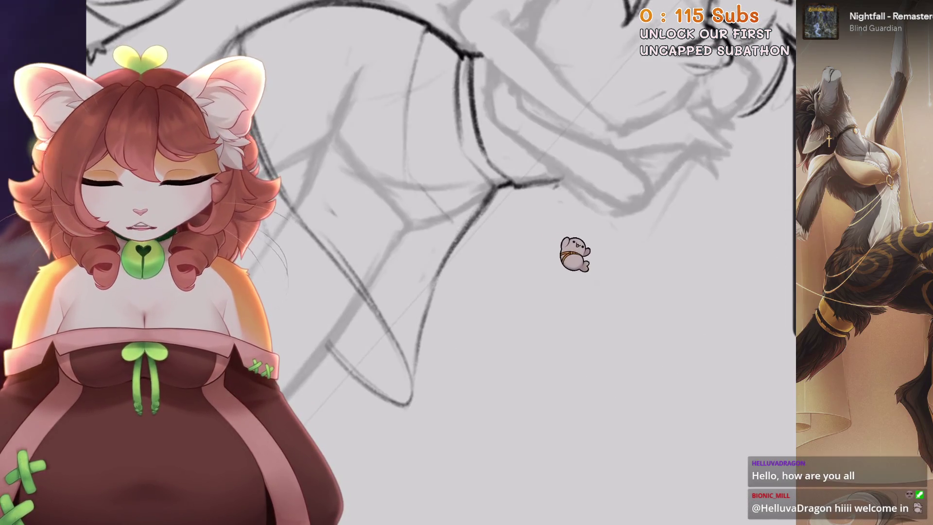
{"action": "key", "text": "ctrl+z"}
{"action": "left_click_drag", "start_coordinate": [490, 195], "coordinate": [420, 327]}
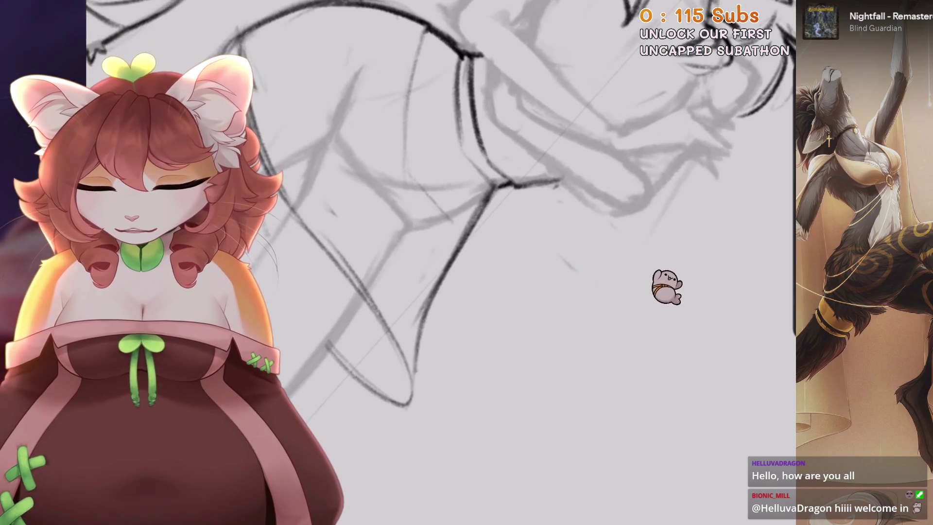
{"action": "left_click_drag", "start_coordinate": [640, 286], "coordinate": [705, 300]}
{"action": "key", "text": "5"}
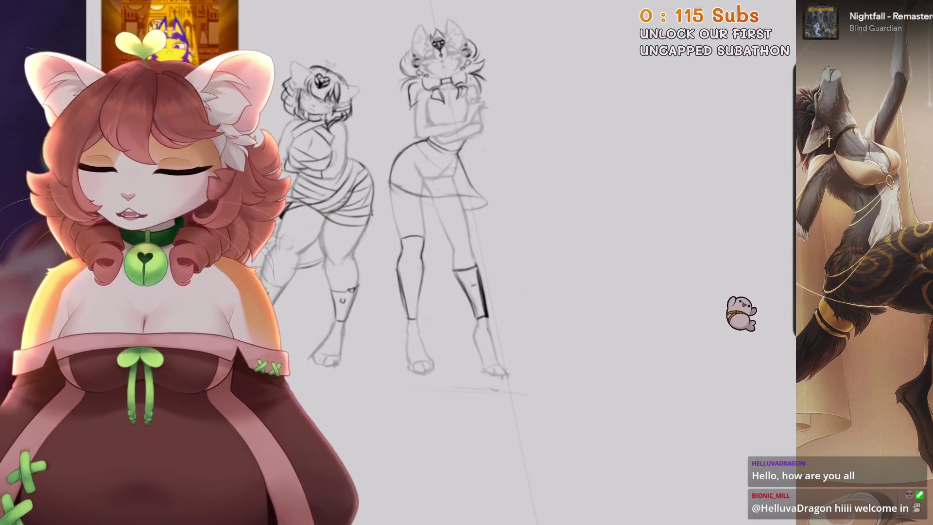
{"action": "scroll", "coordinate": [223, 262], "scroll_direction": "up", "scroll_amount": 2}
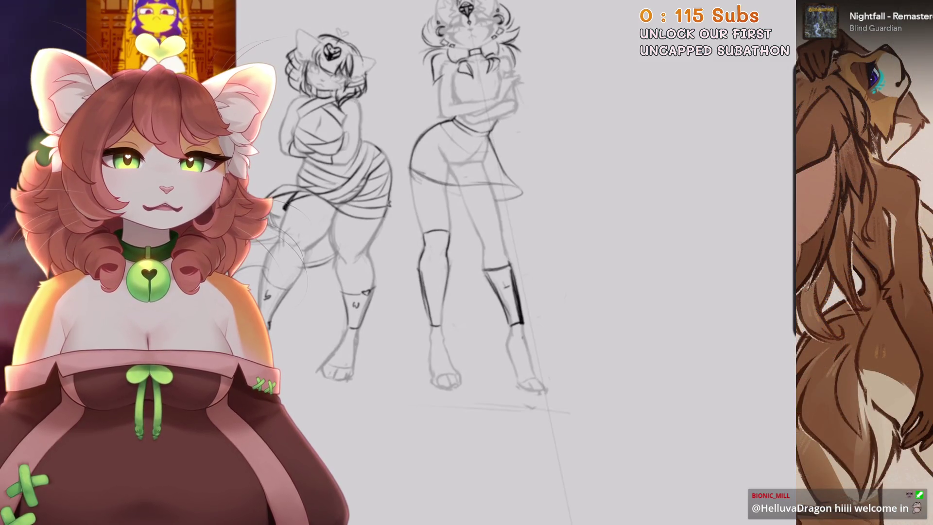
{"action": "scroll", "coordinate": [428, 243], "scroll_direction": "up", "scroll_amount": 3}
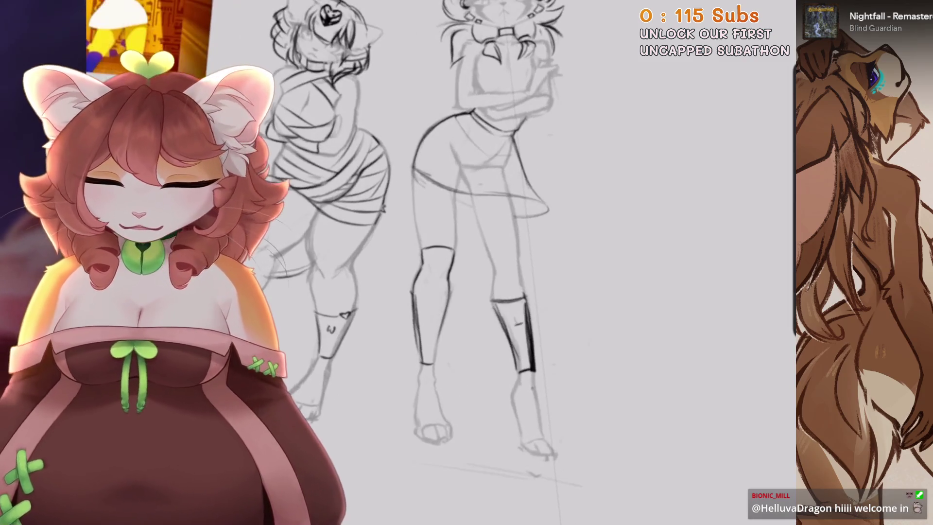
{"action": "scroll", "coordinate": [437, 243], "scroll_direction": "up", "scroll_amount": 2}
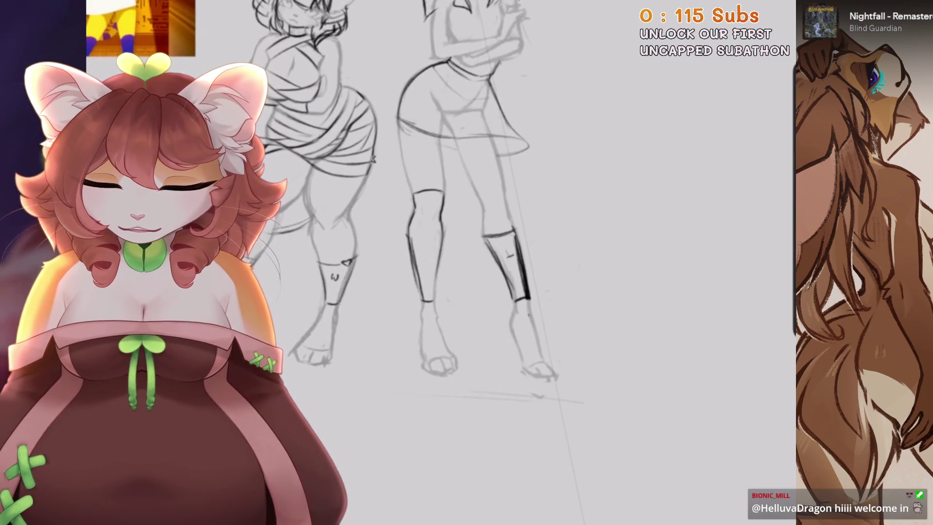
{"action": "scroll", "coordinate": [437, 243], "scroll_direction": "up", "scroll_amount": 2}
Freehand-select the skirt and Warp it, pulling the upper-left corner in and bending the right side
{"action": "key", "text": "s"}
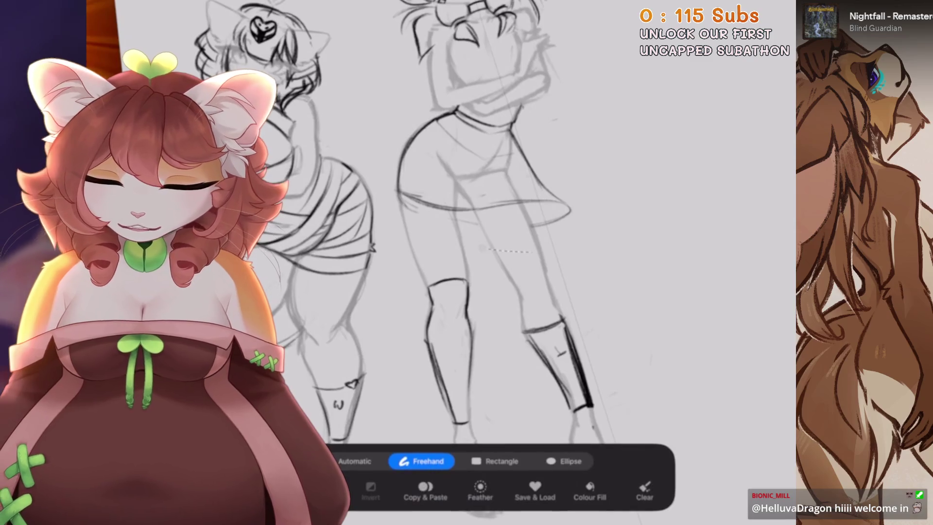
{"action": "key", "text": "v"}
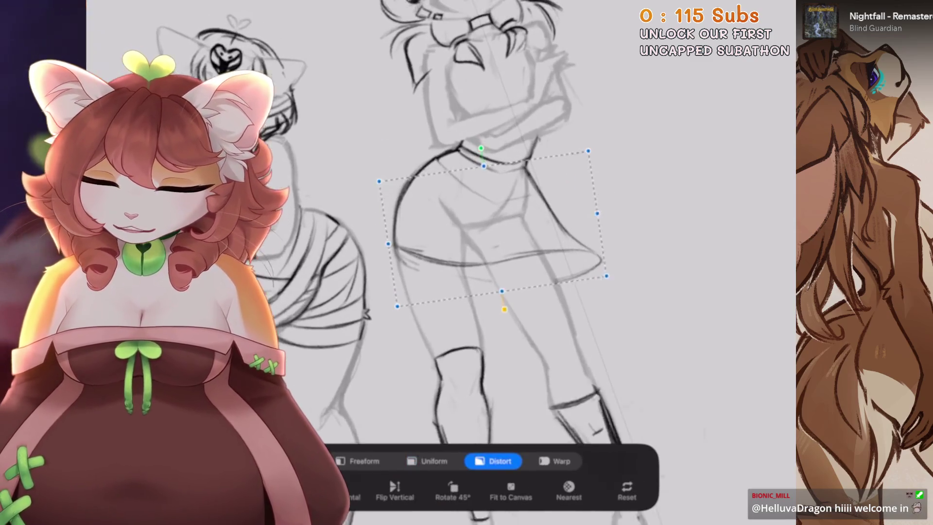
{"action": "left_click", "coordinate": [554, 461]}
{"action": "left_click_drag", "start_coordinate": [365, 198], "coordinate": [375, 197]}
{"action": "scroll", "coordinate": [486, 257], "scroll_direction": "up", "scroll_amount": 3}
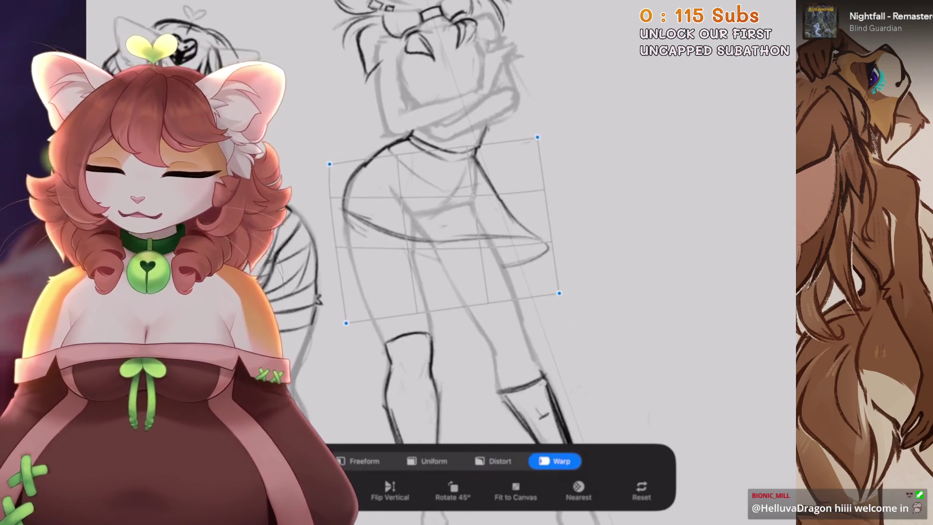
{"action": "mouse_move", "coordinate": [574, 243]}
{"action": "left_mouse_down"}
{"action": "mouse_move", "coordinate": [568, 249]}
{"action": "mouse_move", "coordinate": [578, 227]}
{"action": "left_mouse_up"}
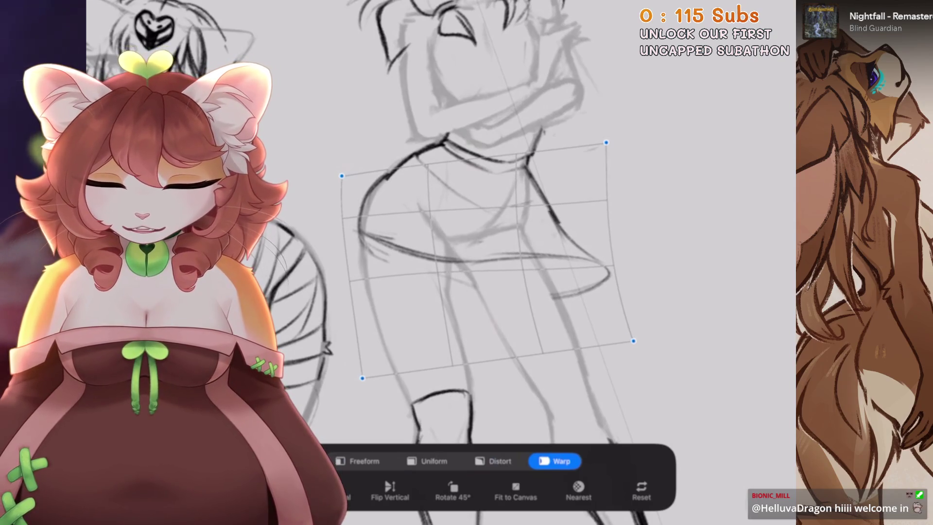
{"action": "scroll", "coordinate": [466, 262], "scroll_direction": "down", "scroll_amount": 3}
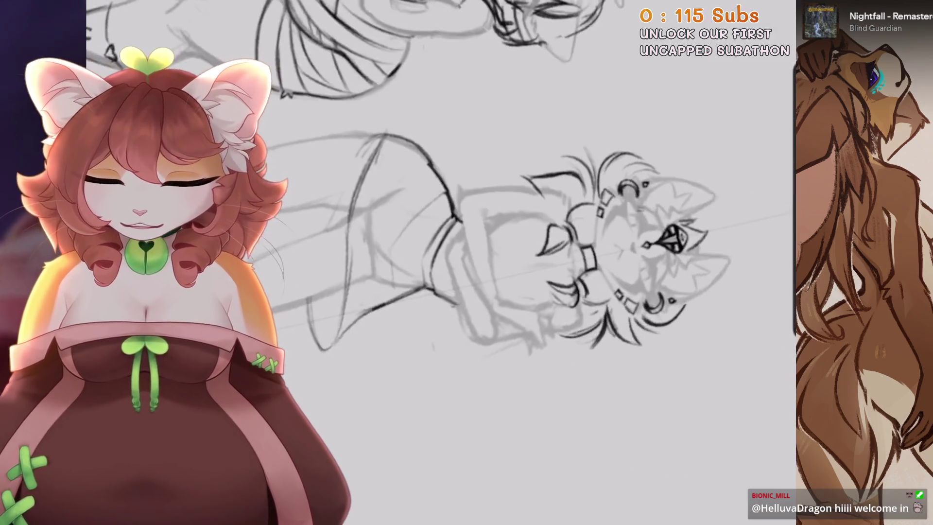
Undo two earlier strokes and draw a long dark line along the arm
{"action": "scroll", "coordinate": [477, 125], "scroll_direction": "up", "scroll_amount": 3}
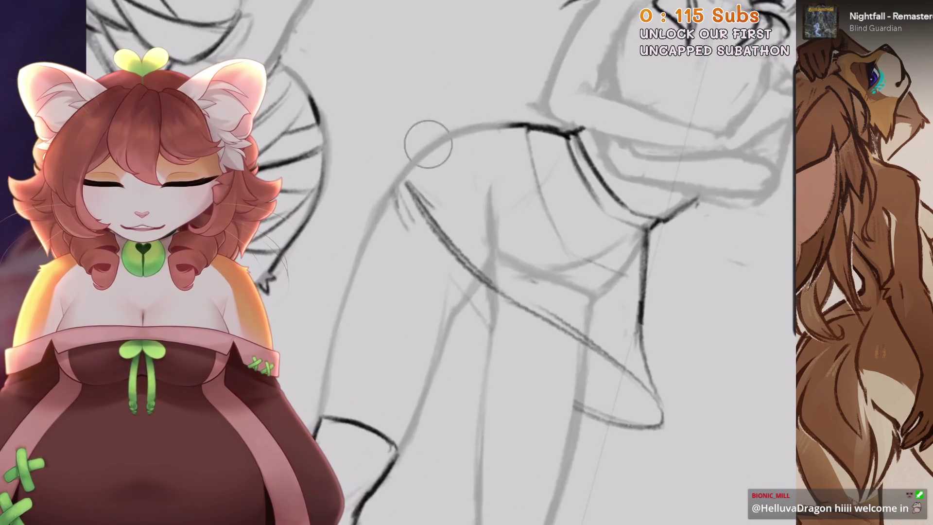
{"action": "scroll", "coordinate": [477, 125], "scroll_direction": "up", "scroll_amount": 2}
{"action": "scroll", "coordinate": [533, 108], "scroll_direction": "down", "scroll_amount": 2}
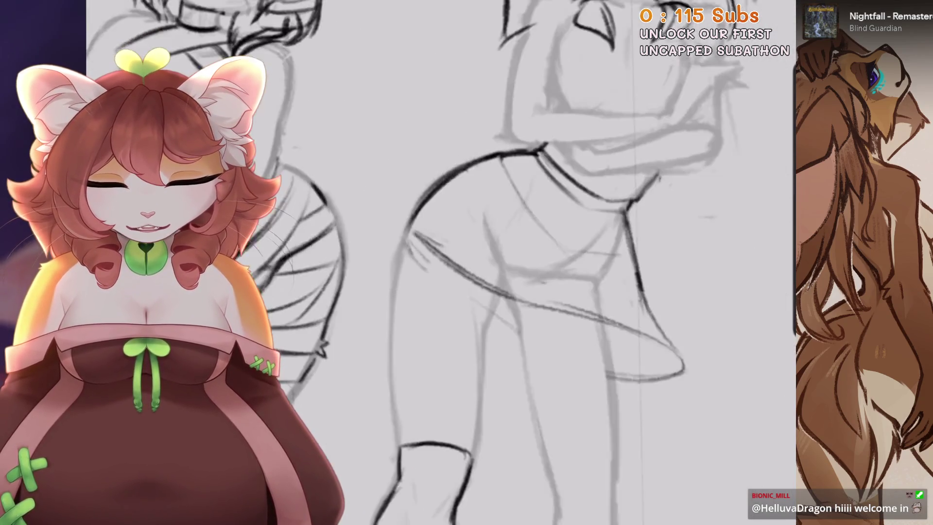
{"action": "key", "text": "ctrl+z"}
{"action": "scroll", "coordinate": [517, 152], "scroll_direction": "up", "scroll_amount": 3}
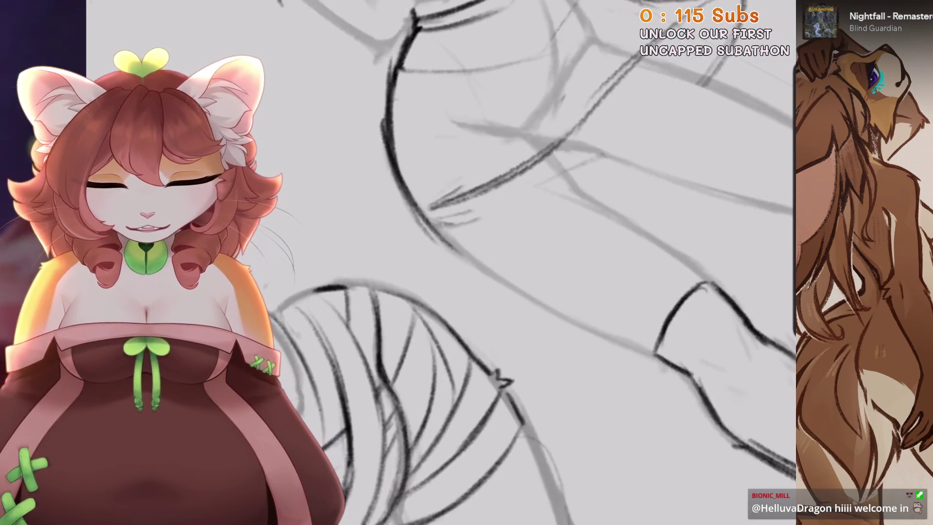
{"action": "scroll", "coordinate": [517, 152], "scroll_direction": "up", "scroll_amount": 1}
{"action": "key", "text": "ctrl+z"}
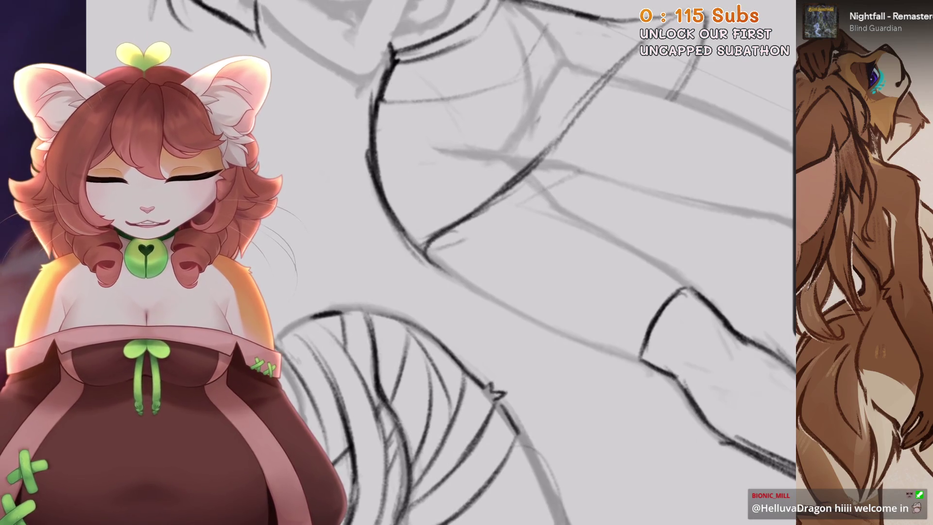
{"action": "scroll", "coordinate": [487, 262], "scroll_direction": "down", "scroll_amount": 2}
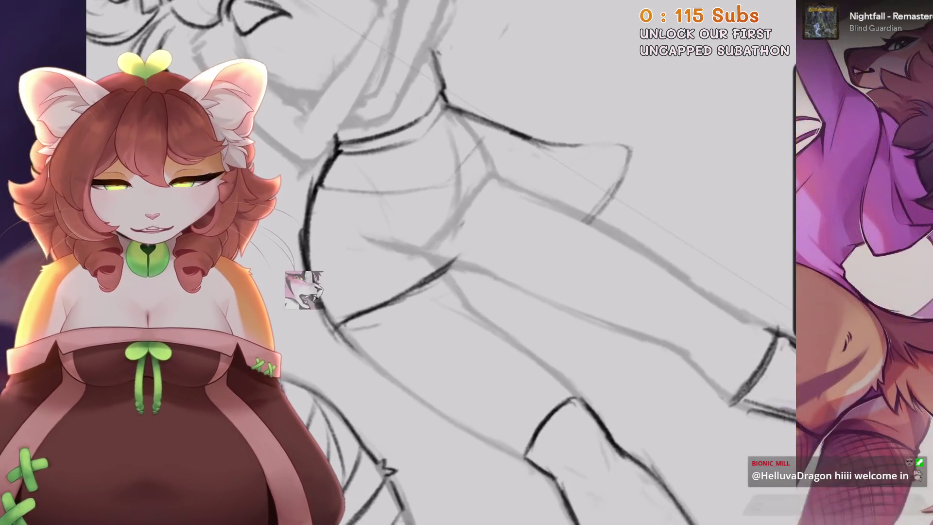
{"action": "left_click_drag", "start_coordinate": [418, 274], "coordinate": [574, 140]}
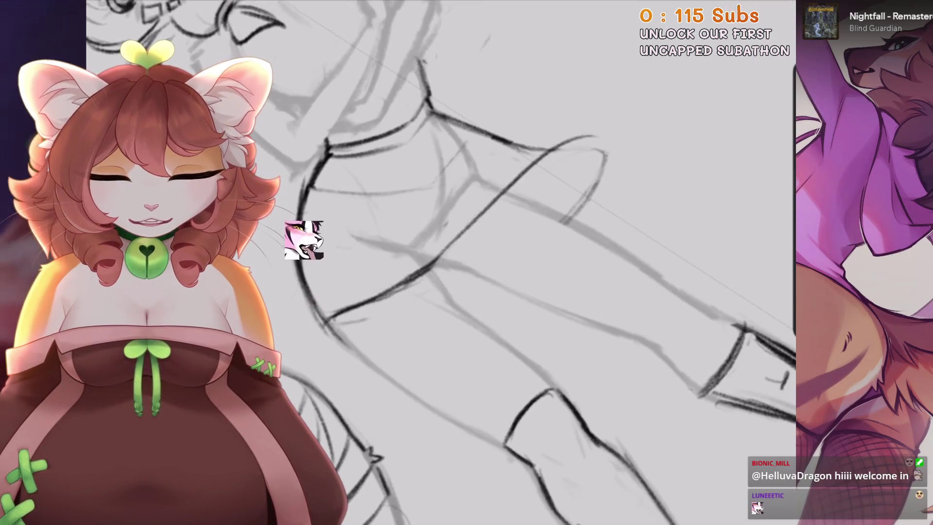
Rotate the canvas, try a dark vertical stroke on the body, and undo it
{"action": "scroll", "coordinate": [305, 166], "scroll_direction": "down", "scroll_amount": 3}
{"action": "scroll", "coordinate": [304, 132], "scroll_direction": "up", "scroll_amount": 3}
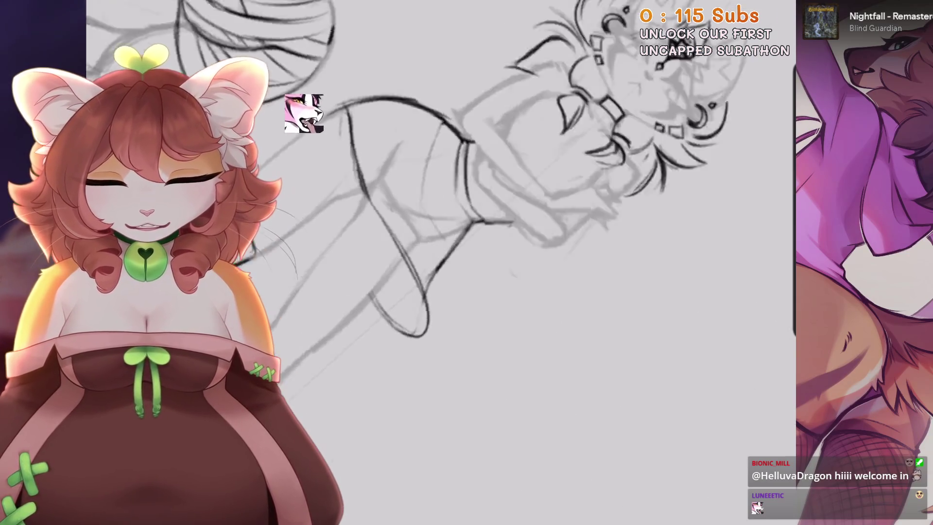
{"action": "left_click_drag", "start_coordinate": [304, 114], "coordinate": [306, 72]}
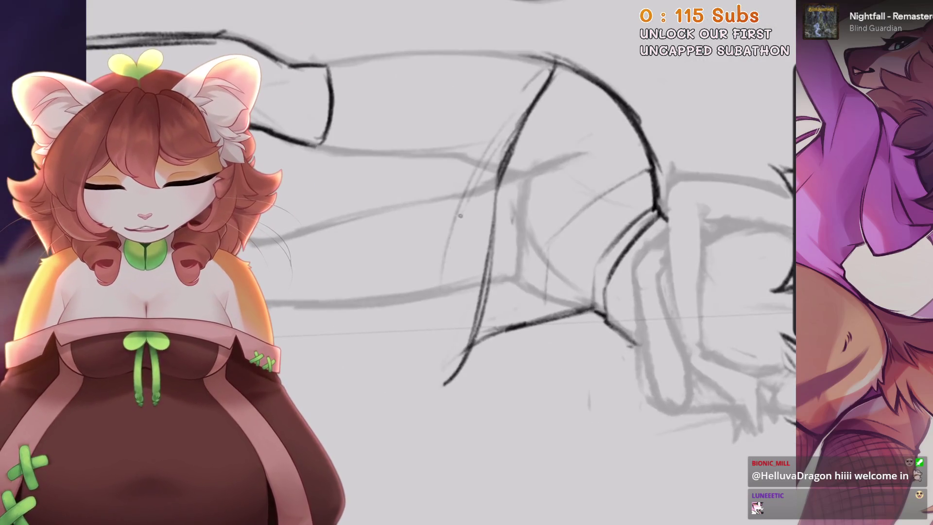
{"action": "left_click_drag", "start_coordinate": [486, 194], "coordinate": [467, 161]}
{"action": "left_click_drag", "start_coordinate": [486, 194], "coordinate": [511, 155]}
{"action": "mouse_move", "coordinate": [486, 194]}
{"action": "left_mouse_down"}
{"action": "mouse_move", "coordinate": [510, 161]}
{"action": "mouse_move", "coordinate": [530, 184]}
{"action": "mouse_move", "coordinate": [486, 233]}
{"action": "mouse_move", "coordinate": [462, 204]}
{"action": "mouse_move", "coordinate": [487, 195]}
{"action": "mouse_move", "coordinate": [459, 250]}
{"action": "mouse_move", "coordinate": [438, 219]}
{"action": "left_mouse_up"}
{"action": "left_click_drag", "start_coordinate": [539, 161], "coordinate": [528, 345]}
{"action": "key", "text": "ctrl+z"}
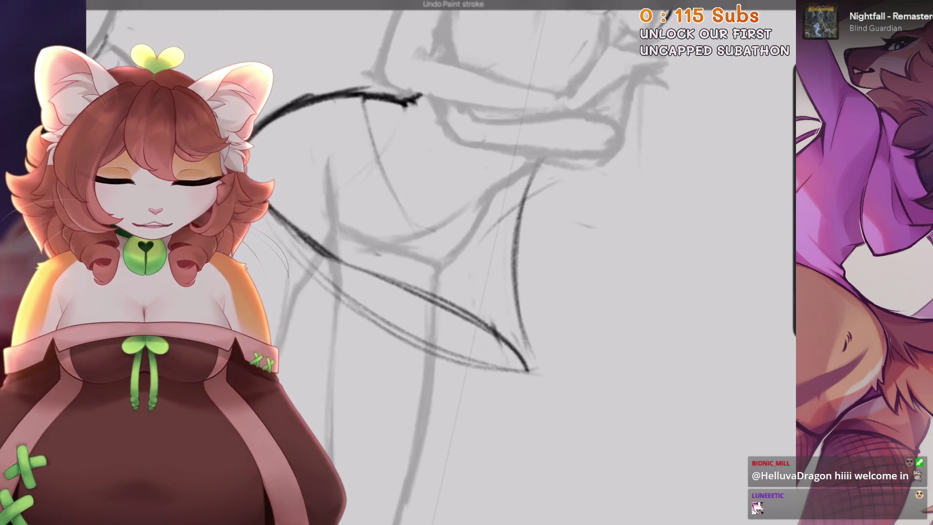
Draw dark hooked hip curves and a waist-to-hip curve, undoing the unwanted strokes
{"action": "left_click_drag", "start_coordinate": [467, 262], "coordinate": [437, 234]}
{"action": "left_click_drag", "start_coordinate": [562, 167], "coordinate": [498, 203]}
{"action": "key", "text": "ctrl+z"}
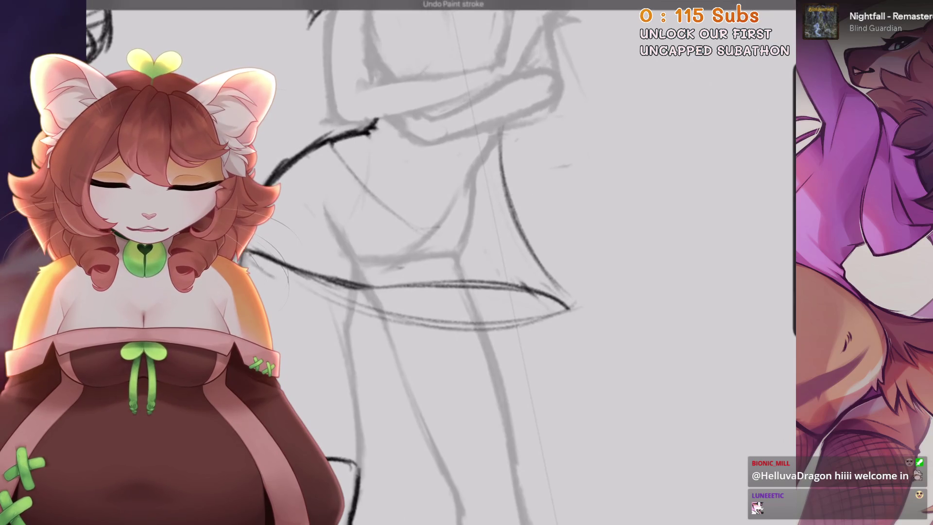
{"action": "scroll", "coordinate": [438, 262], "scroll_direction": "down", "scroll_amount": 3}
{"action": "scroll", "coordinate": [533, 142], "scroll_direction": "up", "scroll_amount": 3}
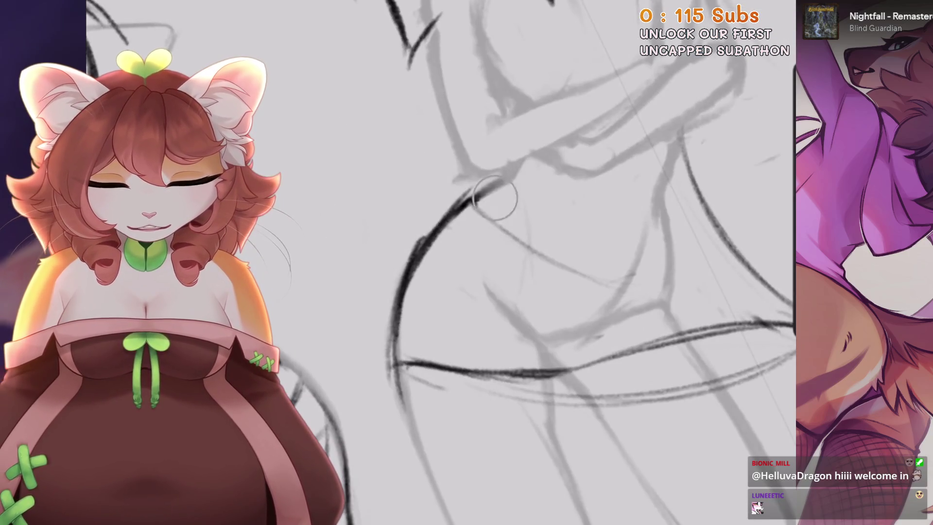
{"action": "key", "text": "ctrl+z"}
{"action": "scroll", "coordinate": [533, 173], "scroll_direction": "down", "scroll_amount": 5}
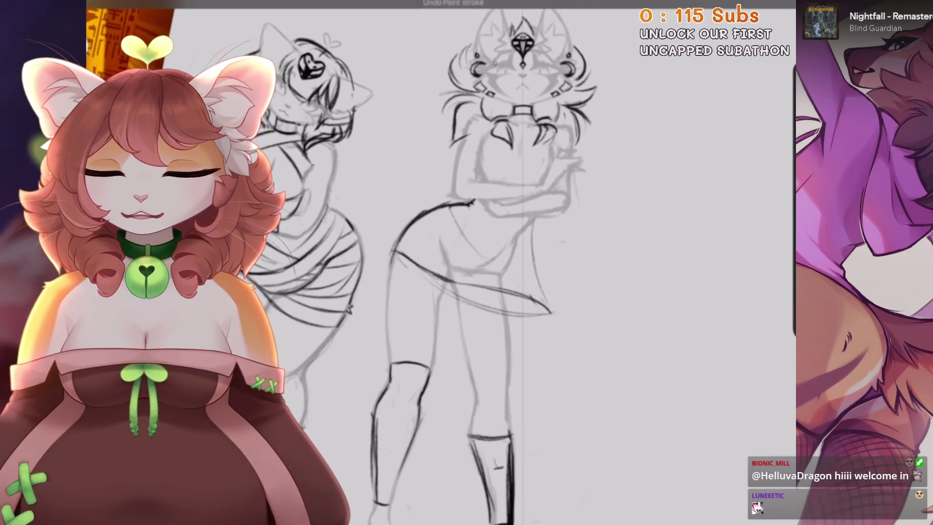
{"action": "left_click_drag", "start_coordinate": [470, 204], "coordinate": [522, 264]}
{"action": "key", "text": "ctrl+z"}
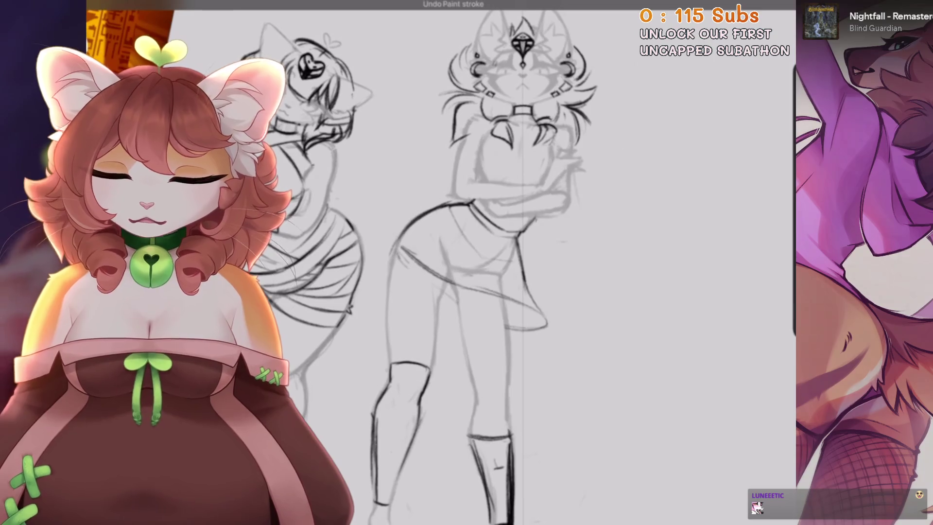
{"action": "key", "text": "ctrl+z"}
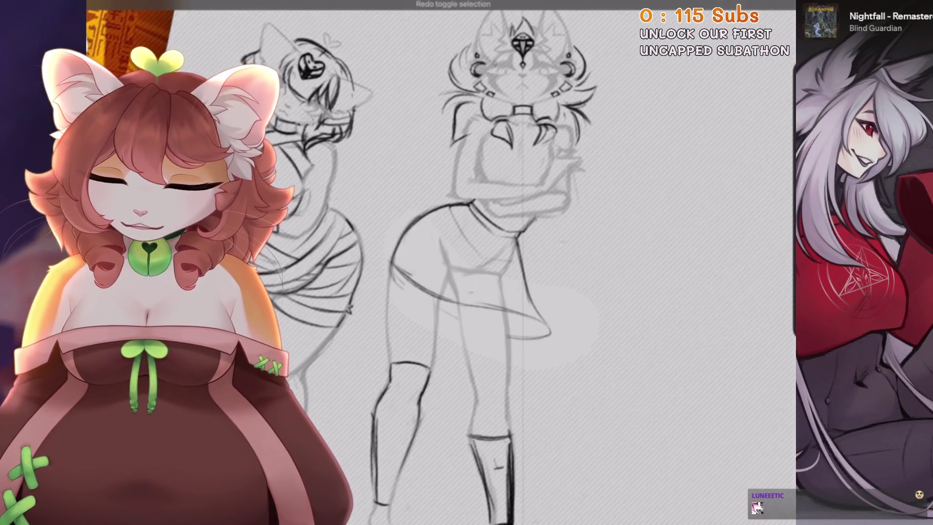
Rotate the canvas, undo several recent leg strokes, and erase lines around the hip
{"action": "scroll", "coordinate": [534, 262], "scroll_direction": "up", "scroll_amount": 5}
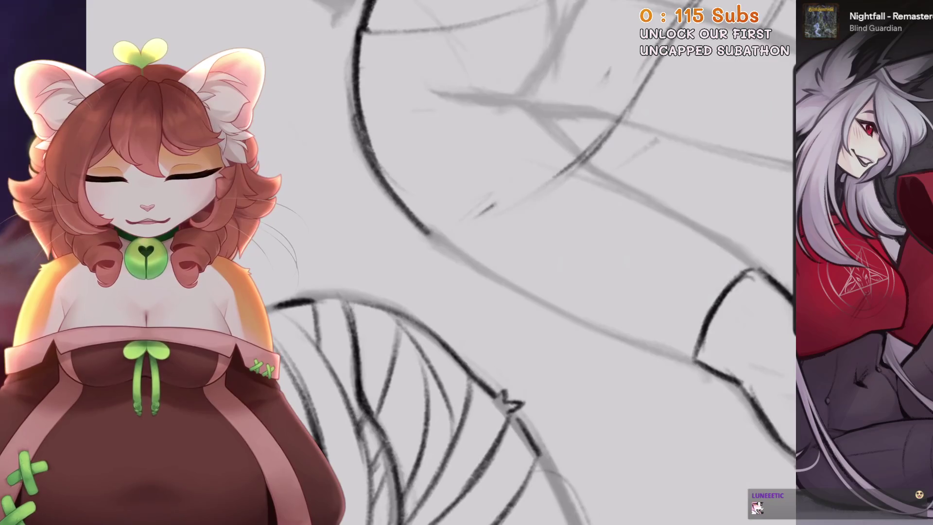
{"action": "left_click_drag", "start_coordinate": [535, 243], "coordinate": [584, 302]}
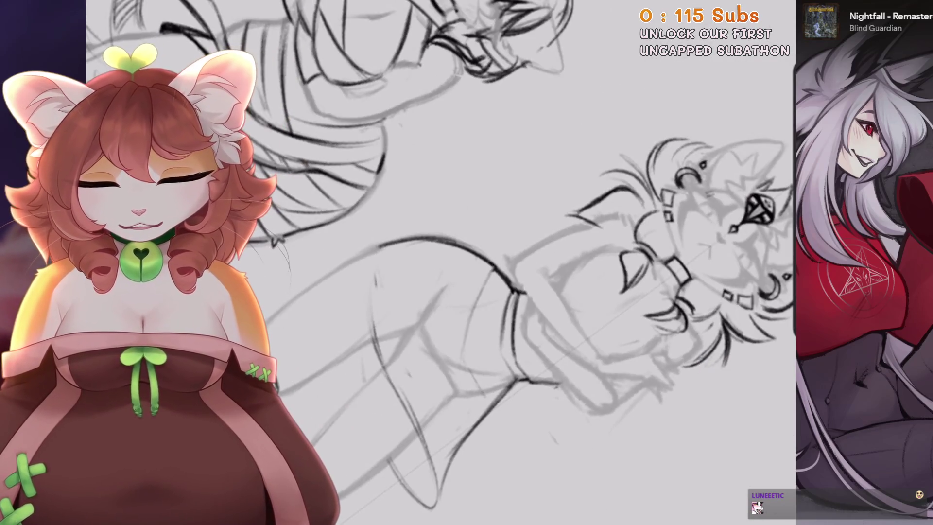
{"action": "key", "text": "ctrl+z"}
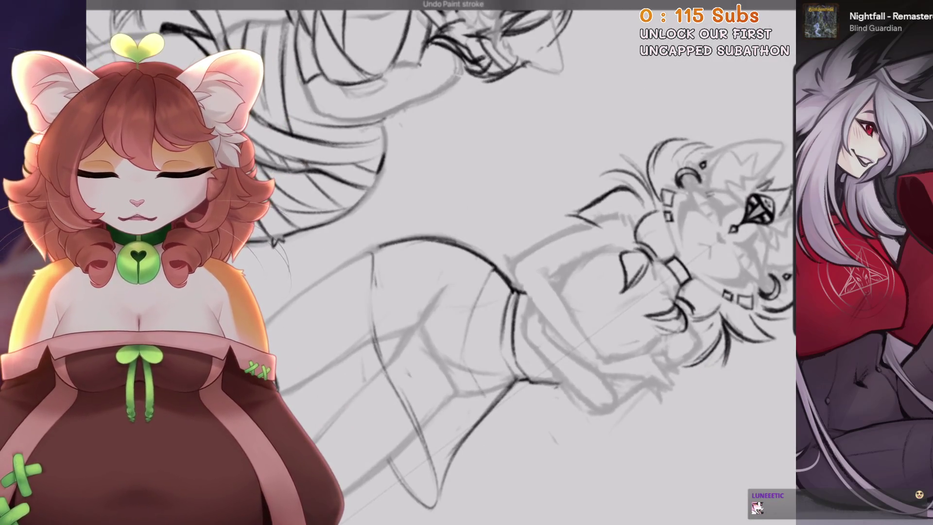
{"action": "key", "text": "ctrl+z"}
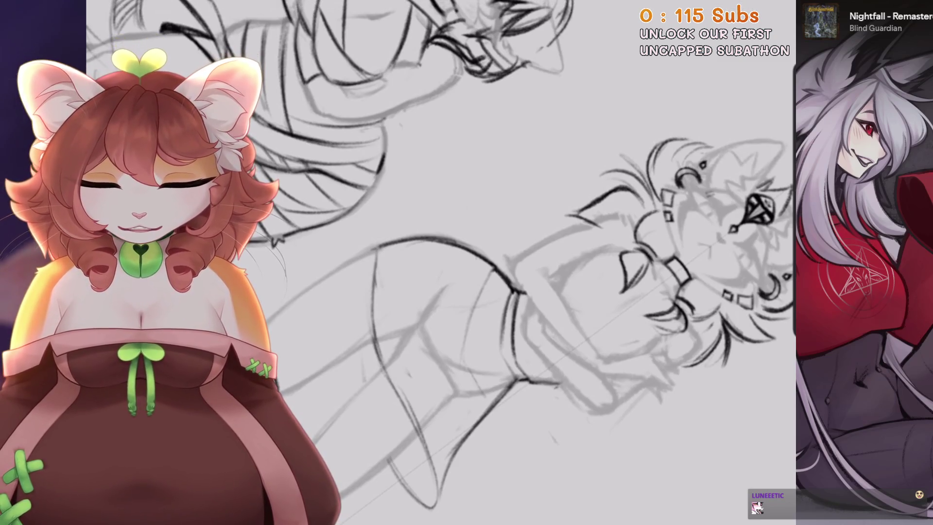
{"action": "key", "text": "ctrl+z"}
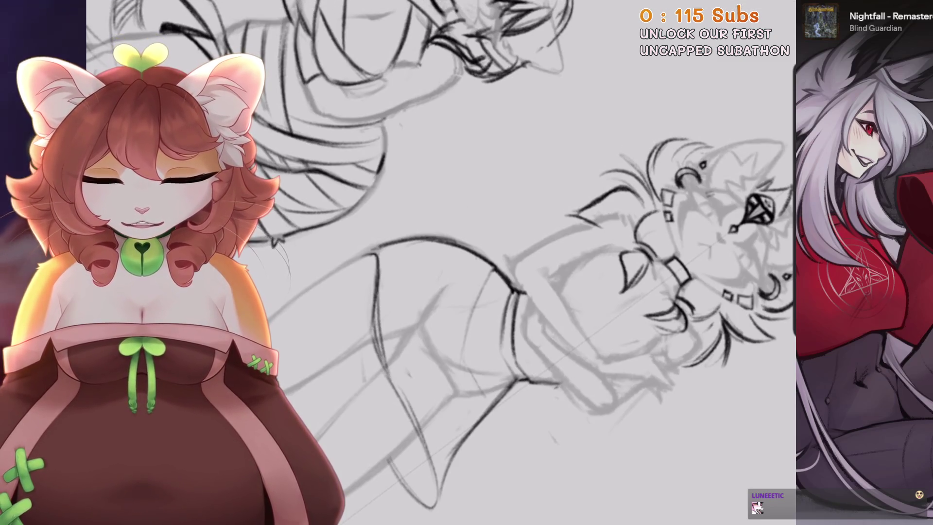
{"action": "scroll", "coordinate": [486, 268], "scroll_direction": "up", "scroll_amount": 3}
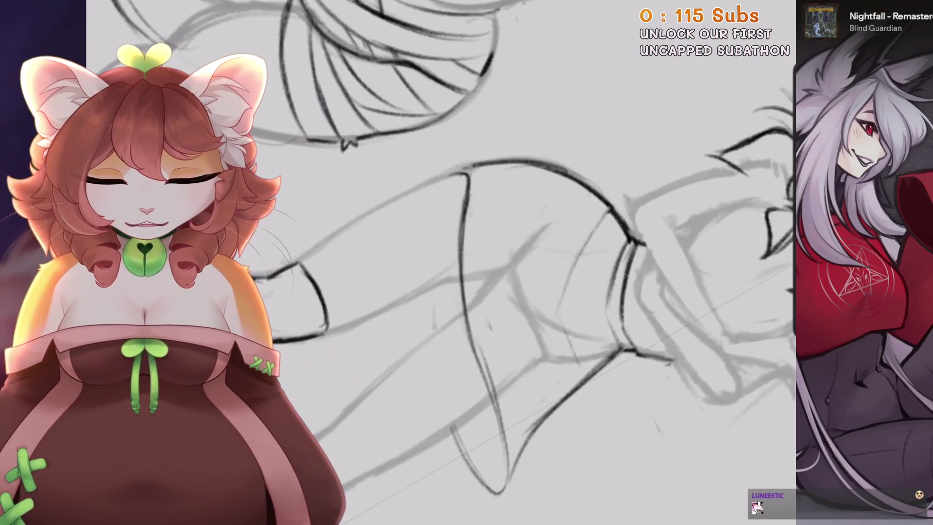
{"action": "key", "text": "ctrl+z"}
{"action": "scroll", "coordinate": [486, 268], "scroll_direction": "down", "scroll_amount": 2}
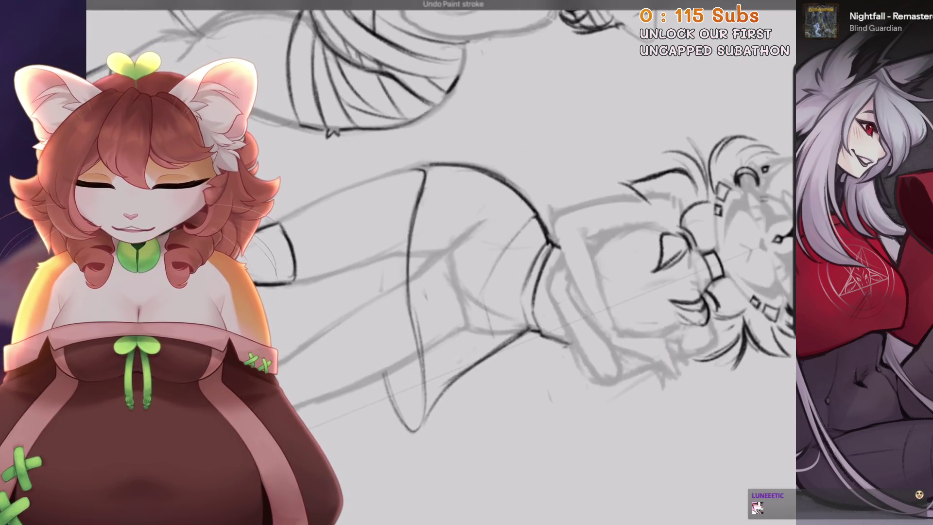
{"action": "scroll", "coordinate": [486, 267], "scroll_direction": "up", "scroll_amount": 3}
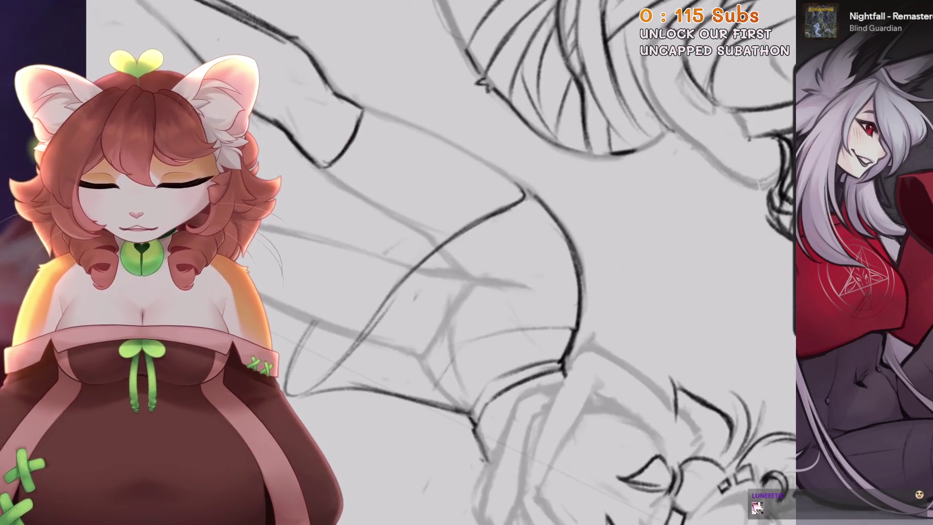
{"action": "scroll", "coordinate": [486, 267], "scroll_direction": "up", "scroll_amount": 2}
{"action": "left_click_drag", "start_coordinate": [408, 273], "coordinate": [323, 334]}
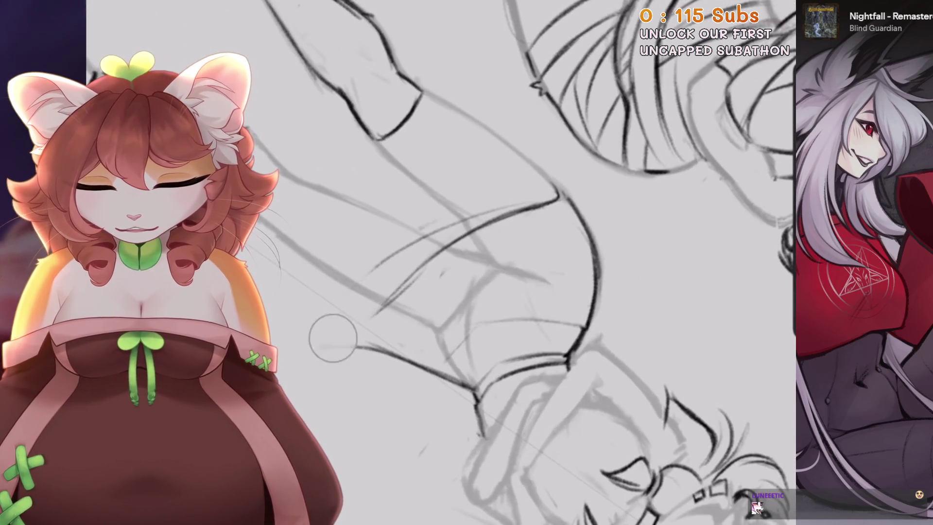
Undo the eraser stroke and use Liquify Push to push the skirt lines outward
{"action": "key", "text": "ctrl+z"}
{"action": "scroll", "coordinate": [486, 267], "scroll_direction": "up", "scroll_amount": 2}
{"action": "left_click", "coordinate": [112, 9]}
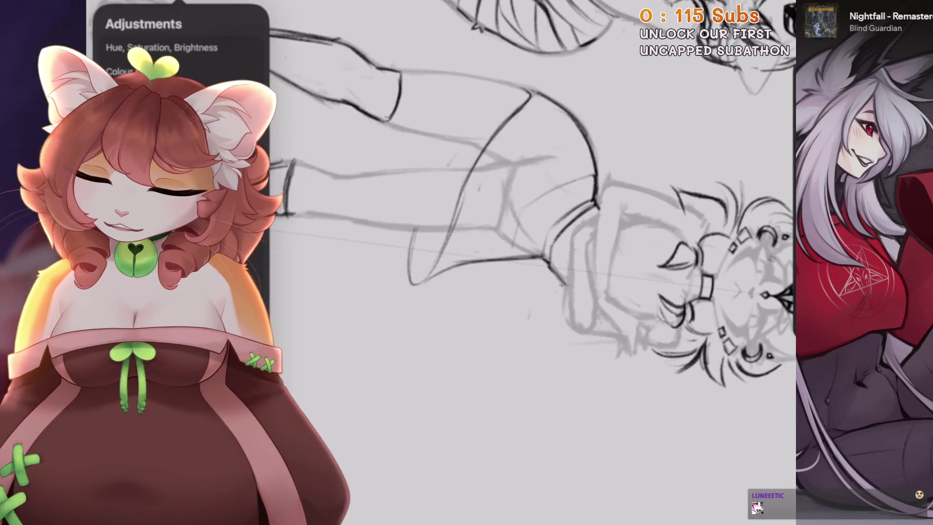
{"action": "left_click", "coordinate": [160, 272]}
{"action": "scroll", "coordinate": [486, 219], "scroll_direction": "up", "scroll_amount": 2}
{"action": "left_click_drag", "start_coordinate": [423, 243], "coordinate": [452, 223]}
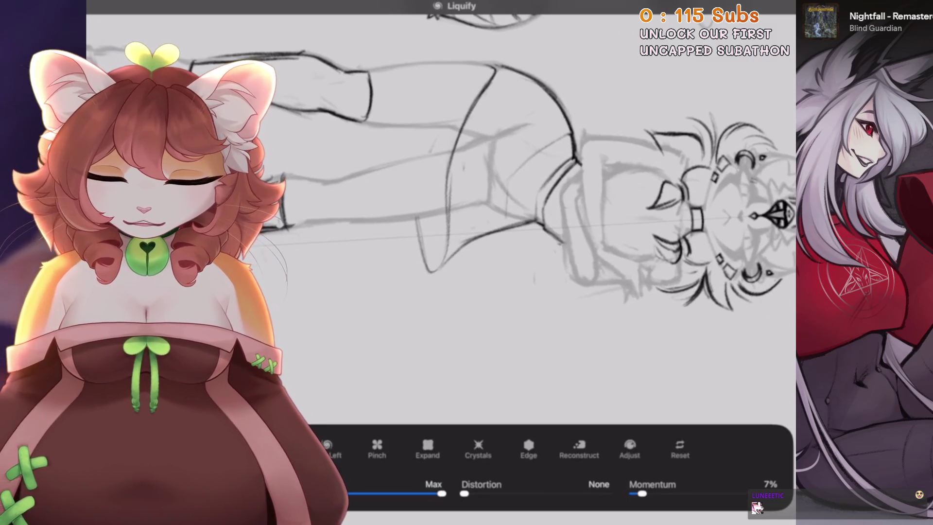
{"action": "scroll", "coordinate": [486, 219], "scroll_direction": "up", "scroll_amount": 2}
{"action": "scroll", "coordinate": [486, 218], "scroll_direction": "up", "scroll_amount": 2}
{"action": "scroll", "coordinate": [486, 219], "scroll_direction": "up", "scroll_amount": 1}
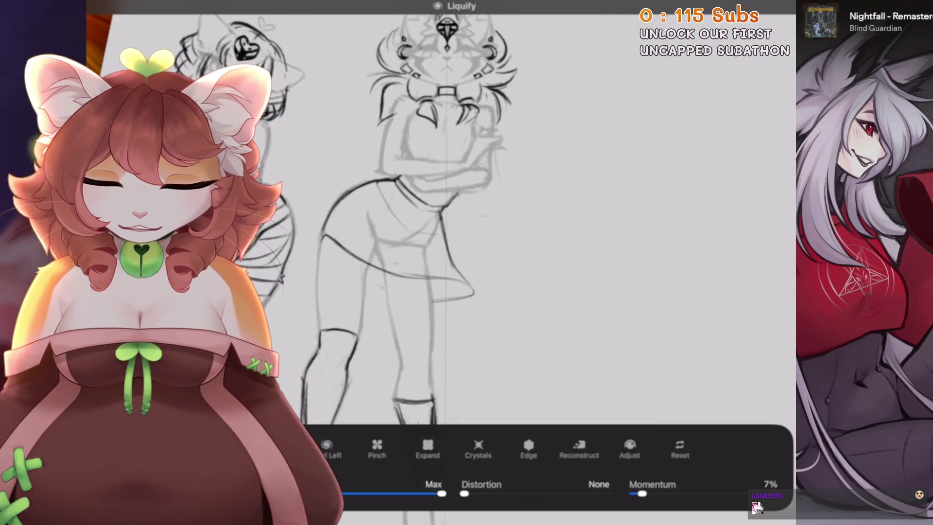
{"action": "scroll", "coordinate": [486, 218], "scroll_direction": "down", "scroll_amount": 3}
{"action": "scroll", "coordinate": [486, 219], "scroll_direction": "up", "scroll_amount": 3}
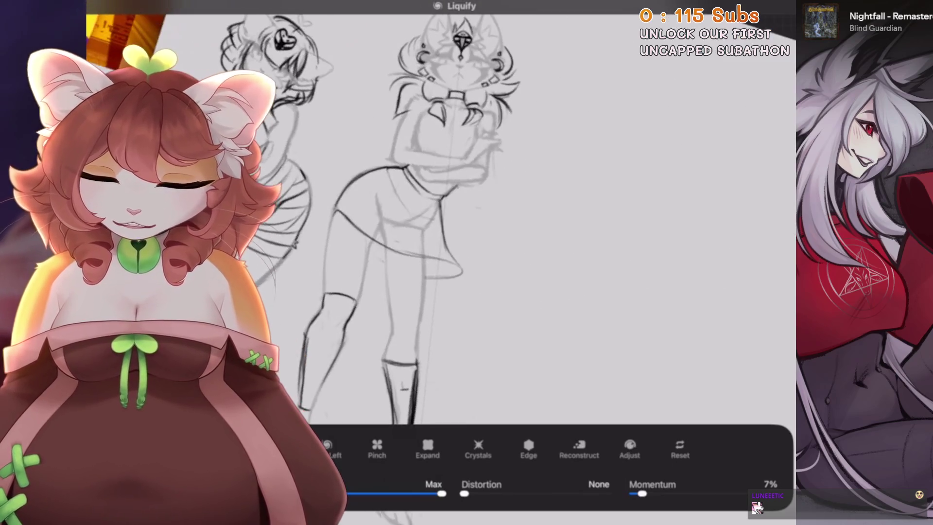
{"action": "scroll", "coordinate": [486, 219], "scroll_direction": "up", "scroll_amount": 2}
{"action": "scroll", "coordinate": [486, 219], "scroll_direction": "up", "scroll_amount": 3}
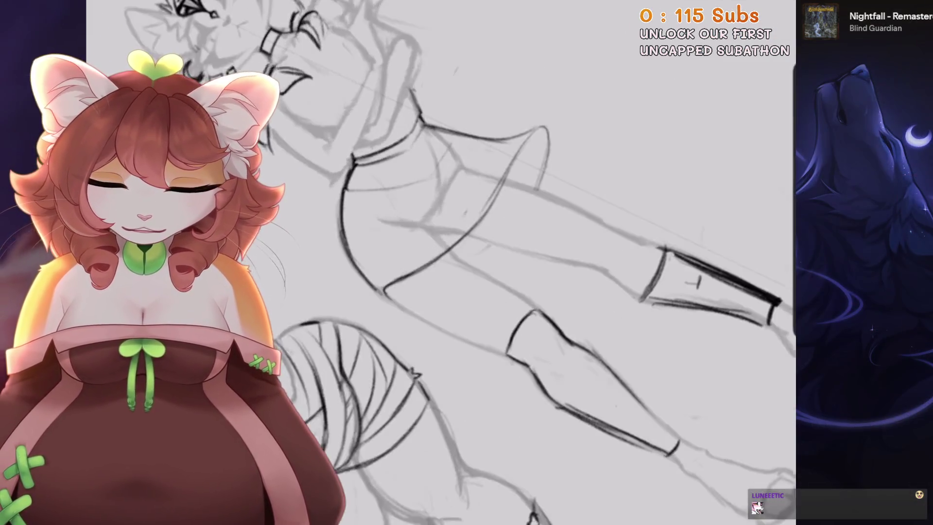
{"action": "scroll", "coordinate": [495, 212], "scroll_direction": "down", "scroll_amount": 3}
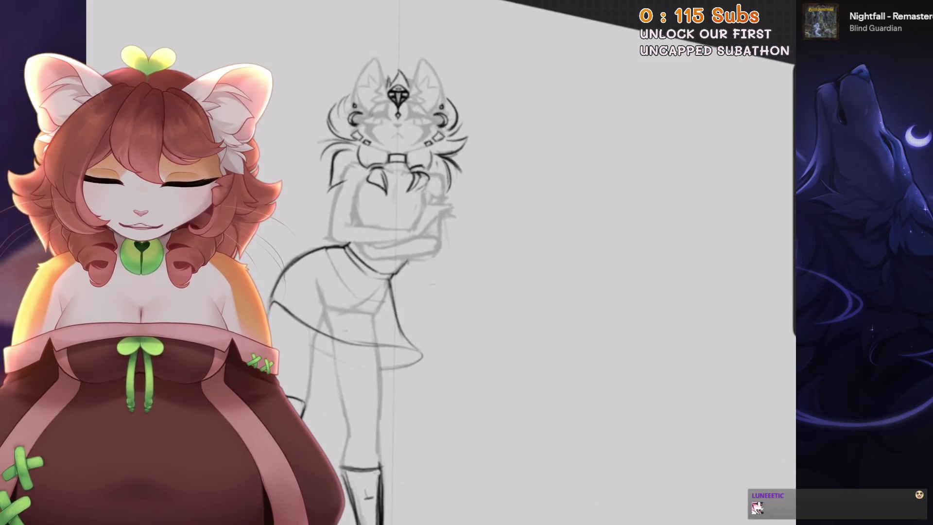
{"action": "scroll", "coordinate": [495, 212], "scroll_direction": "up", "scroll_amount": 2}
{"action": "scroll", "coordinate": [494, 212], "scroll_direction": "up", "scroll_amount": 2}
{"action": "scroll", "coordinate": [470, 276], "scroll_direction": "down", "scroll_amount": 1}
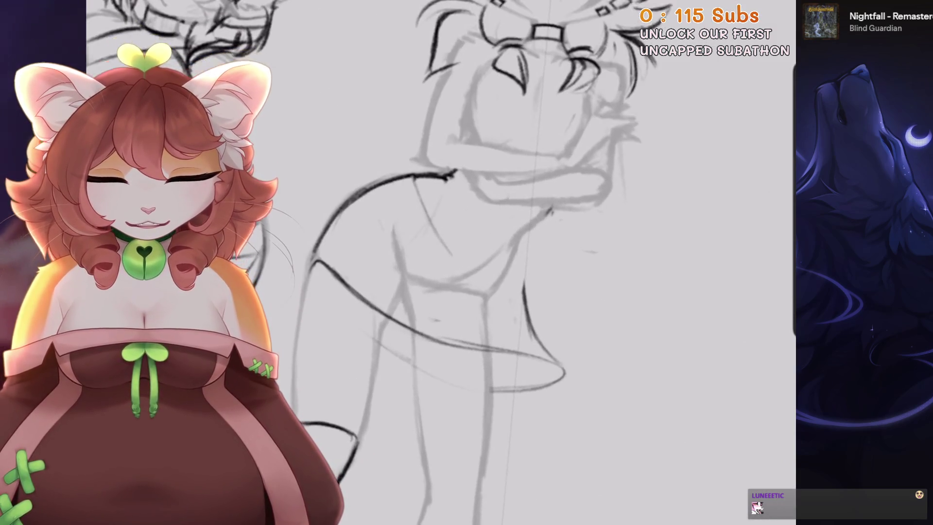
{"action": "key", "text": "ctrl+z"}
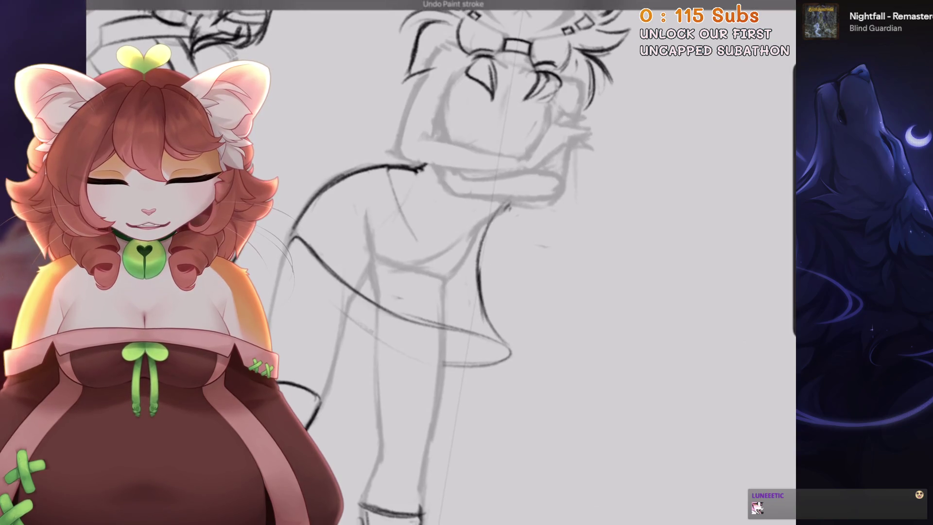
{"action": "left_click_drag", "start_coordinate": [490, 226], "coordinate": [482, 270]}
{"action": "key", "text": "ctrl+z"}
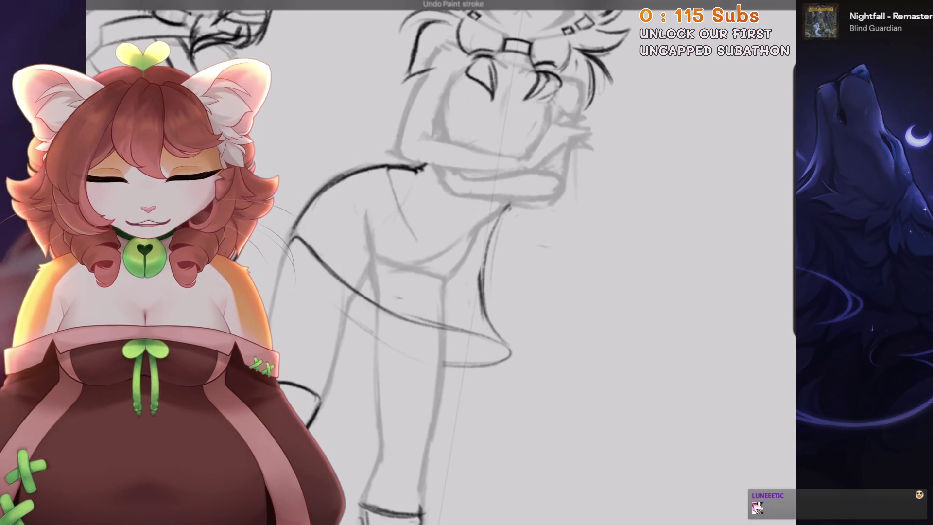
{"action": "scroll", "coordinate": [441, 262], "scroll_direction": "down", "scroll_amount": 3}
{"action": "scroll", "coordinate": [441, 263], "scroll_direction": "up", "scroll_amount": 3}
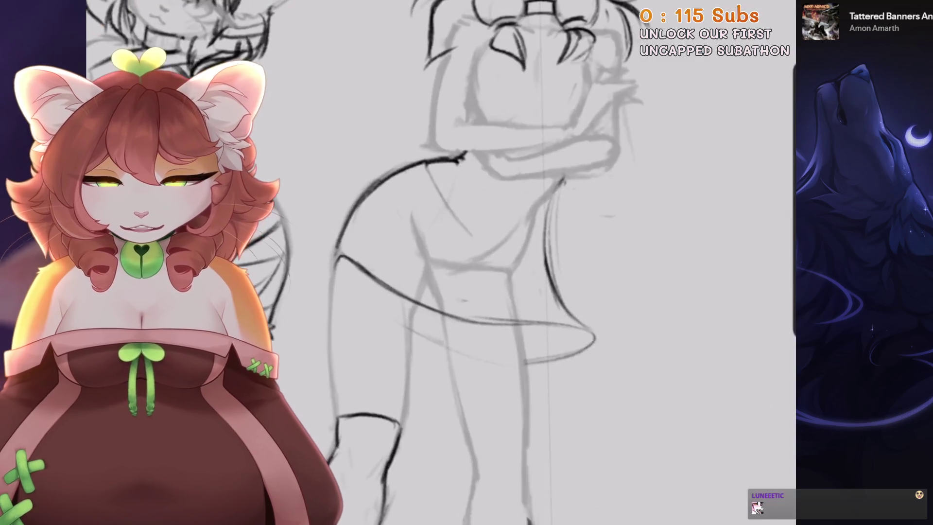
{"action": "scroll", "coordinate": [486, 262], "scroll_direction": "up", "scroll_amount": 1}
{"action": "scroll", "coordinate": [486, 262], "scroll_direction": "up", "scroll_amount": 1}
{"action": "scroll", "coordinate": [437, 263], "scroll_direction": "down", "scroll_amount": 2}
{"action": "mouse_move", "coordinate": [459, 212]}
{"action": "left_mouse_down"}
{"action": "mouse_move", "coordinate": [462, 244]}
{"action": "mouse_move", "coordinate": [440, 272]}
{"action": "left_mouse_up"}
{"action": "scroll", "coordinate": [437, 263], "scroll_direction": "down", "scroll_amount": 2}
{"action": "key", "text": "ctrl+z"}
{"action": "key", "text": "ctrl+z"}
{"action": "scroll", "coordinate": [486, 263], "scroll_direction": "down", "scroll_amount": 3}
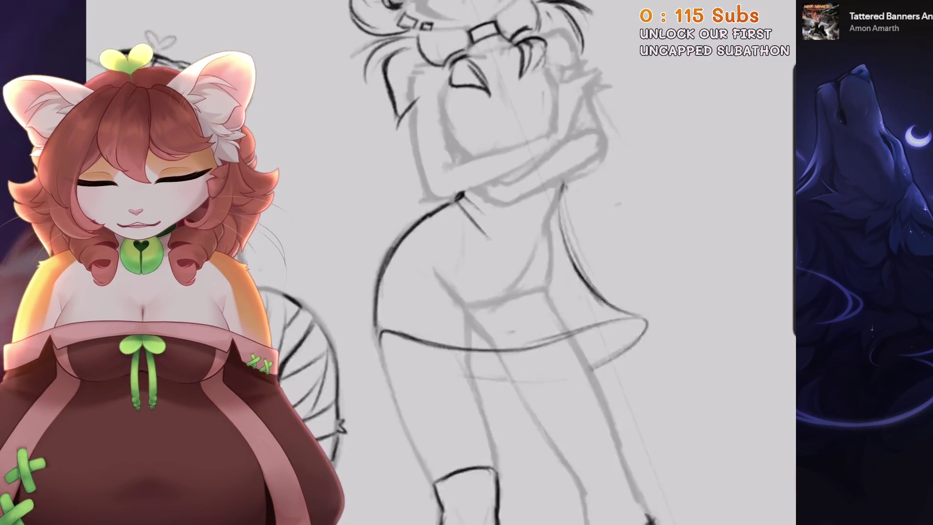
{"action": "scroll", "coordinate": [486, 263], "scroll_direction": "down", "scroll_amount": 2}
{"action": "scroll", "coordinate": [438, 262], "scroll_direction": "down", "scroll_amount": 3}
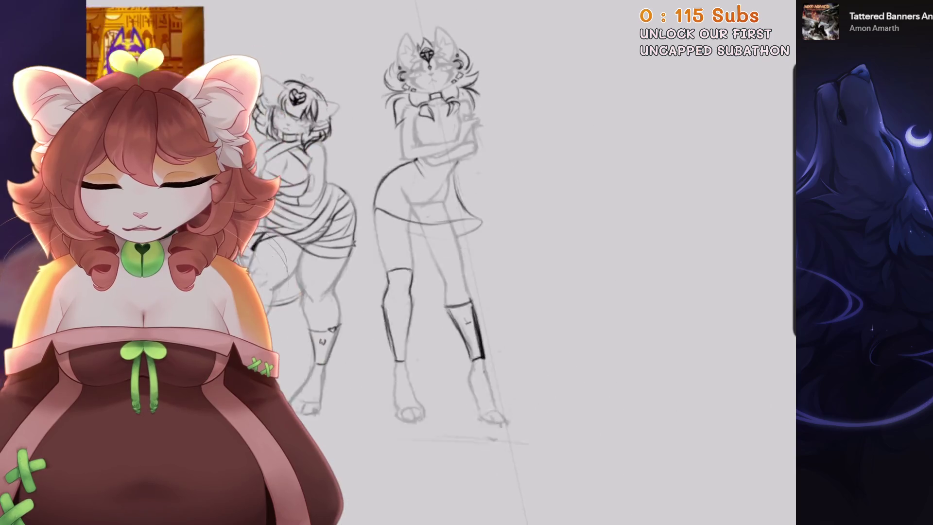
{"action": "scroll", "coordinate": [437, 262], "scroll_direction": "up", "scroll_amount": 2}
{"action": "scroll", "coordinate": [438, 262], "scroll_direction": "up", "scroll_amount": 1}
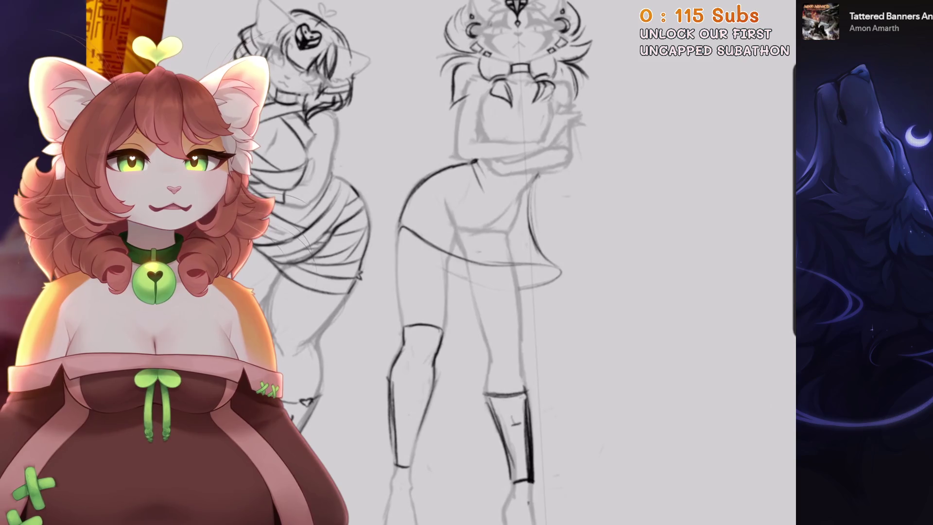
{"action": "scroll", "coordinate": [437, 262], "scroll_direction": "up", "scroll_amount": 3}
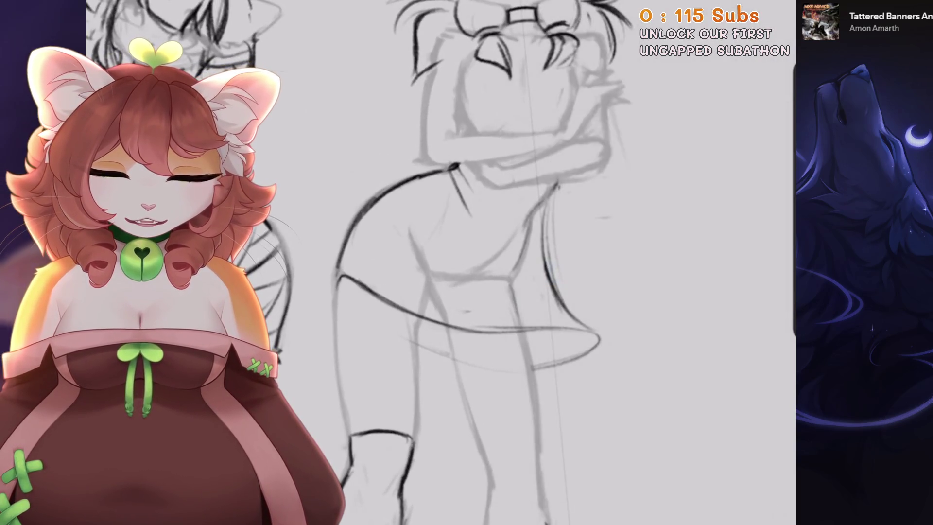
{"action": "scroll", "coordinate": [437, 263], "scroll_direction": "down", "scroll_amount": 3}
{"action": "scroll", "coordinate": [438, 263], "scroll_direction": "up", "scroll_amount": 3}
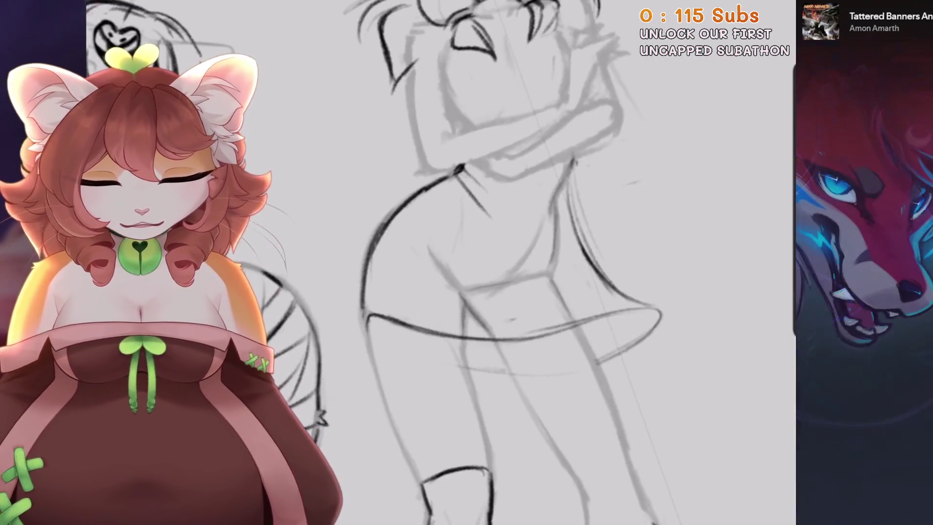
{"action": "scroll", "coordinate": [437, 262], "scroll_direction": "down", "scroll_amount": 3}
{"action": "scroll", "coordinate": [437, 262], "scroll_direction": "up", "scroll_amount": 3}
{"action": "scroll", "coordinate": [535, 263], "scroll_direction": "down", "scroll_amount": 3}
{"action": "scroll", "coordinate": [534, 263], "scroll_direction": "up", "scroll_amount": 3}
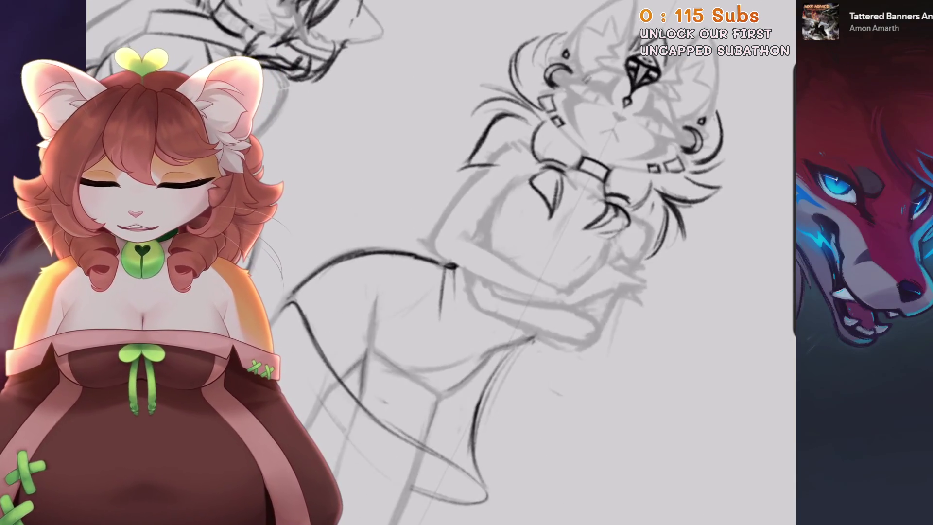
Undo two stray torso strokes and redraw a dark pencil line on the torso
{"action": "left_click_drag", "start_coordinate": [535, 262], "coordinate": [462, 262]}
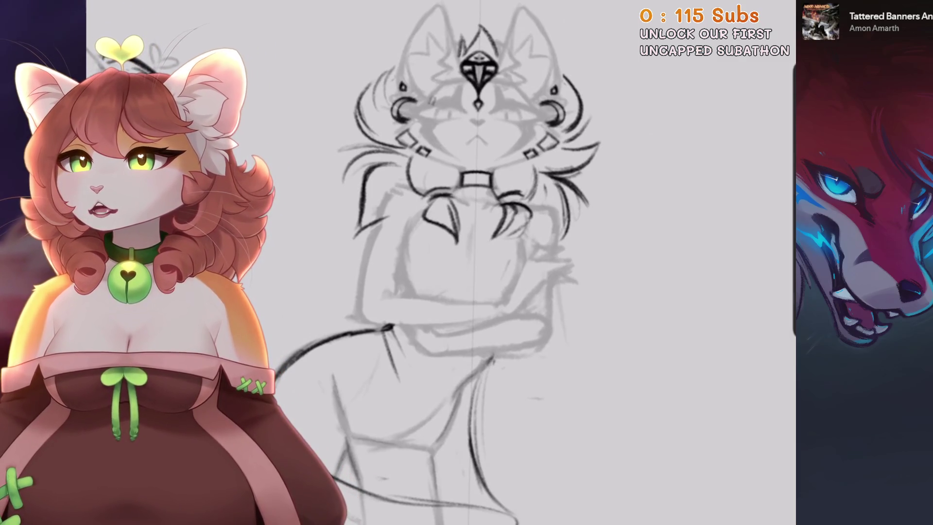
{"action": "left_click_drag", "start_coordinate": [535, 243], "coordinate": [476, 212]}
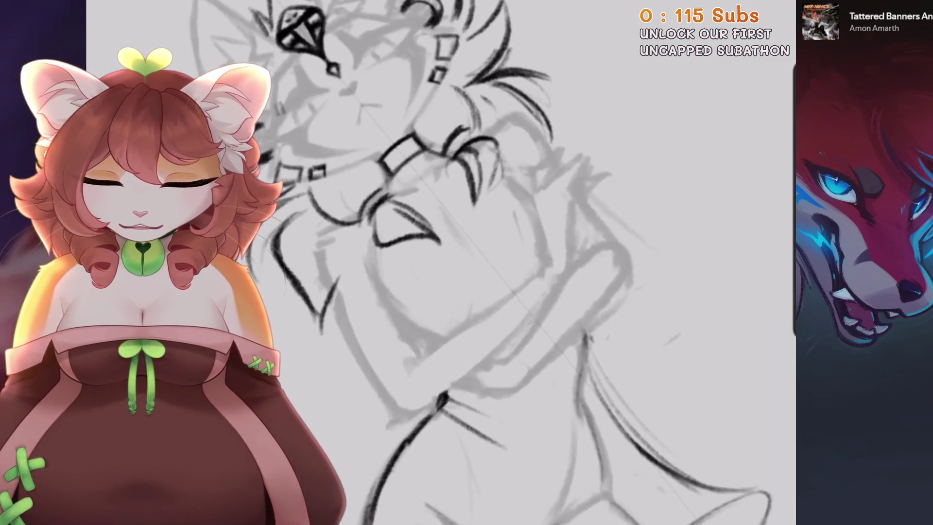
{"action": "key", "text": "ctrl+z"}
{"action": "key", "text": "ctrl+z"}
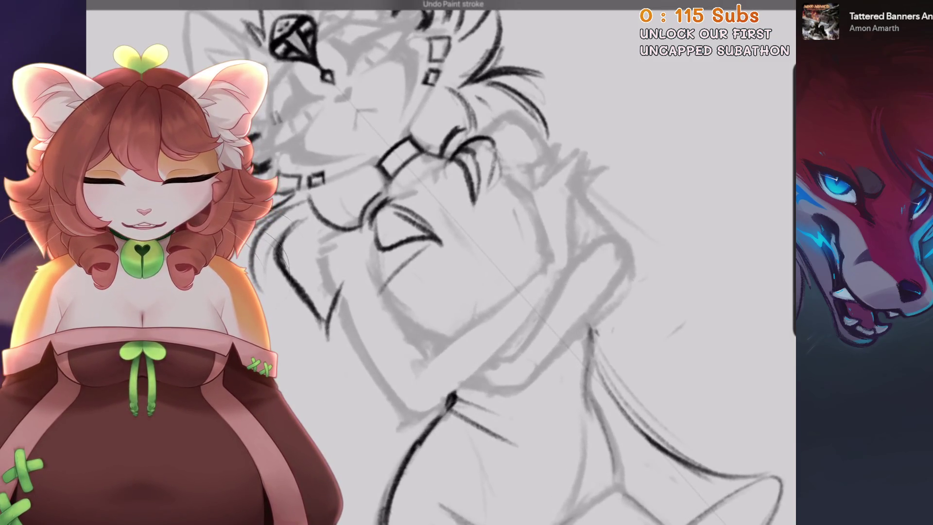
{"action": "key", "text": "ctrl+z"}
{"action": "key", "text": "ctrl+z"}
{"action": "left_click_drag", "start_coordinate": [422, 248], "coordinate": [381, 291]}
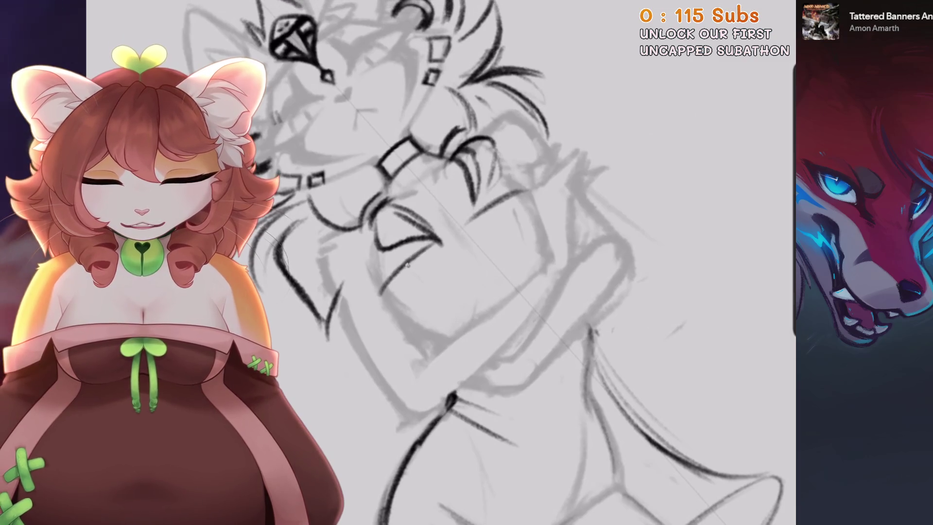
{"action": "scroll", "coordinate": [445, 262], "scroll_direction": "down", "scroll_amount": 5}
{"action": "scroll", "coordinate": [444, 262], "scroll_direction": "up", "scroll_amount": 5}
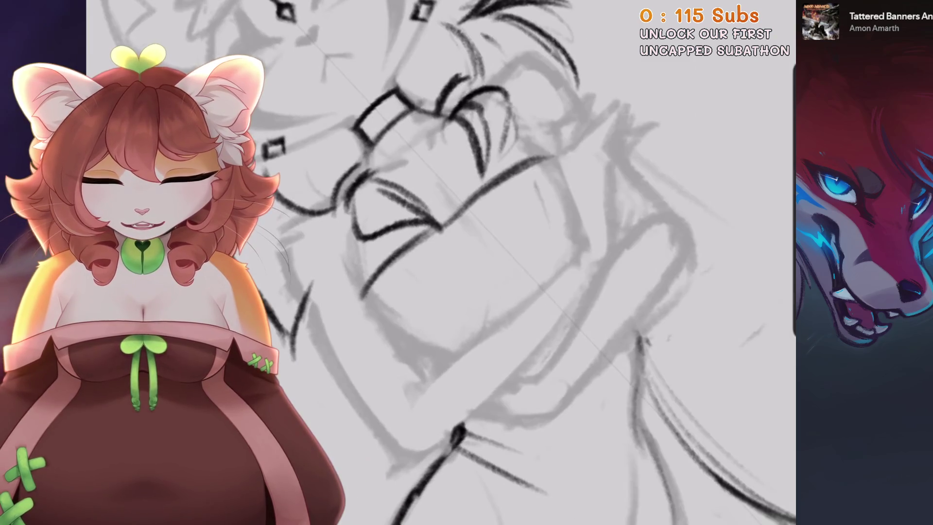
Turn the canvas upright, undo the last pencil stroke, and rotate toward the face
{"action": "key", "text": "5"}
{"action": "scroll", "coordinate": [445, 262], "scroll_direction": "down", "scroll_amount": 4}
{"action": "scroll", "coordinate": [445, 262], "scroll_direction": "up", "scroll_amount": 5}
{"action": "key", "text": "4"}
{"action": "key", "text": "4"}
{"action": "key", "text": "4"}
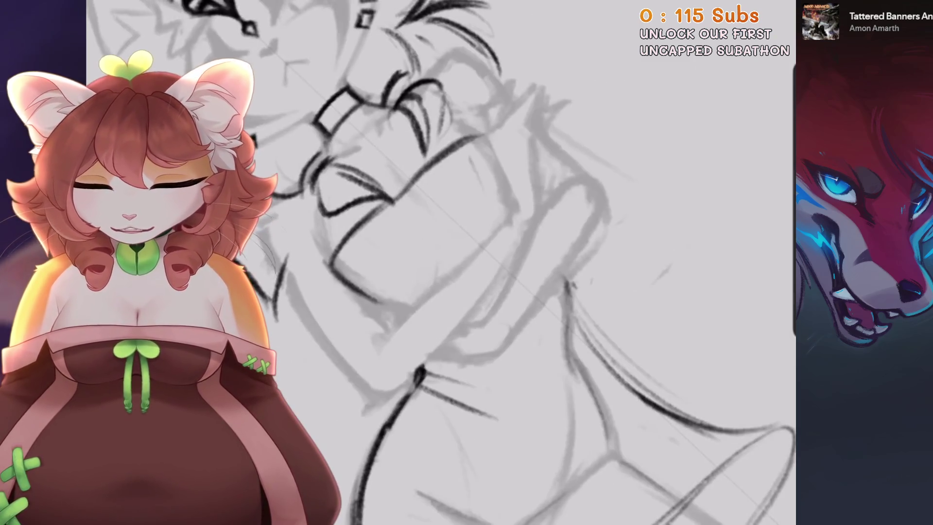
{"action": "key", "text": "ctrl+z"}
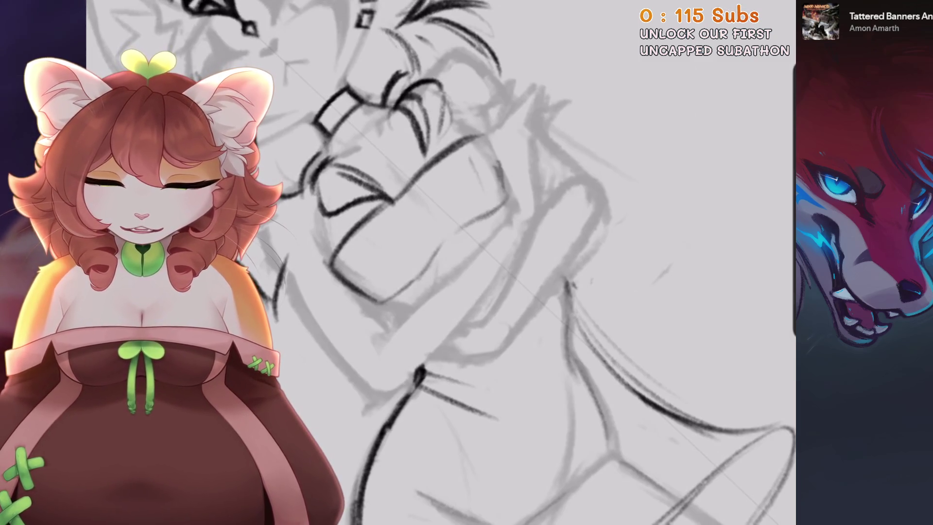
{"action": "scroll", "coordinate": [444, 263], "scroll_direction": "down", "scroll_amount": 4}
{"action": "key", "text": "4"}
{"action": "key", "text": "4"}
{"action": "key", "text": "4"}
{"action": "scroll", "coordinate": [445, 263], "scroll_direction": "up", "scroll_amount": 5}
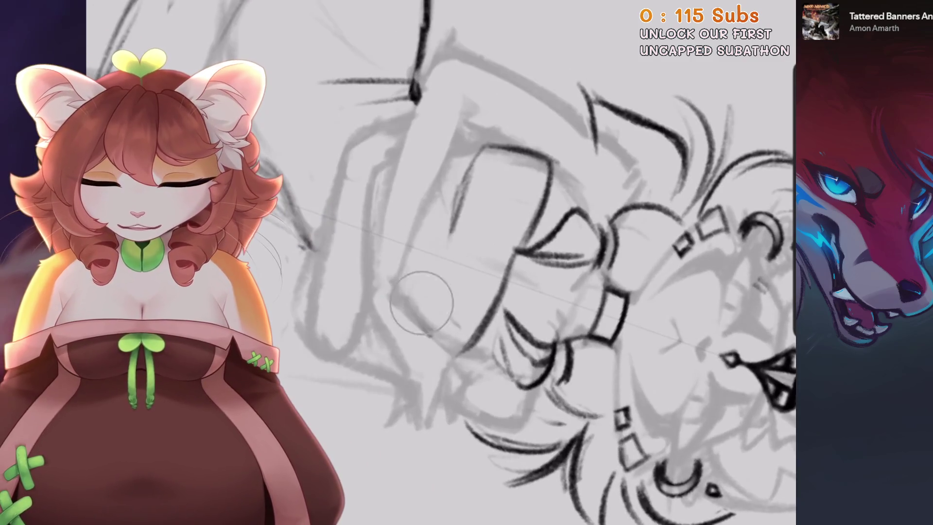
{"action": "key", "text": "4"}
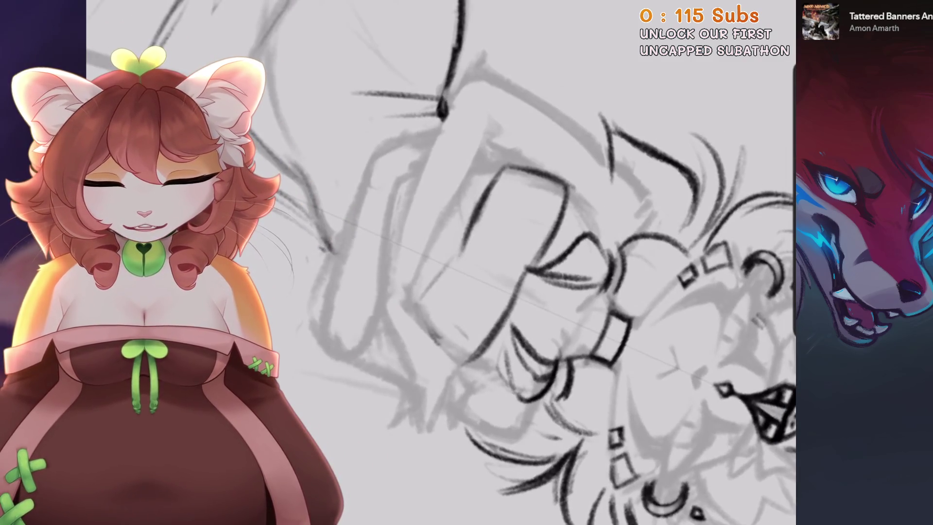
{"action": "scroll", "coordinate": [444, 262], "scroll_direction": "down", "scroll_amount": 1}
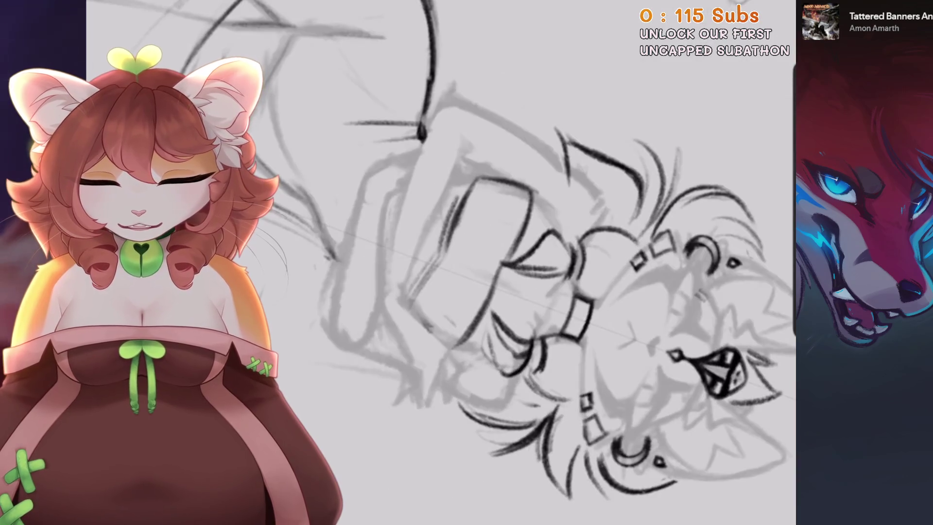
{"action": "key", "text": "4"}
{"action": "key", "text": "4"}
{"action": "scroll", "coordinate": [445, 262], "scroll_direction": "up", "scroll_amount": 3}
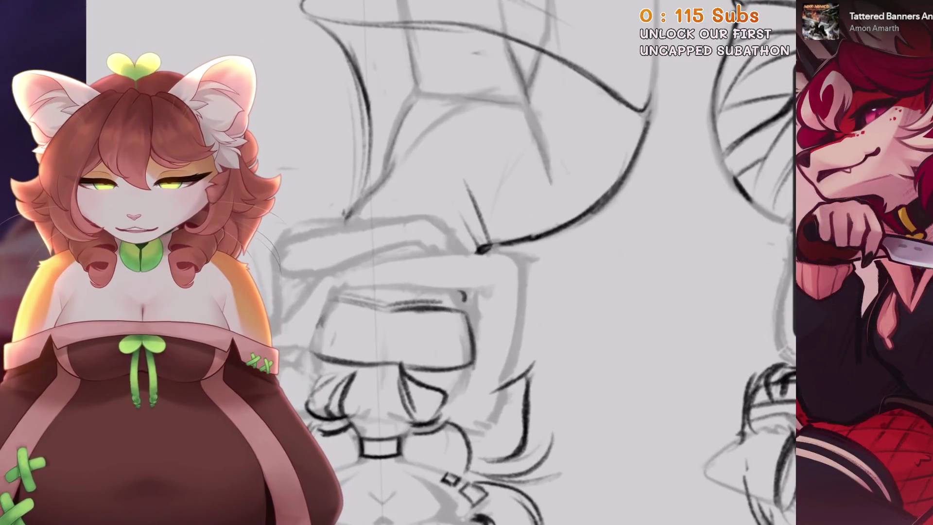
{"action": "key", "text": "4"}
{"action": "key", "text": "4"}
{"action": "key", "text": "4"}
{"action": "key", "text": "4"}
{"action": "key", "text": "4"}
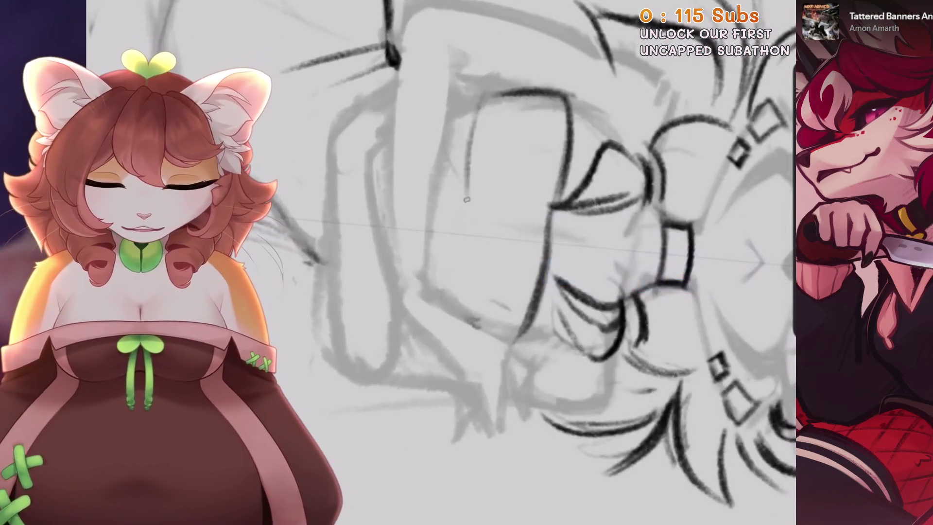
Replace the stray thin stroke with a dark curved line along the folded arm
{"action": "key", "text": "ctrl+z"}
{"action": "left_click_drag", "start_coordinate": [484, 93], "coordinate": [461, 206]}
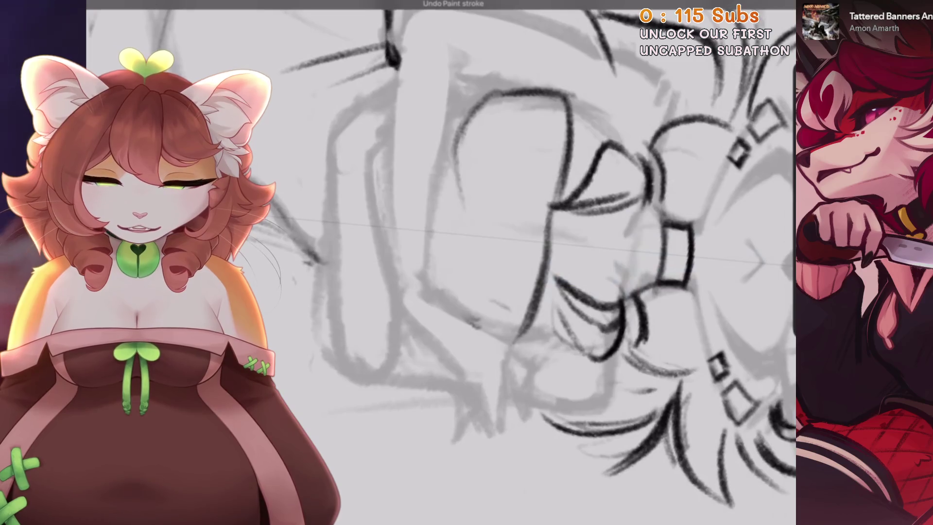
{"action": "key", "text": "ctrl+z"}
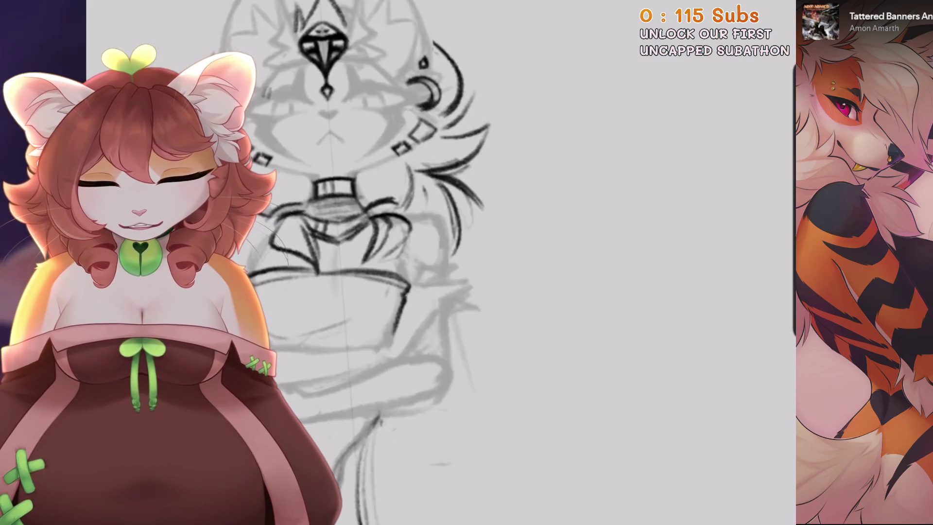
Erase part of the dark folded-arm outline, undoing back to restore the stroke
{"action": "key", "text": "ctrl+z"}
{"action": "mouse_move", "coordinate": [370, 346]}
{"action": "left_mouse_down"}
{"action": "mouse_move", "coordinate": [340, 316]}
{"action": "mouse_move", "coordinate": [325, 265]}
{"action": "mouse_move", "coordinate": [362, 331]}
{"action": "left_mouse_up"}
{"action": "key", "text": "ctrl+z"}
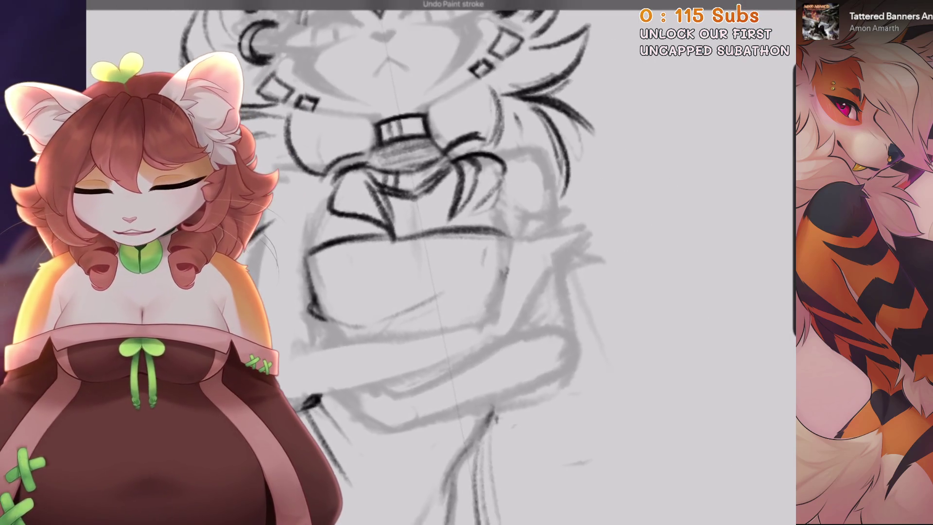
Redraw the short vertical line by the arm more faintly, adding a second stroke beside it
{"action": "left_click_drag", "start_coordinate": [414, 240], "coordinate": [414, 294]}
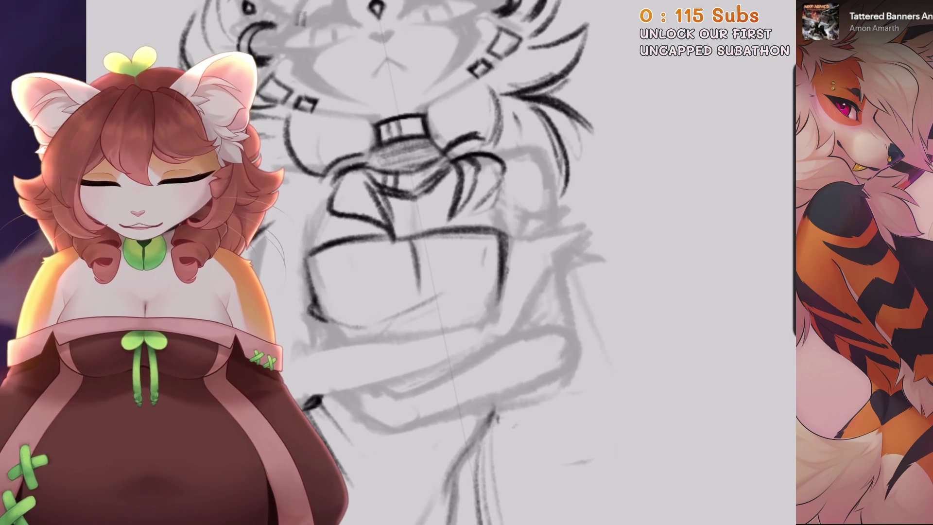
{"action": "key", "text": "ctrl+z"}
{"action": "left_click_drag", "start_coordinate": [413, 212], "coordinate": [416, 266]}
{"action": "left_click_drag", "start_coordinate": [414, 216], "coordinate": [414, 263]}
{"action": "scroll", "coordinate": [438, 243], "scroll_direction": "down", "scroll_amount": 3}
{"action": "scroll", "coordinate": [452, 223], "scroll_direction": "up", "scroll_amount": 3}
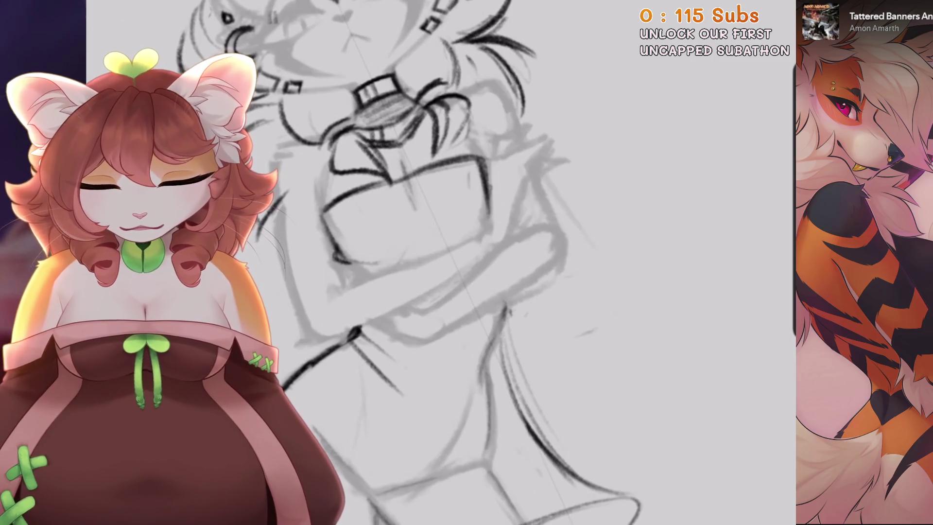
{"action": "scroll", "coordinate": [452, 224], "scroll_direction": "up", "scroll_amount": 3}
Draw a dark line across the chest and arm, redraw it, then undo the attempt
{"action": "left_click_drag", "start_coordinate": [475, 189], "coordinate": [453, 226]}
{"action": "key", "text": "ctrl+z"}
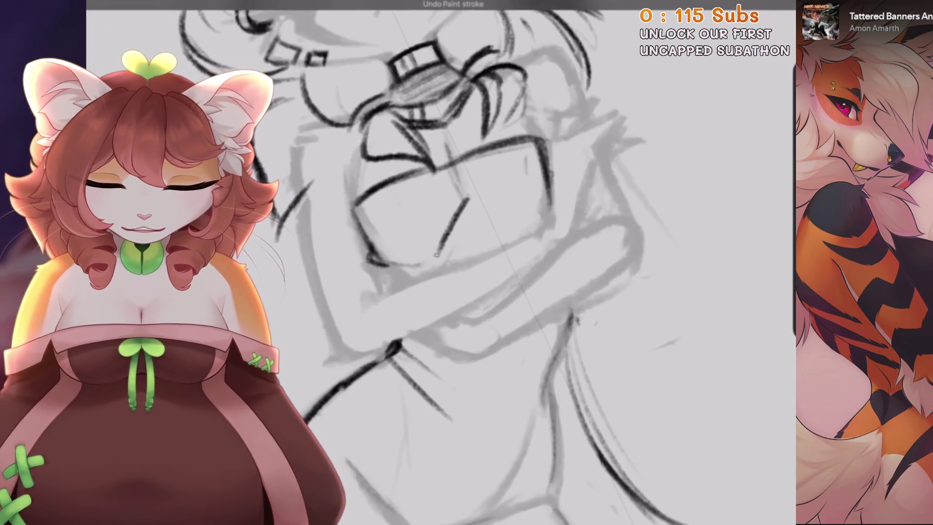
{"action": "left_click_drag", "start_coordinate": [469, 195], "coordinate": [438, 257]}
{"action": "scroll", "coordinate": [452, 224], "scroll_direction": "down", "scroll_amount": 3}
{"action": "scroll", "coordinate": [438, 243], "scroll_direction": "up", "scroll_amount": 3}
{"action": "key", "text": "ctrl+z"}
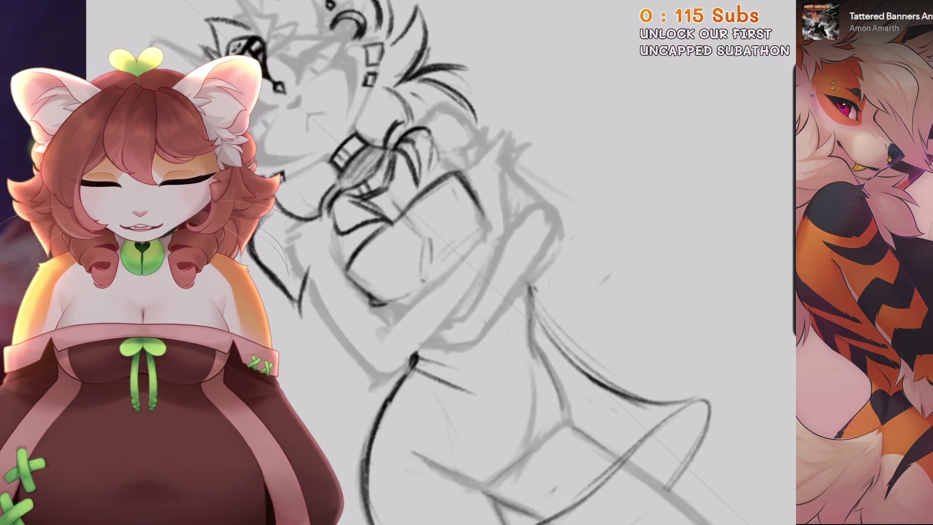
{"action": "scroll", "coordinate": [452, 243], "scroll_direction": "down", "scroll_amount": 3}
{"action": "scroll", "coordinate": [452, 243], "scroll_direction": "up", "scroll_amount": 5}
Undo the remaining recent arm strokes one at a time
{"action": "key", "text": "ctrl+z"}
{"action": "key", "text": "ctrl+z"}
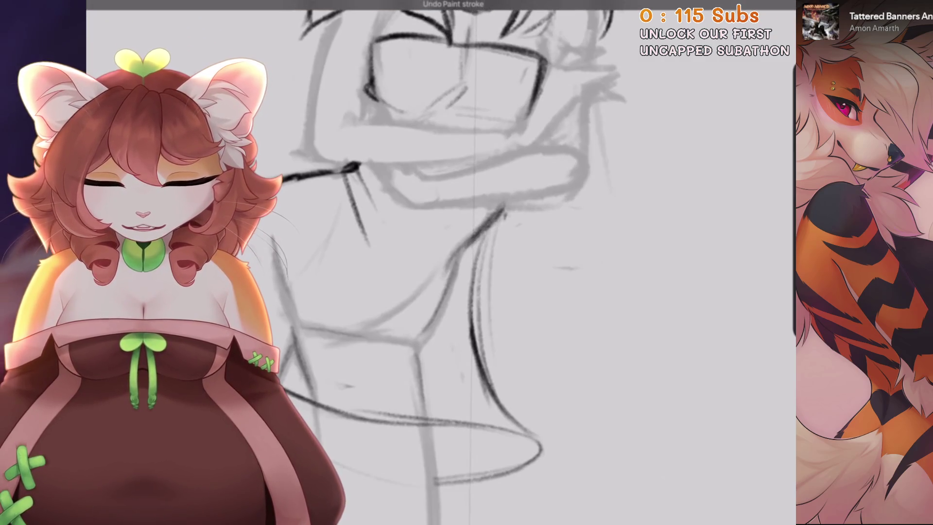
{"action": "scroll", "coordinate": [452, 243], "scroll_direction": "down", "scroll_amount": 2}
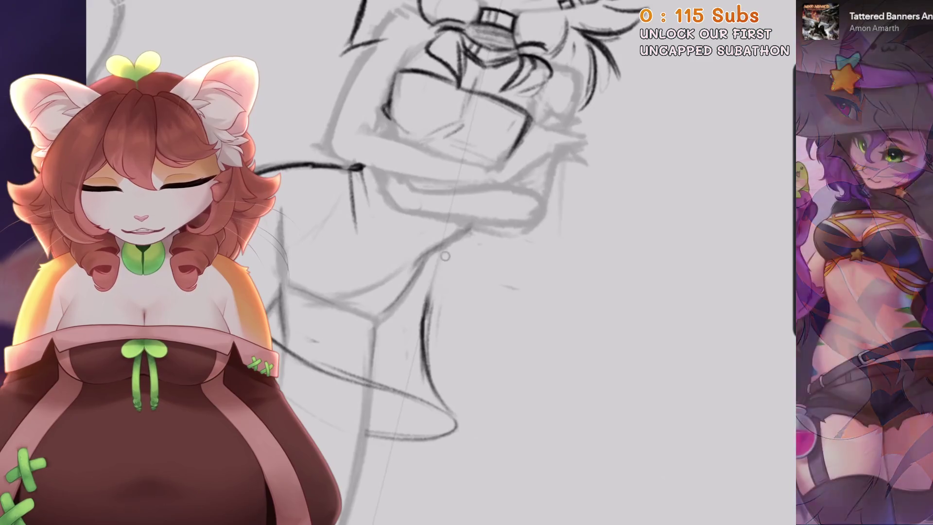
{"action": "scroll", "coordinate": [453, 243], "scroll_direction": "up", "scroll_amount": 2}
{"action": "key", "text": "ctrl+z"}
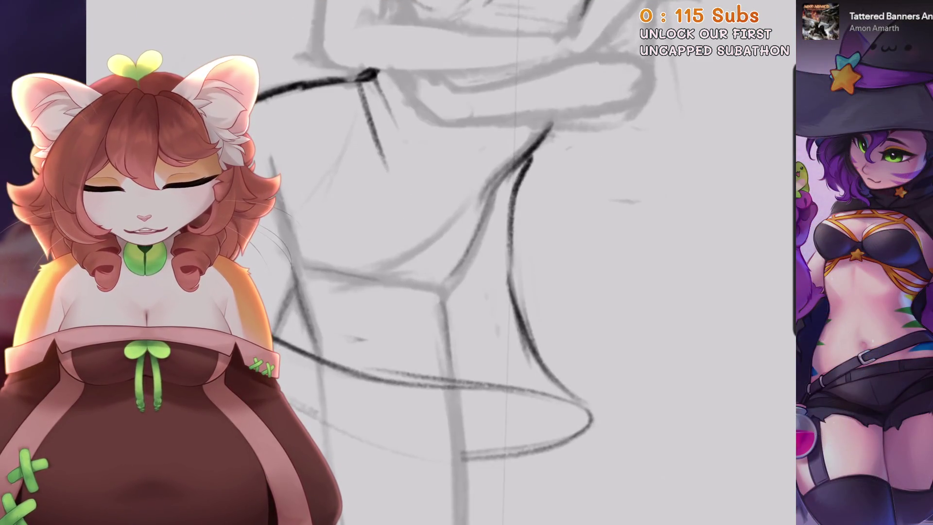
{"action": "scroll", "coordinate": [452, 263], "scroll_direction": "down", "scroll_amount": 3}
{"action": "key", "text": "ctrl+z"}
{"action": "scroll", "coordinate": [438, 243], "scroll_direction": "up", "scroll_amount": 3}
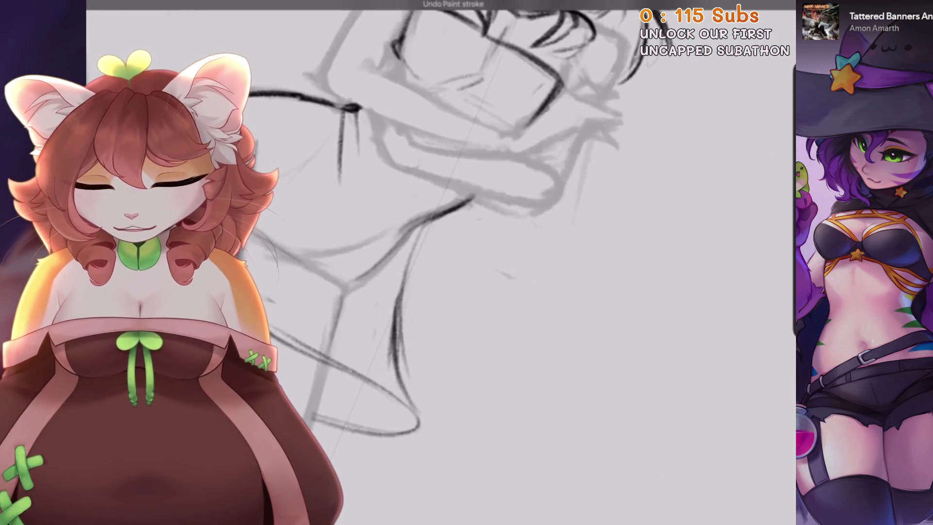